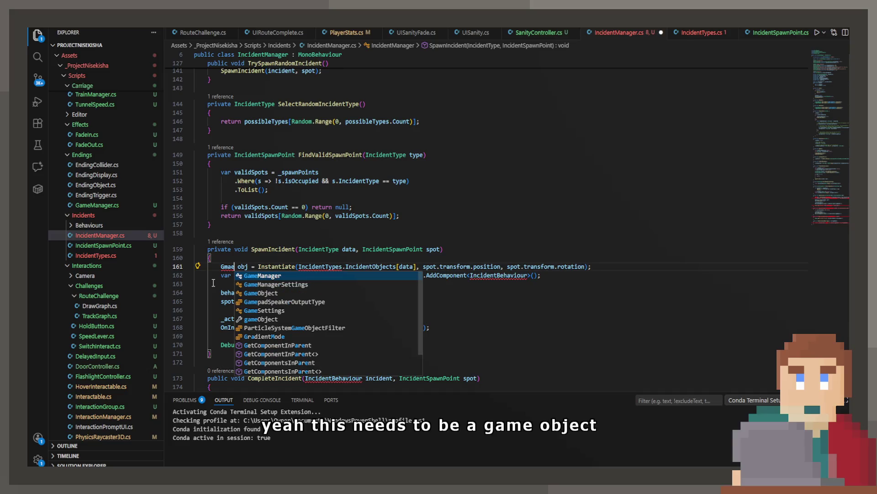
Step: Accept GameObject for obj on line 161, change var to List<IncidentSpawnPoint> on line 151, and save
key("Down")
key("Down")
key("Tab")
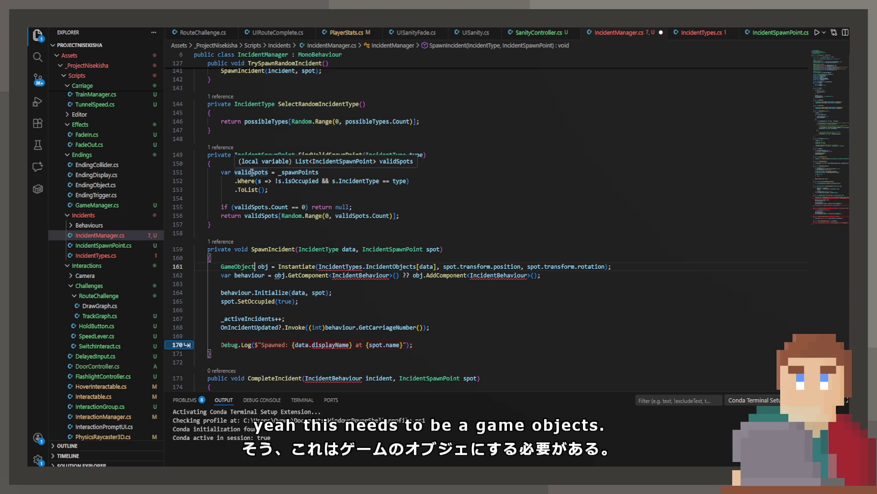
double_click(225, 172)
type("List<")
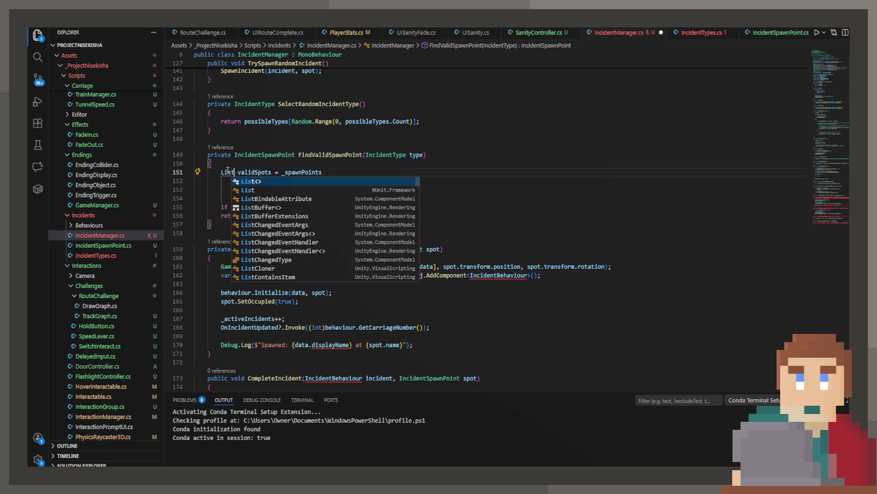
key("Tab")
key("ctrl+s")
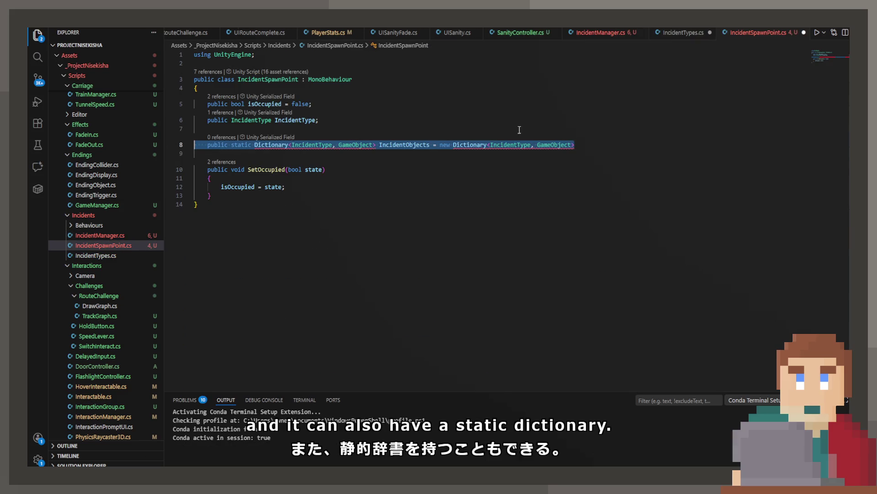
type(";")
Step: End the IncidentObjects dictionary declaration with (), discarding Copilot's six-entry initializer
key("ctrl+s")
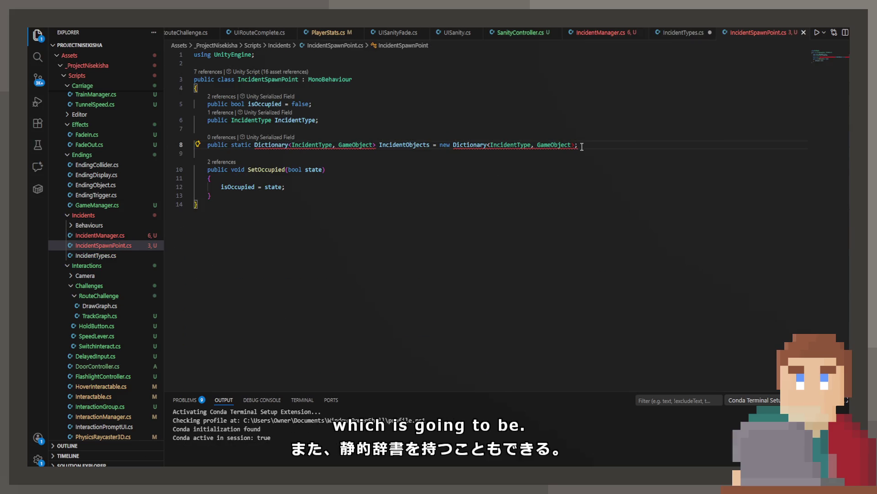
type("()")
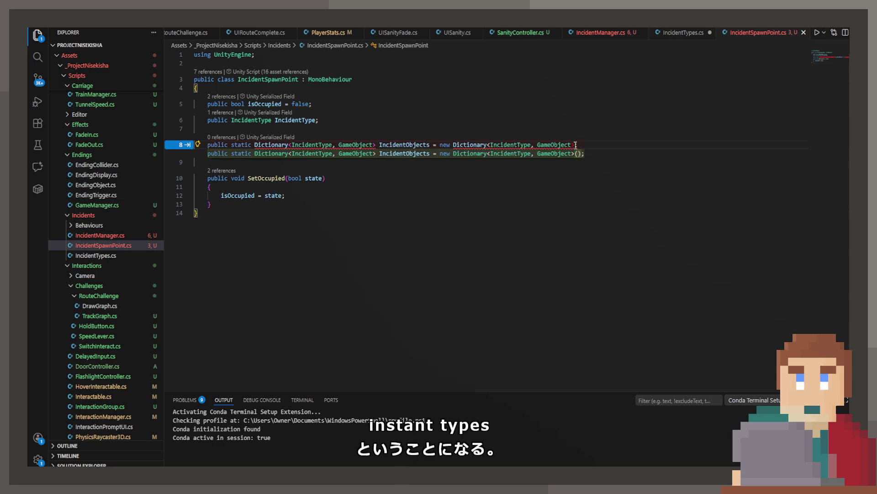
key("ctrl+v")
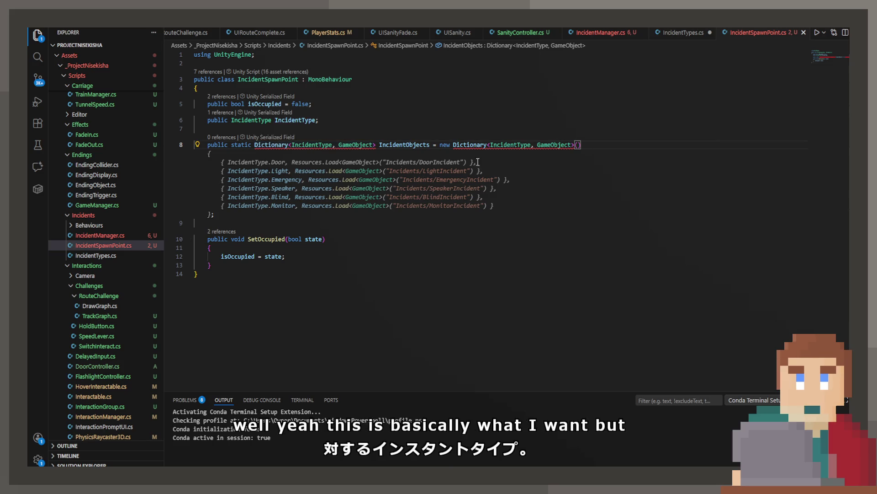
key("Escape")
Step: Add the System.Collections.Generic using via Quick Fix on Dictionary and save IncidentSpawnPoint.cs
left_click(271, 150)
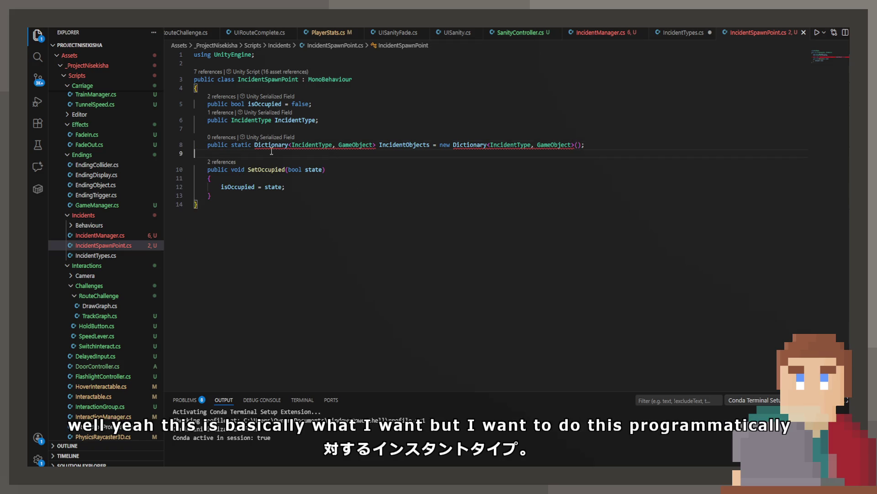
mouse_move(272, 148)
left_click(336, 140)
key("Return")
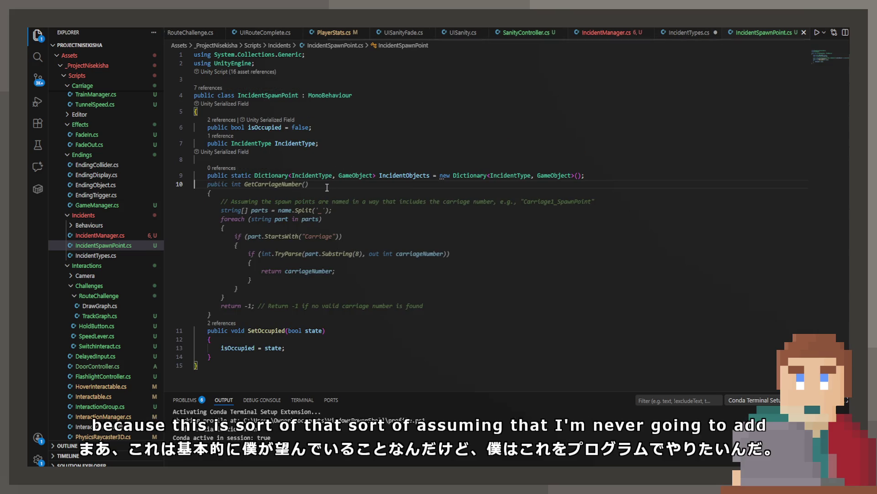
key("ctrl+s")
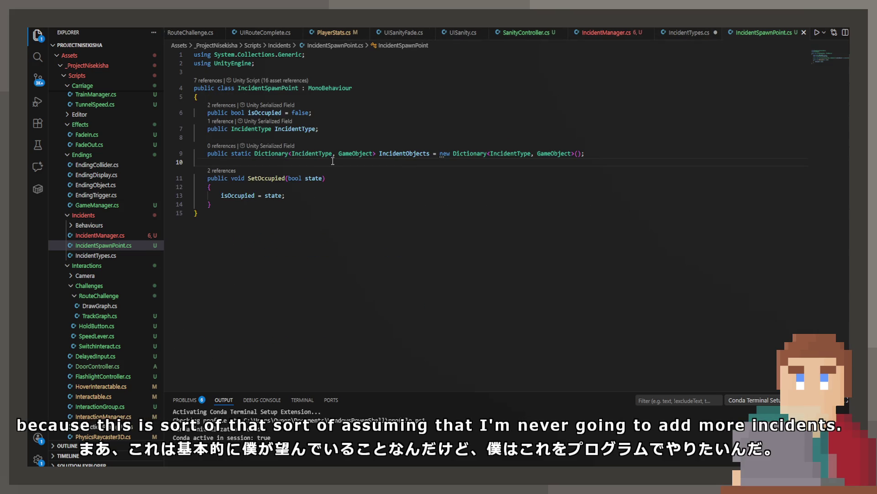
Step: Add a public void method stub below the IncidentObjects dictionary, fixing the typed keyword typos
key("Return")
key("Return")
key("Up")
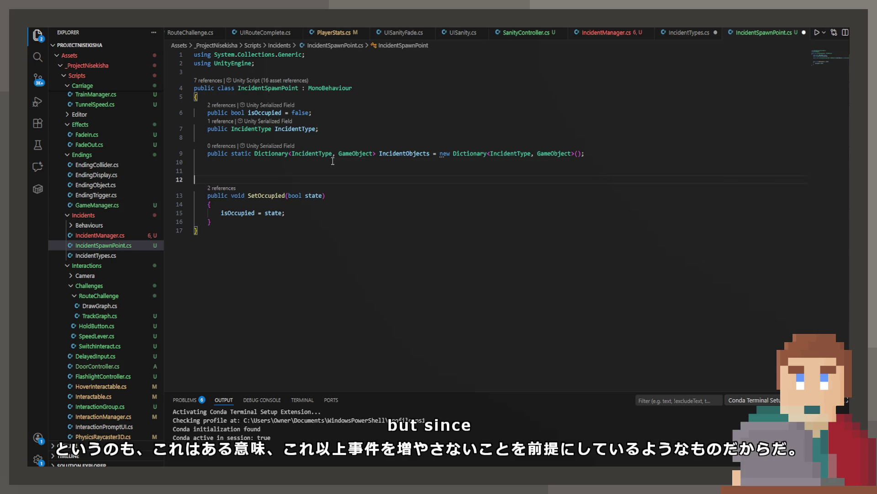
type("public ")
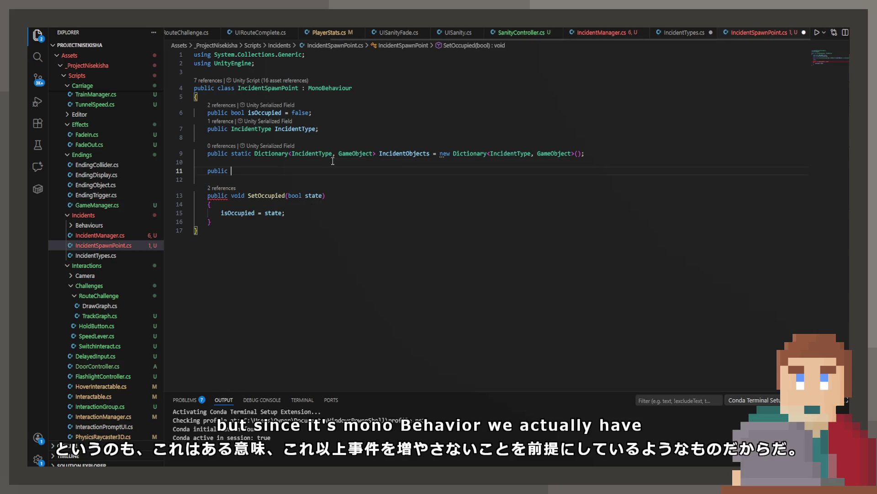
type("static ")
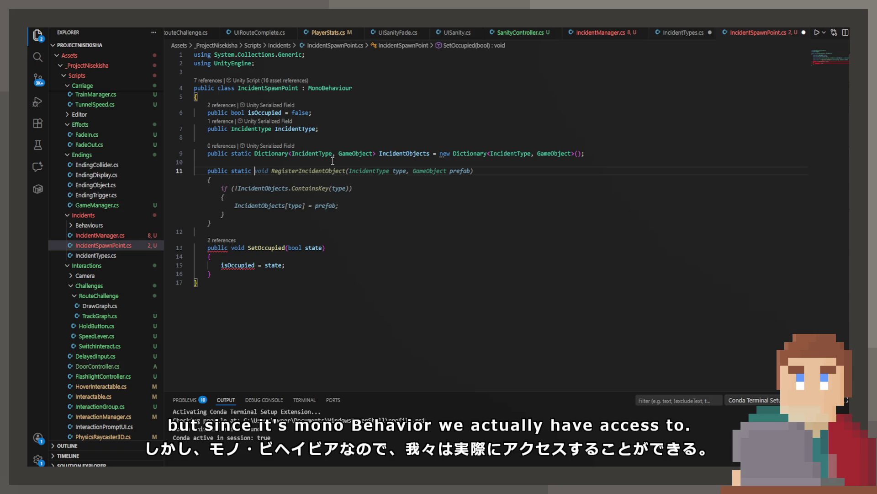
key("BackSpace")
key("BackSpace")
key("BackSpace")
key("BackSpace")
key("BackSpace")
key("BackSpace")
key("BackSpace")
type("vouid ")
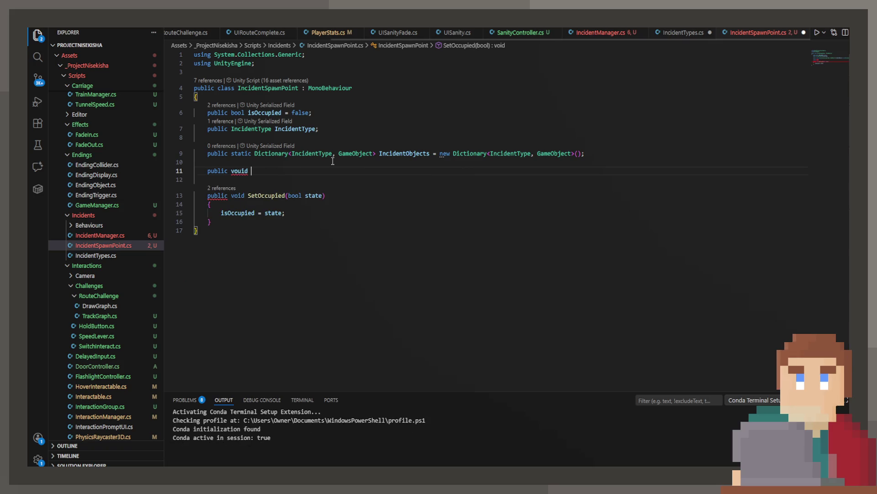
key("BackSpace")
key("BackSpace")
key("BackSpace")
key("BackSpace")
type("id OnEn")
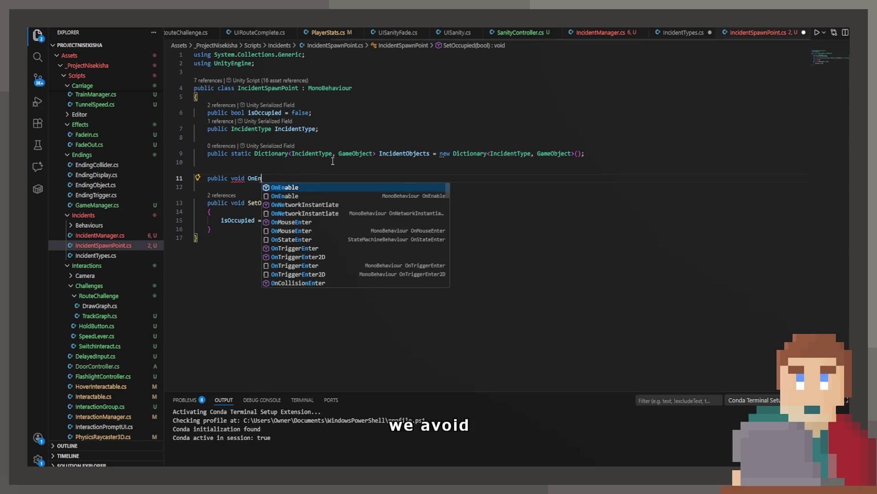
key("Return")
key("ctrl+z")
key("BackSpace")
key("BackSpace")
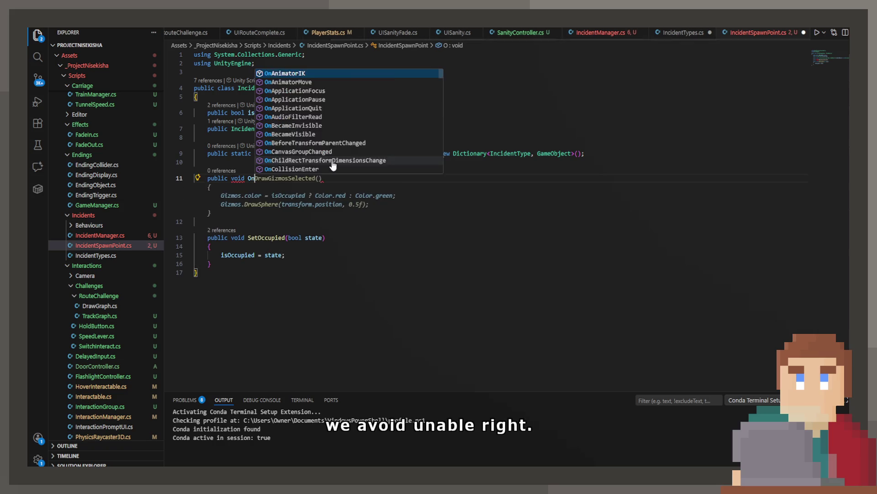
type("Ena")
key("Return")
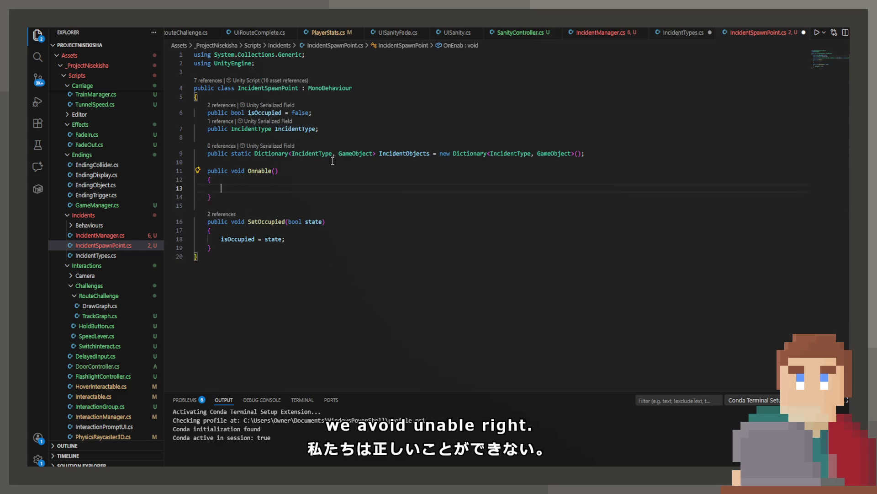
Step: Correct the method name to OnEnable and accept Copilot's if block filling IncidentObjects
key("Up")
key("Up")
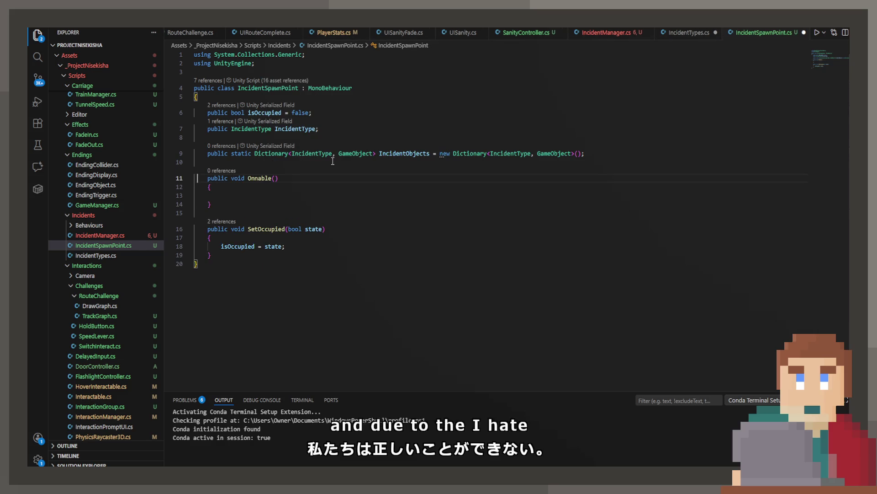
key("Right")
type("E")
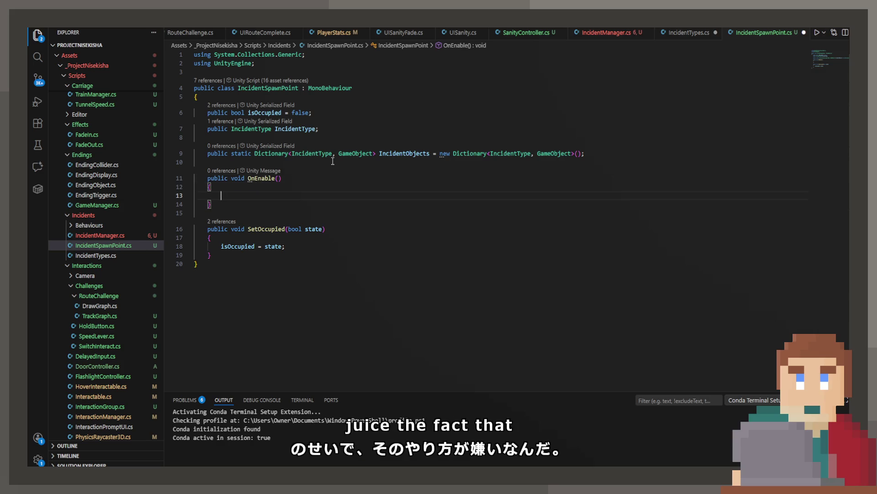
type("if")
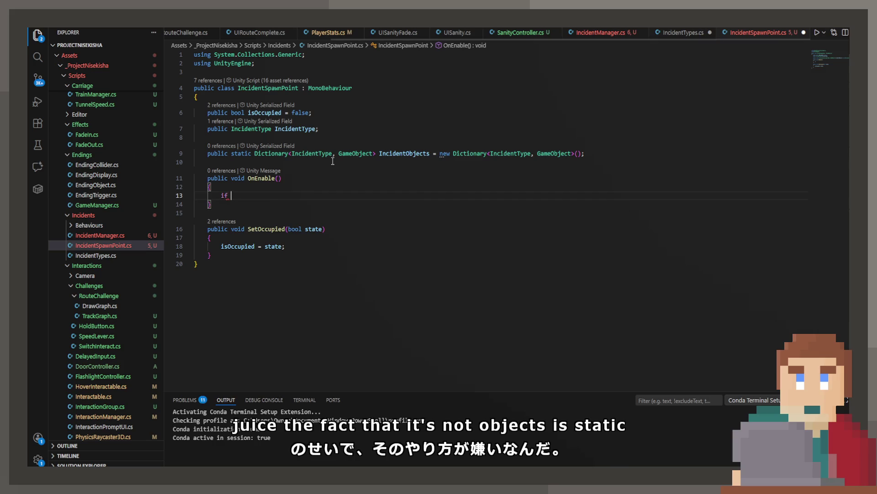
key("Tab")
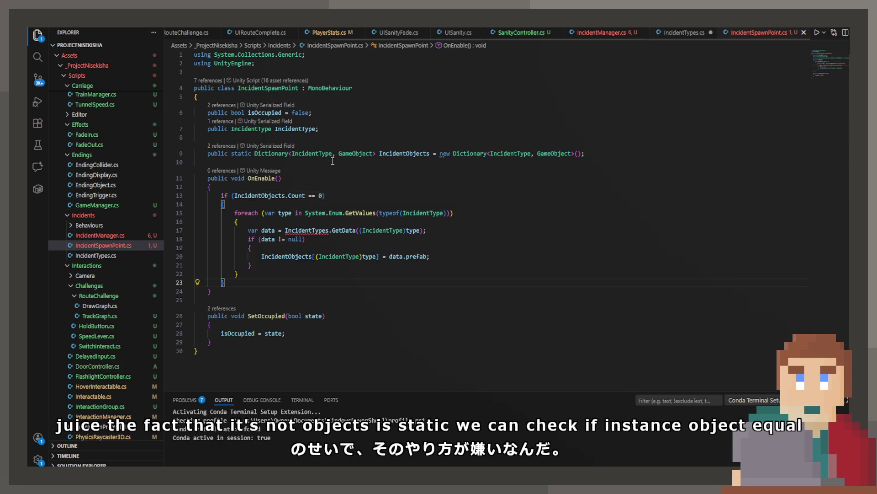
Step: Change the foreach loop variable type from var to IncidentType
double_click(259, 215)
type("Incid")
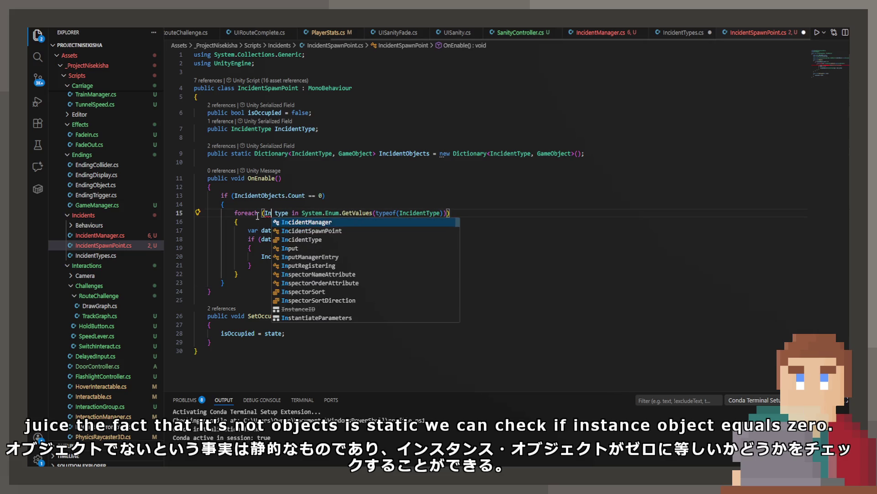
key("Tab")
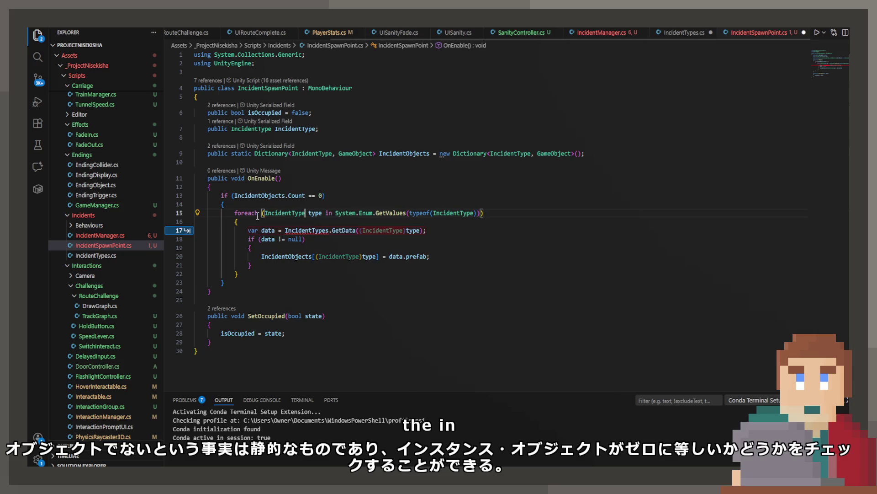
left_click(377, 213)
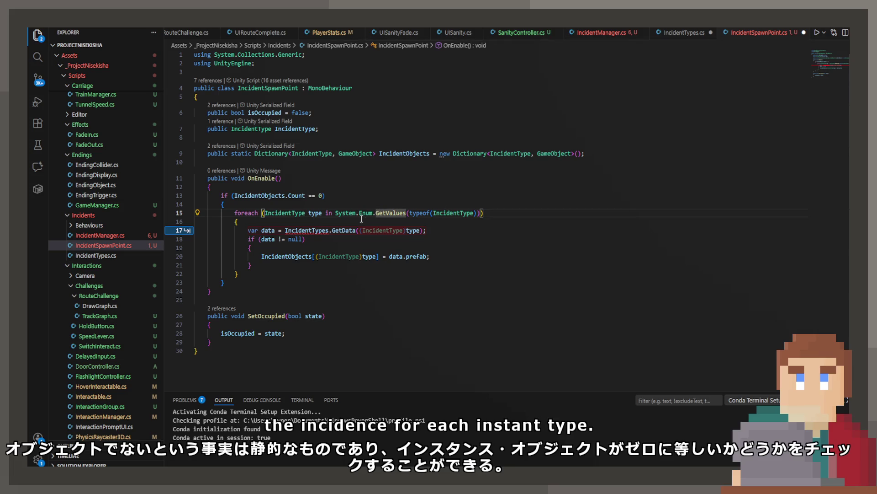
Step: Add a 'using System.Enum;' line at the top of IncidentSpawnPoint.cs
left_click(279, 66)
key("Return")
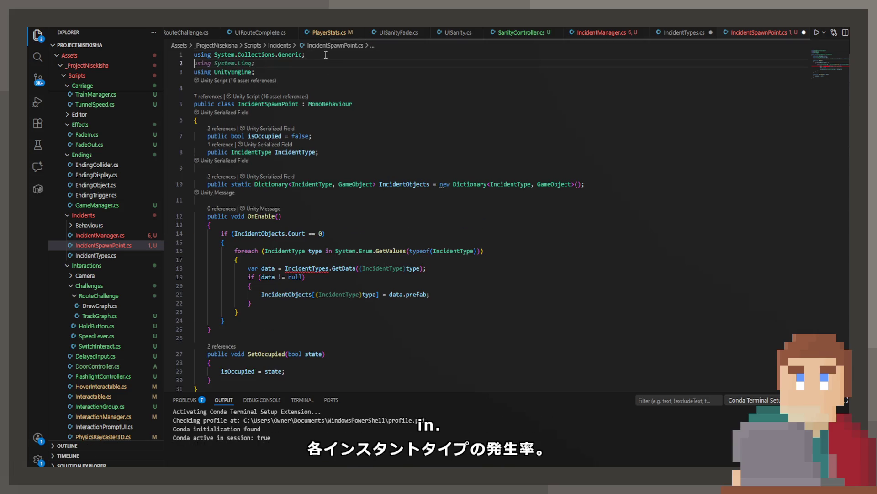
type("using ")
type("System.En")
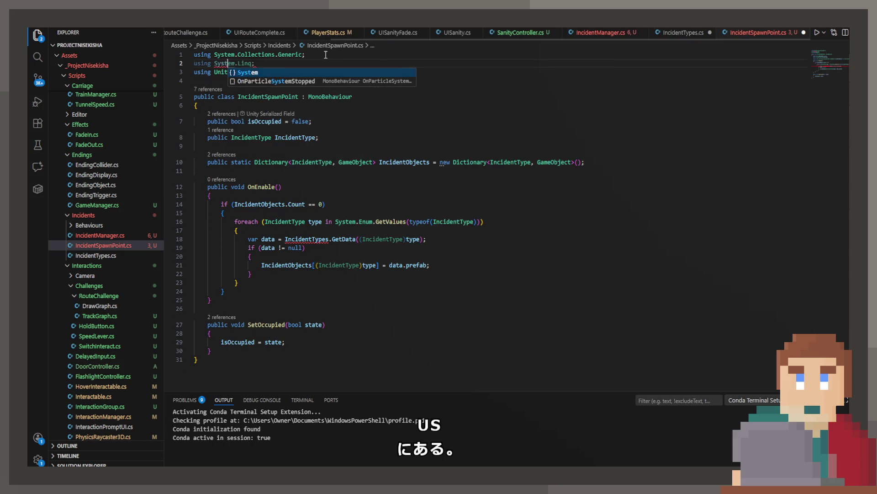
type("um;")
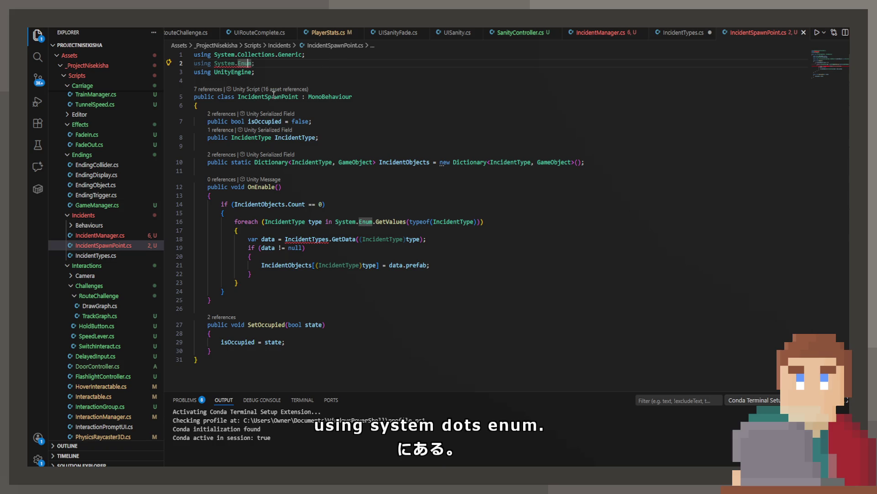
mouse_move(248, 63)
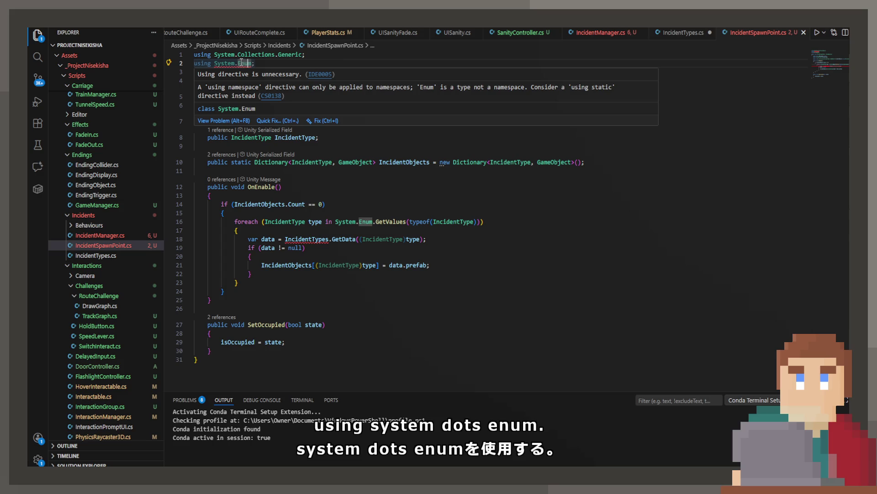
Step: Delete the System.Enum.GetValues(typeof(IncidentType)) expression from the foreach, leaving it blank
mouse_move(375, 222)
left_mouse_down()
mouse_move(406, 222)
mouse_move(335, 221)
left_mouse_up()
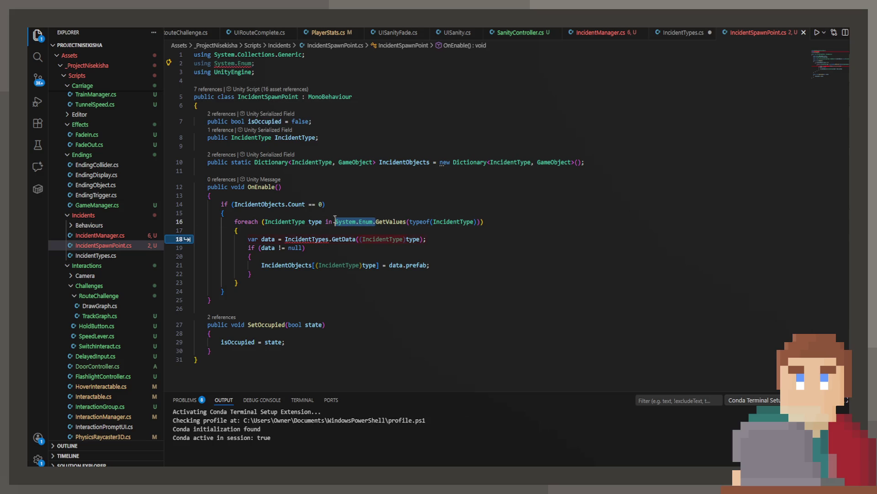
key("BackSpace")
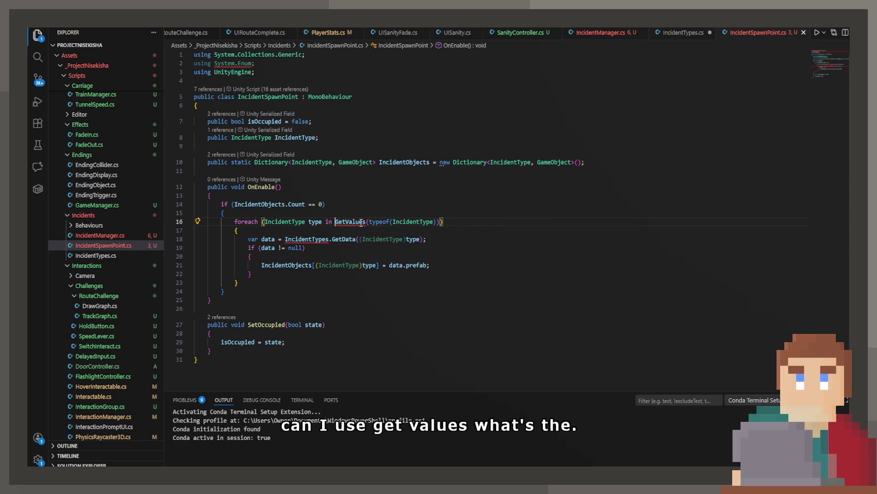
key("ctrl+Right")
left_click_drag(337, 222, 441, 224)
left_click(441, 224)
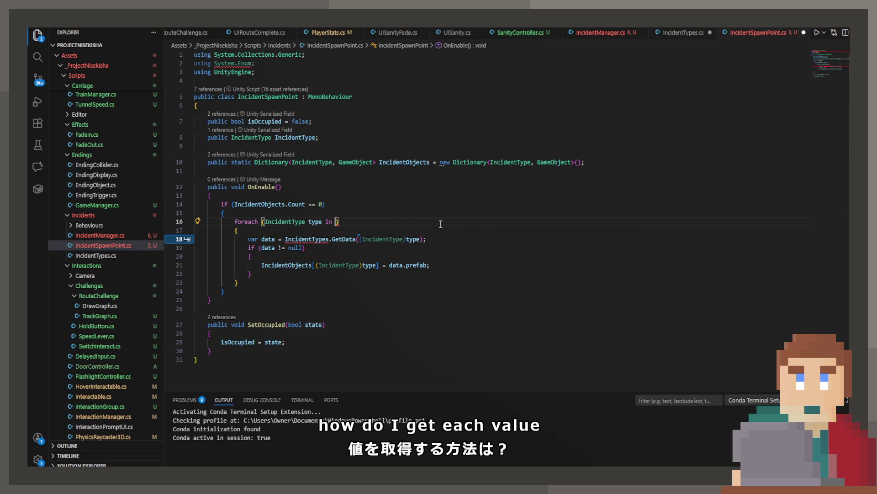
key("Escape")
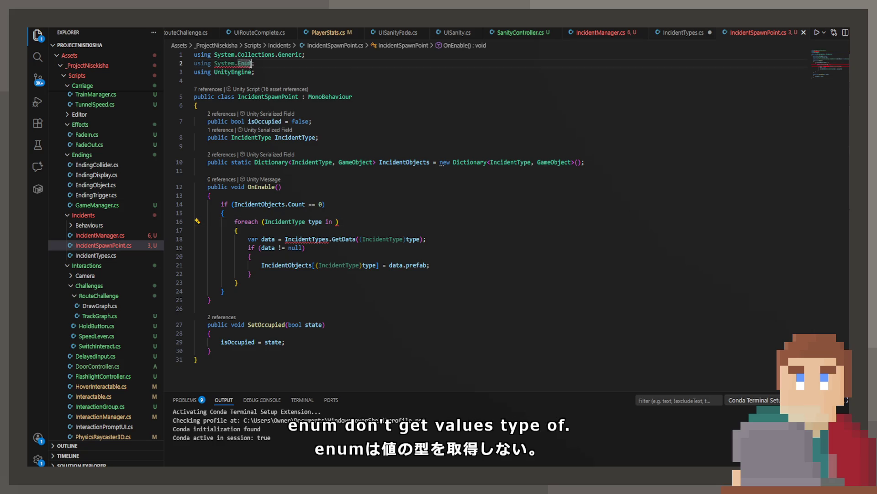
Step: Change the using to System, loop over Enum.GetValues(typeof(IncidentType)), and save
left_click_drag(252, 63, 232, 63)
key("ctrl+z")
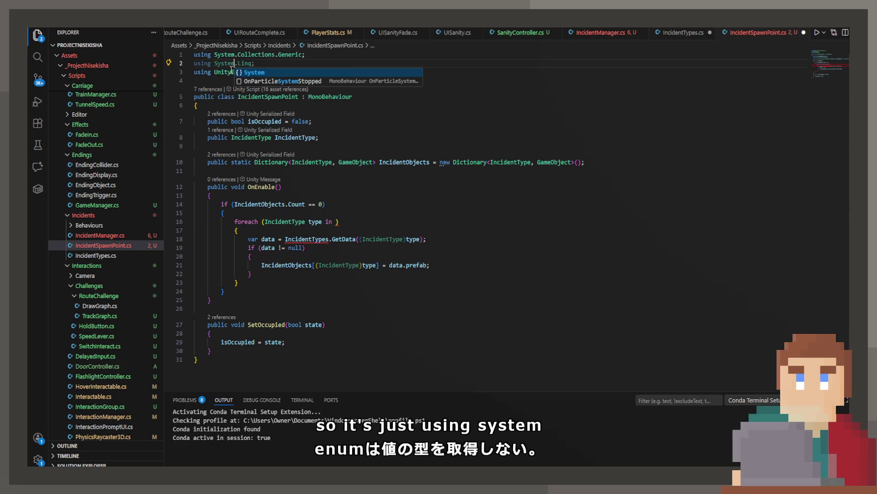
key("BackSpace")
left_click(336, 222)
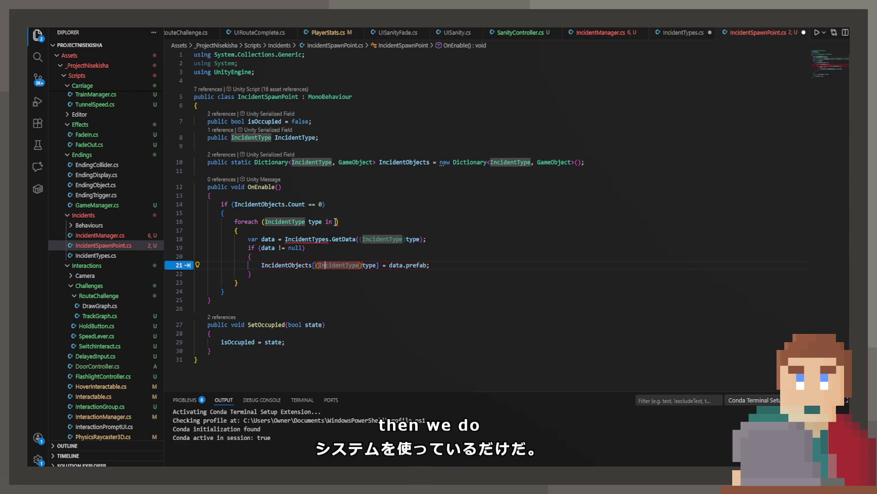
type("E")
key("Tab")
key("ctrl+s")
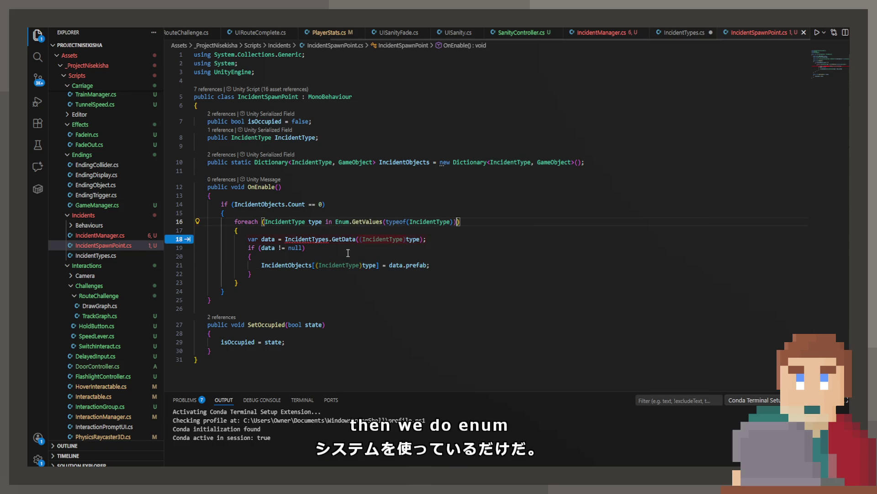
Step: Remove the old GetData lookup and null-check block from inside the foreach loop
key("Tab")
key("Tab")
double_click(302, 238)
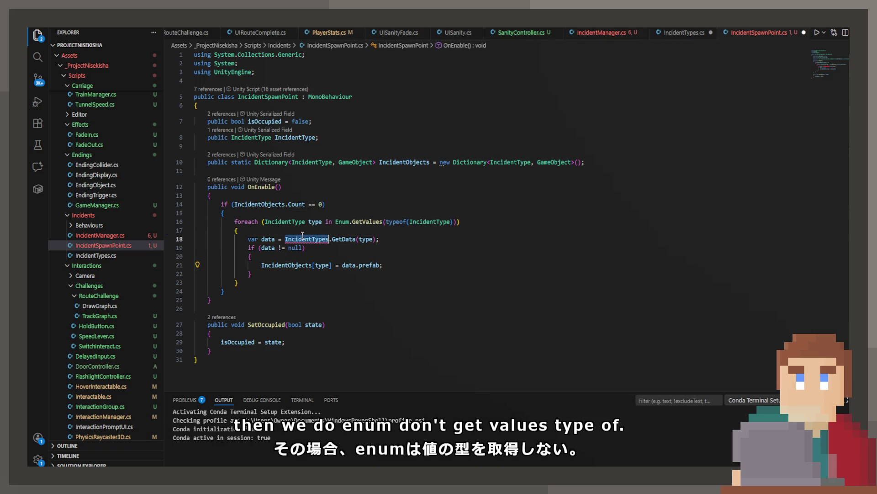
key("Down")
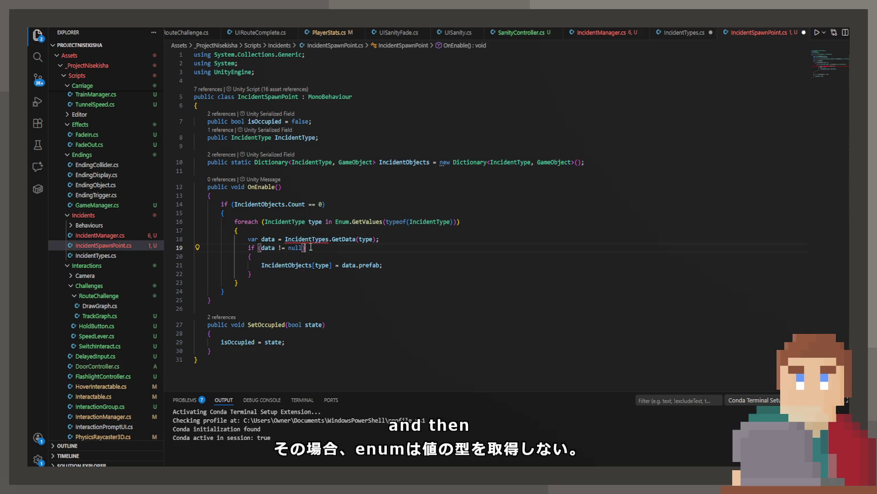
left_click(256, 239)
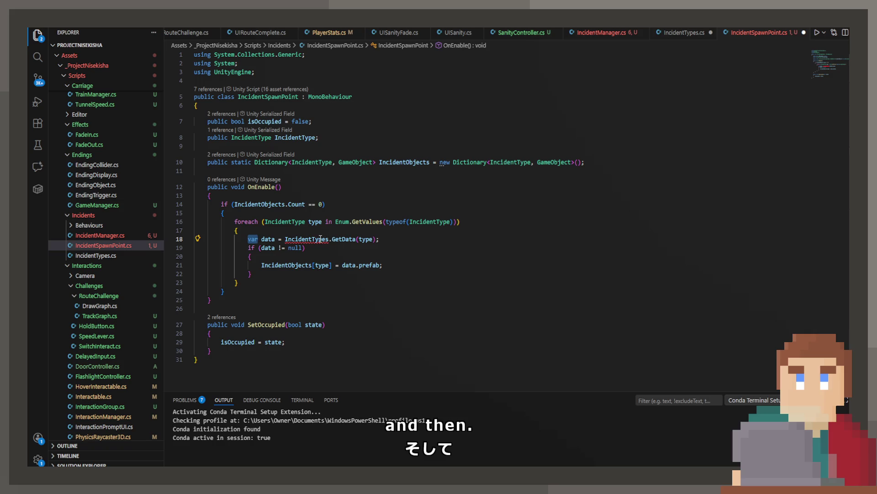
mouse_move(320, 237)
key("Up")
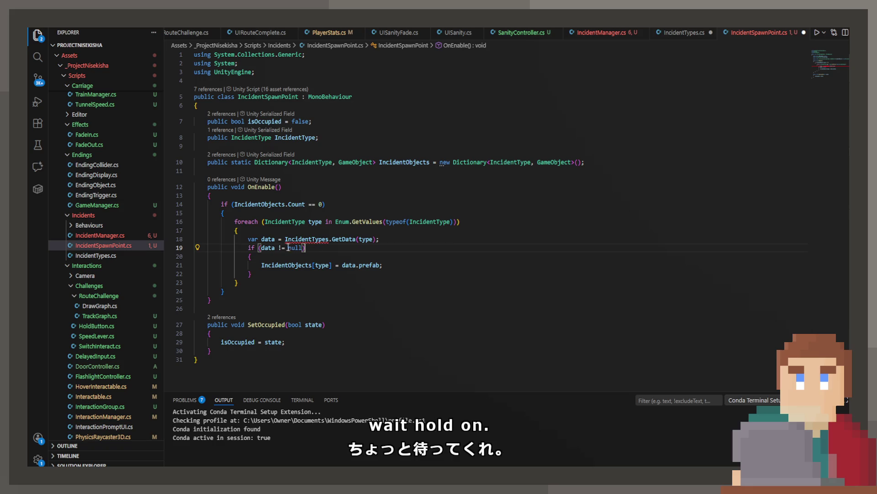
left_click_drag(252, 274, 249, 240)
key("BackSpace")
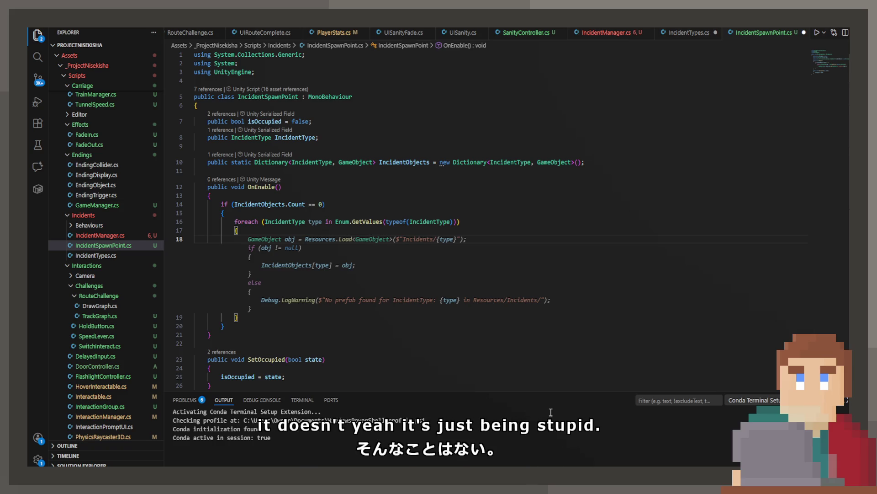
Step: Load each type's prefab via Resources.Load from Incidents/{type}, keeping the else warning, and save
key("Tab")
key("ctrl+s")
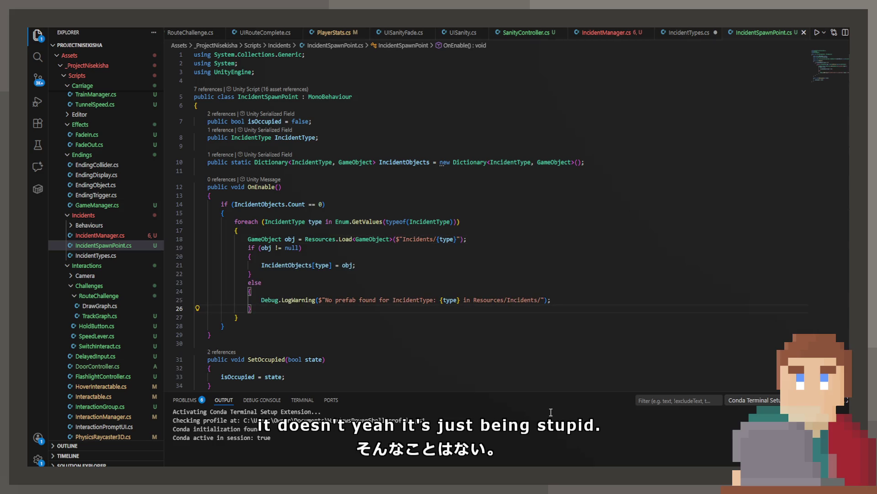
left_click_drag(262, 308, 172, 285)
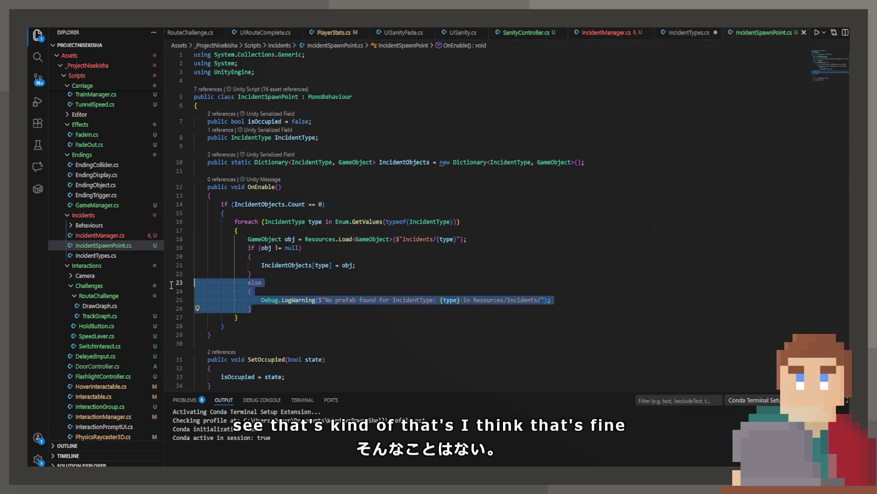
key("BackSpace")
key("BackSpace")
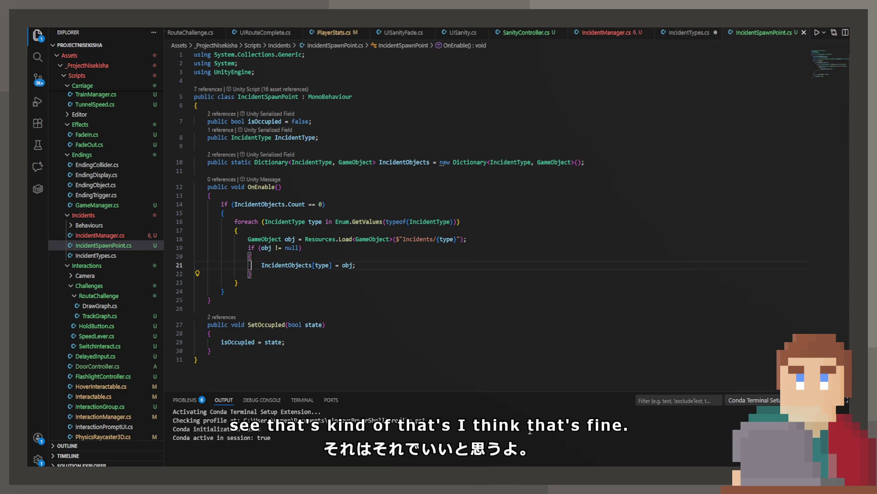
key("ctrl+z")
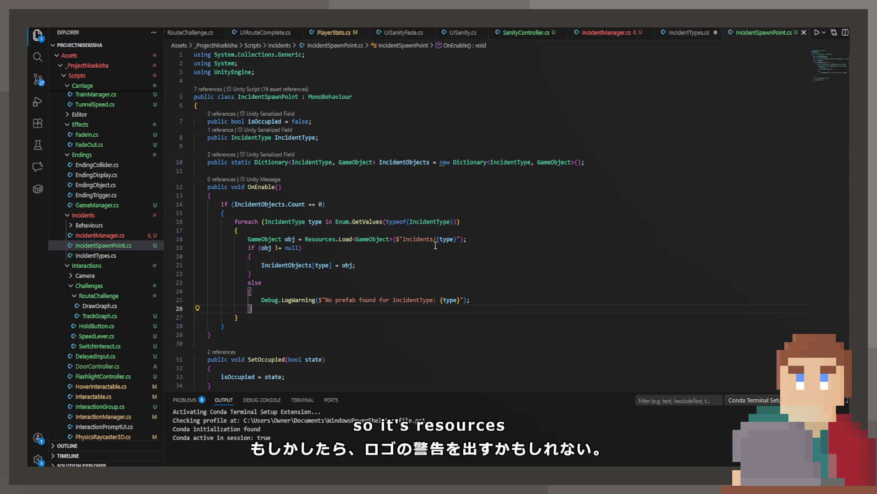
left_click(449, 239)
left_click(491, 247)
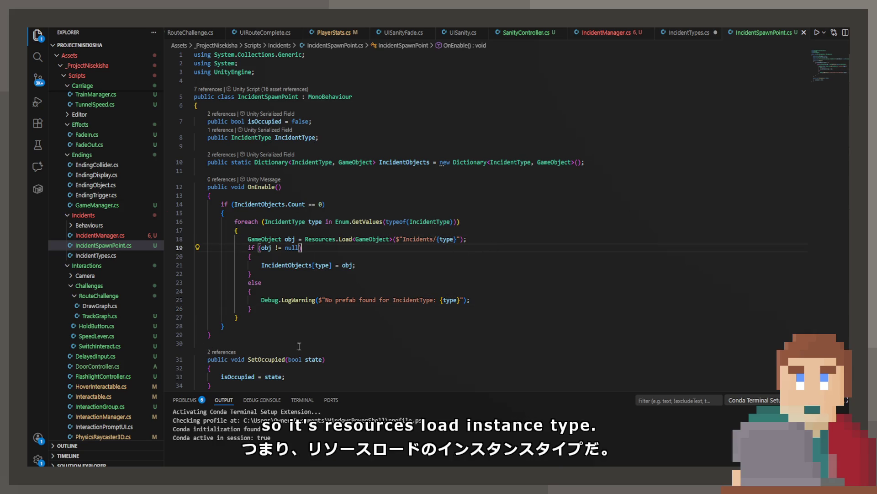
scroll(276, 355, "down", 2)
scroll(322, 313, "up", 2)
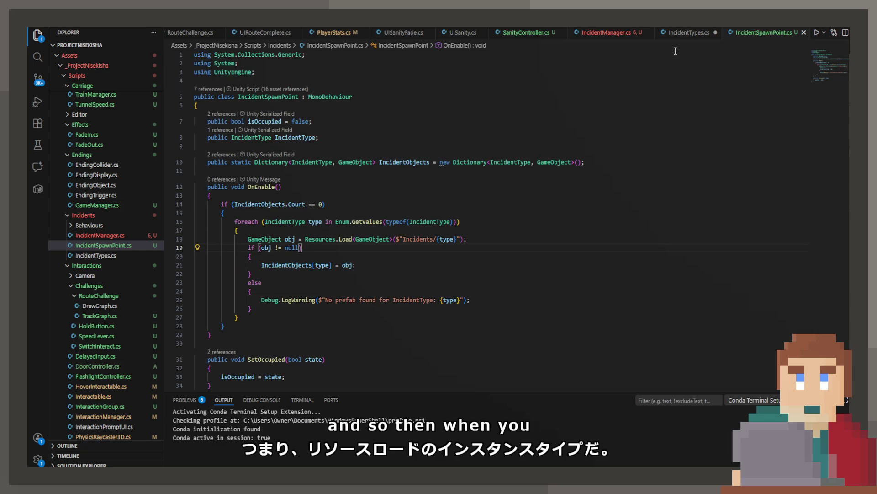
Step: Review IncidentTypes.cs, then inspect SelectRandomIncidentType in IncidentManager.cs
left_click(688, 32)
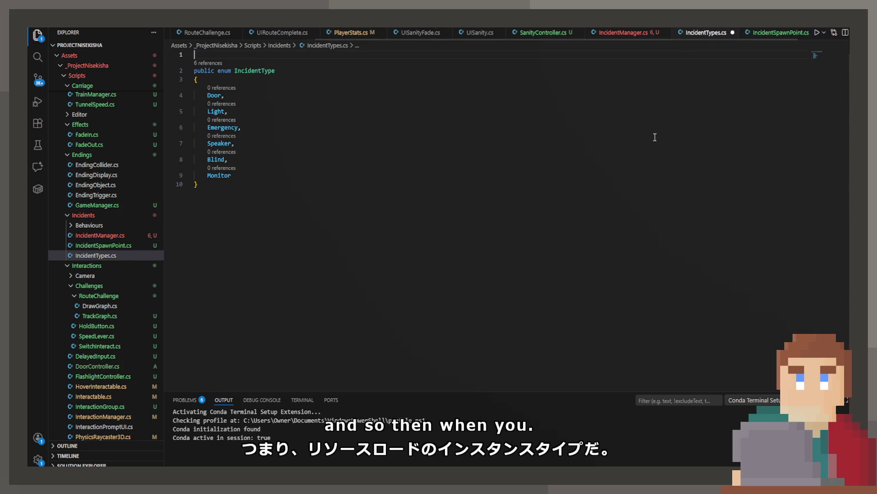
left_click(640, 32)
scroll(412, 210, "down", 3)
scroll(402, 208, "up", 2)
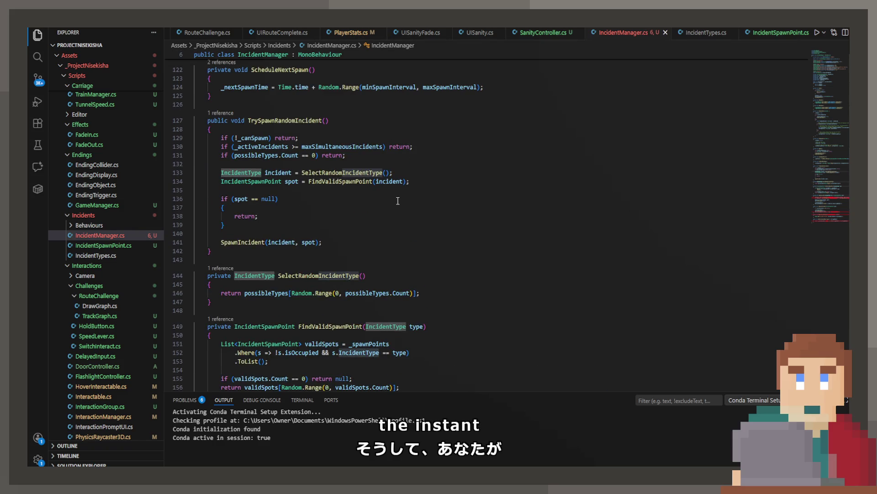
left_click(311, 276)
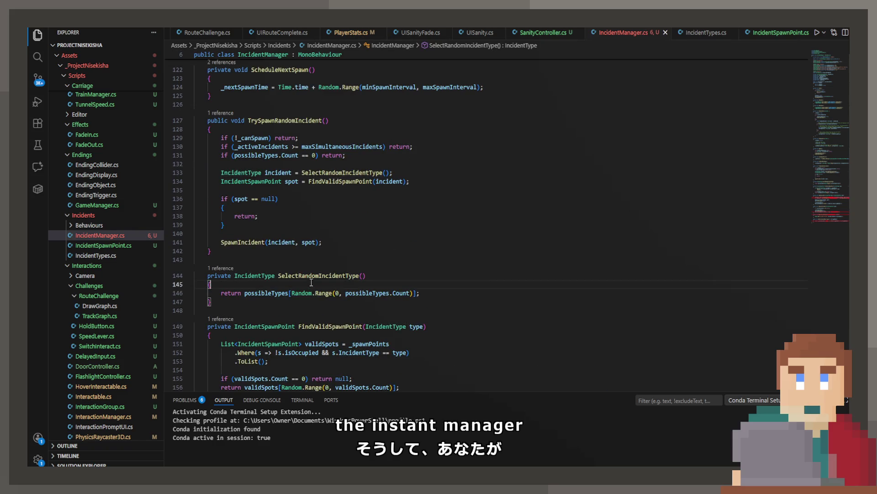
Step: Follow the FindValidSpawnPoint call to the SpawnIncident definition and inspect its Initialize call
left_click(333, 182)
scroll(332, 185, "down", 4)
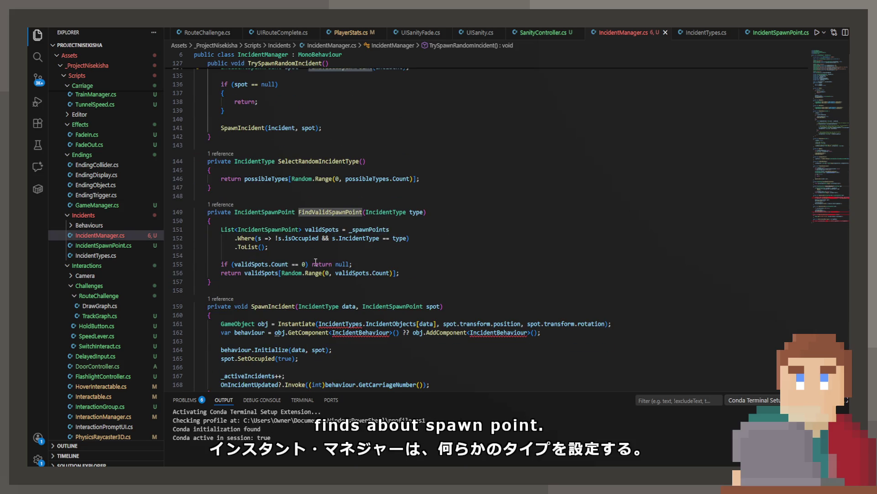
scroll(247, 232, "up", 3)
left_click(238, 220)
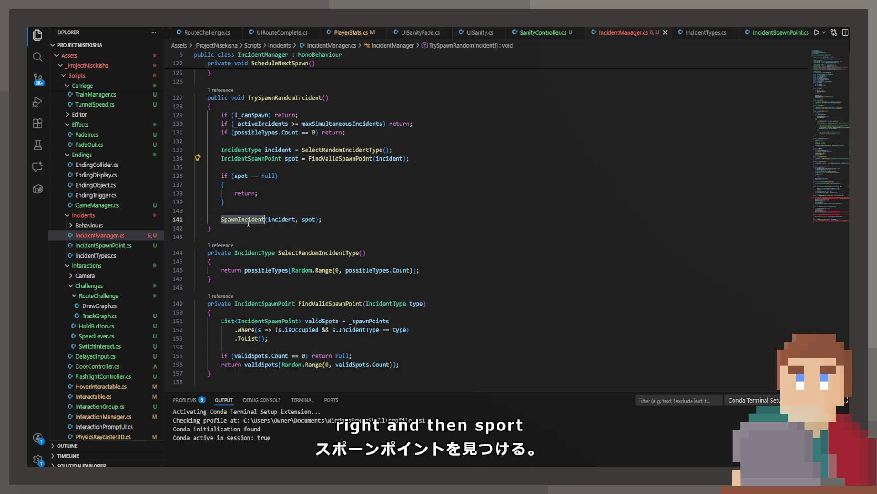
scroll(293, 249, "down", 6)
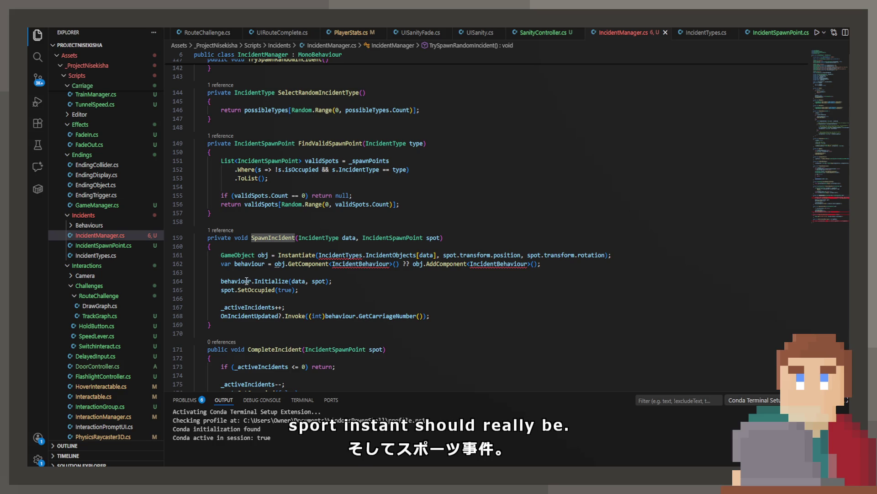
left_click(270, 280)
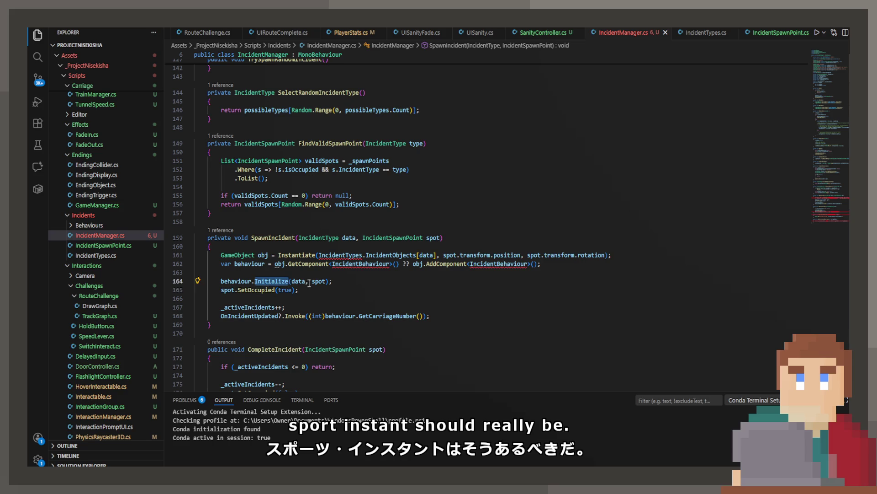
Step: Replace the instantiate-and-initialize lines with spot.SpawnIncident() and save IncidentManager.cs
mouse_move(310, 291)
left_mouse_down()
mouse_move(229, 281)
mouse_move(235, 264)
left_mouse_up()
key("BackSpace")
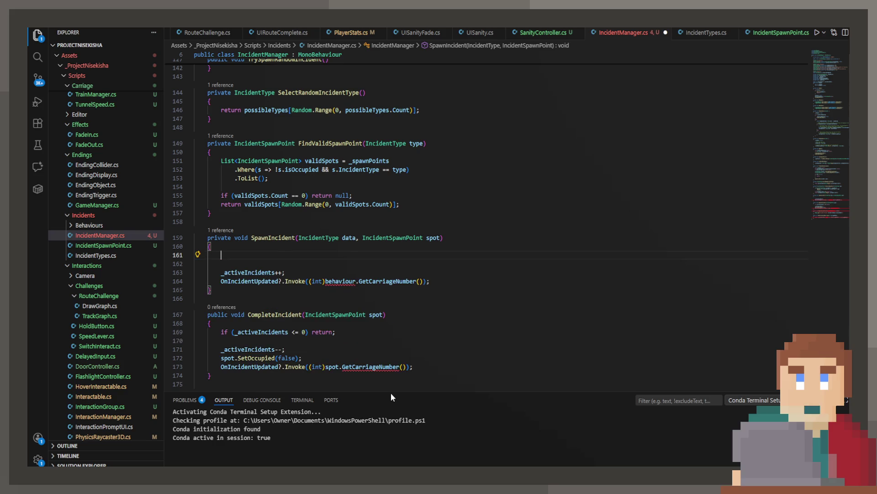
type("spot.Spawn")
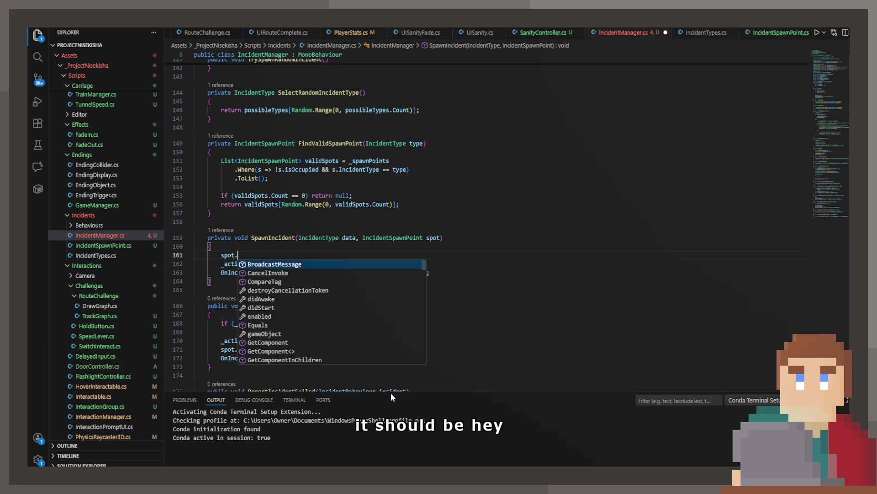
key("Tab")
key("ctrl+s")
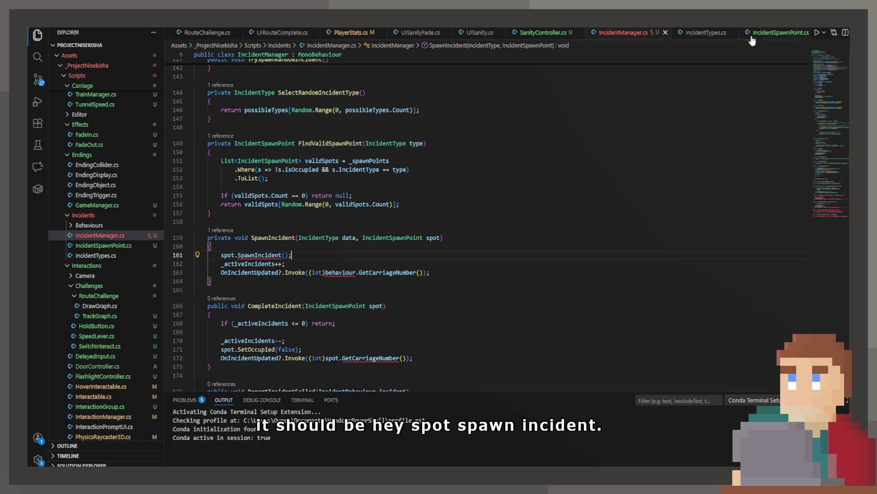
left_click(772, 33)
Step: Insert Copilot's public SpawnIncident() method after OnEnable in IncidentSpawnPoint.cs and save
left_click(283, 309)
left_click(286, 323)
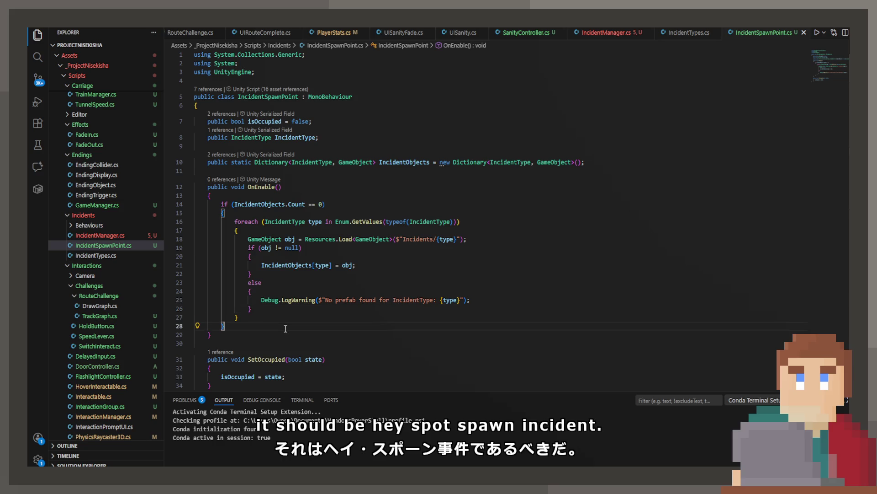
key("Down")
key("Return")
key("Return")
type("public")
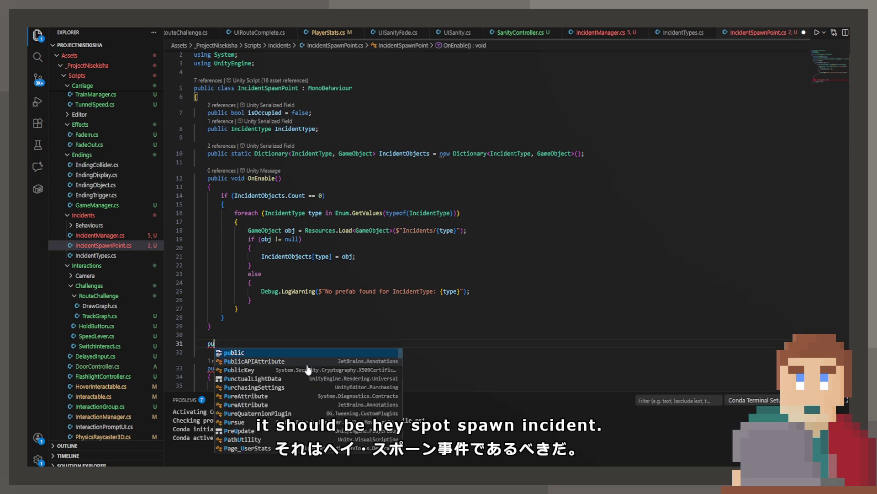
key("ctrl+s")
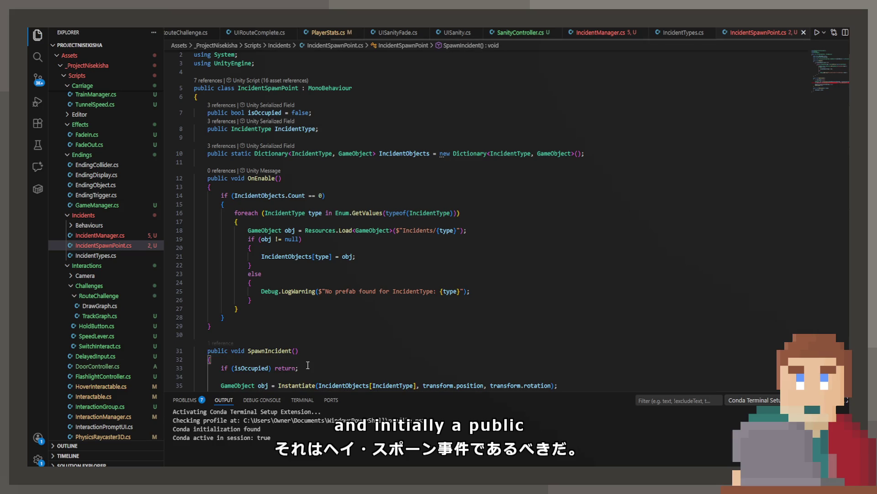
scroll(411, 275, "down", 5)
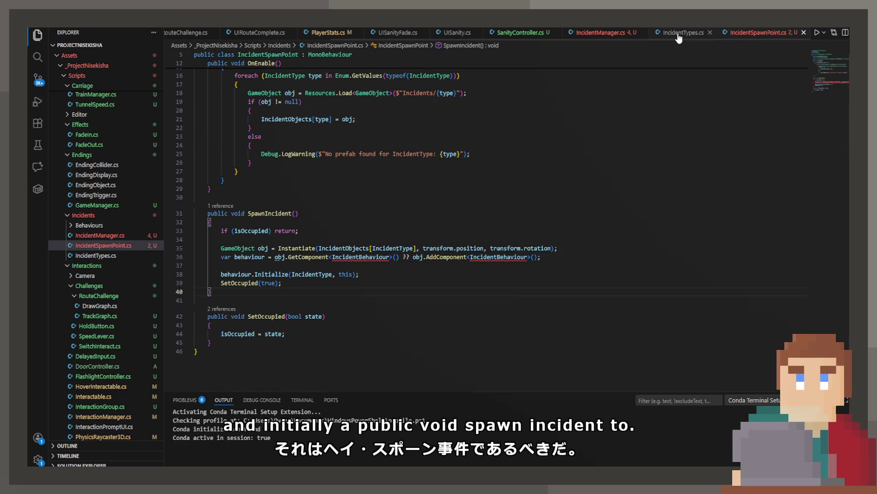
key("ctrl+Page_Up")
key("ctrl+Page_Up")
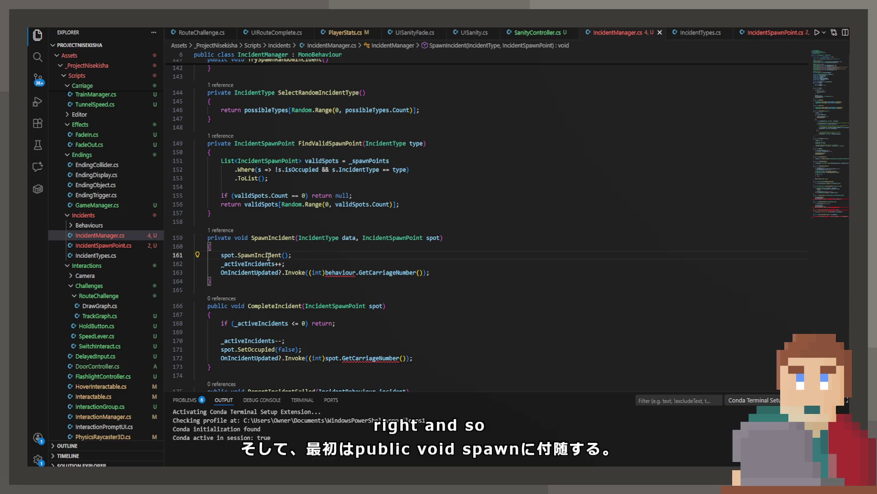
Step: Remove the carriage number argument from OnIncidentUpdated.Invoke on line 163
left_click(275, 265)
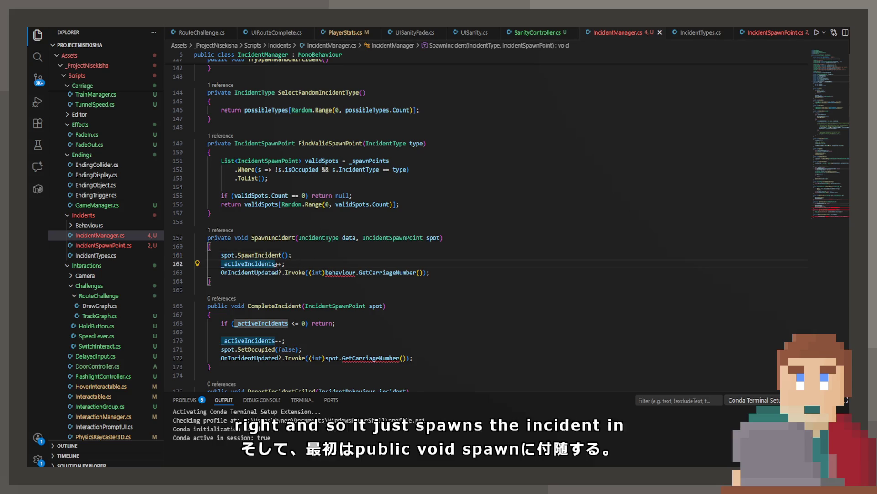
left_click(310, 272)
left_click(229, 272)
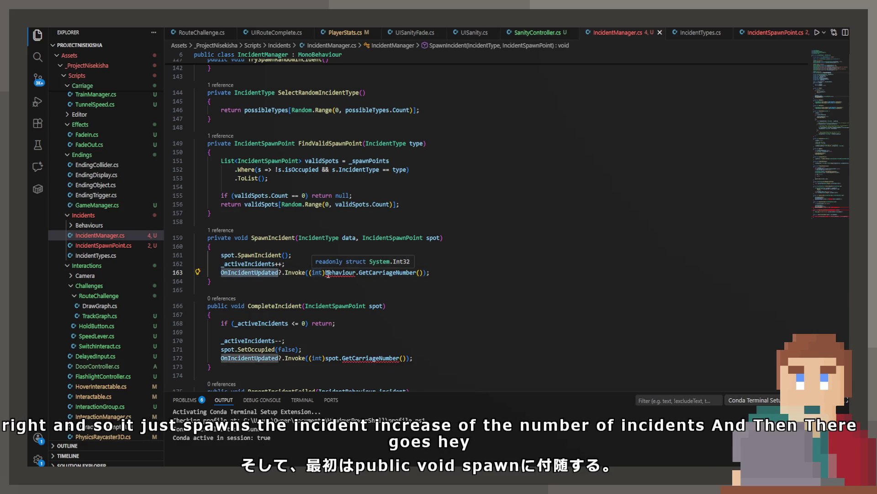
left_click_drag(310, 272, 423, 272)
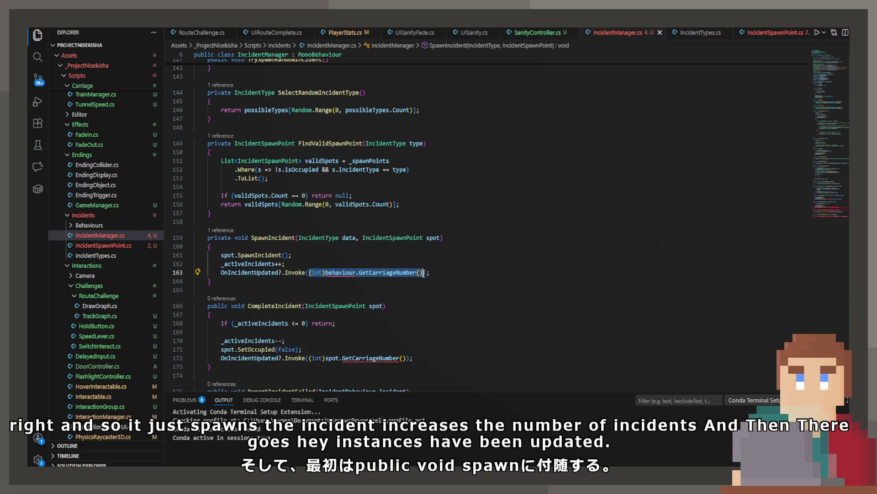
key("BackSpace")
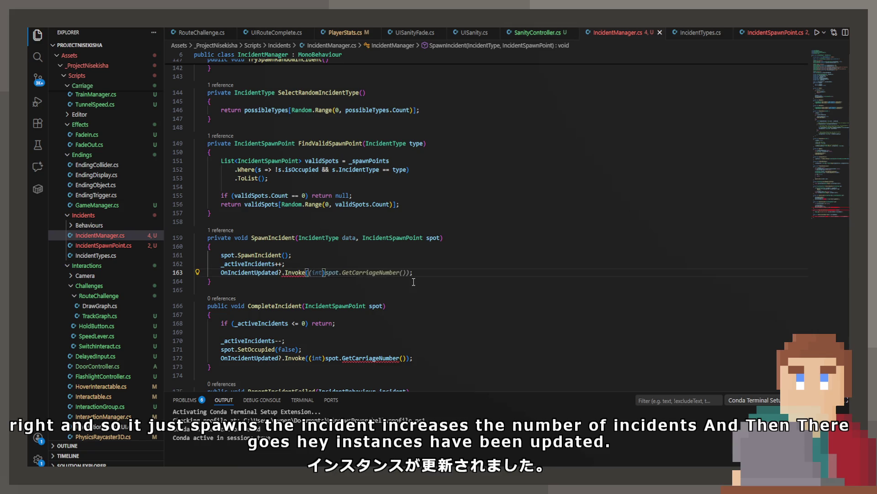
left_click(406, 335)
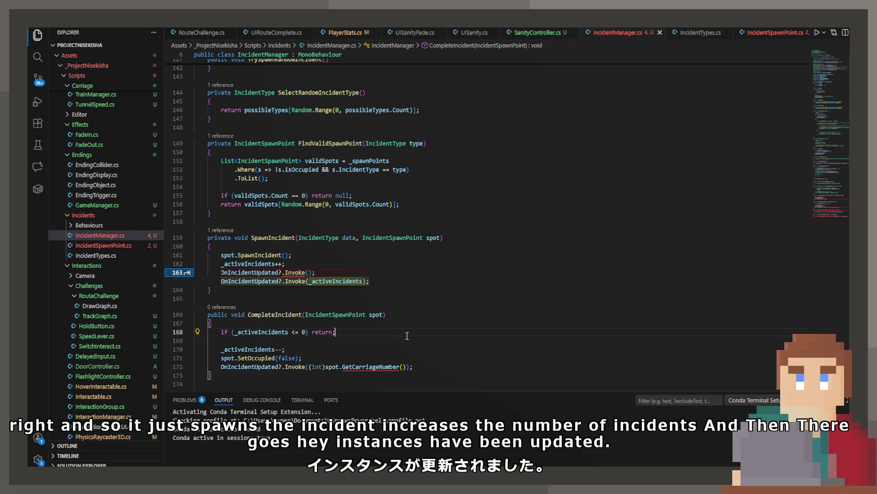
Step: Delete int from the UnityEvent on line 51 and the OnIncidentUpdated declaration, then save
left_click(259, 281, "ctrl")
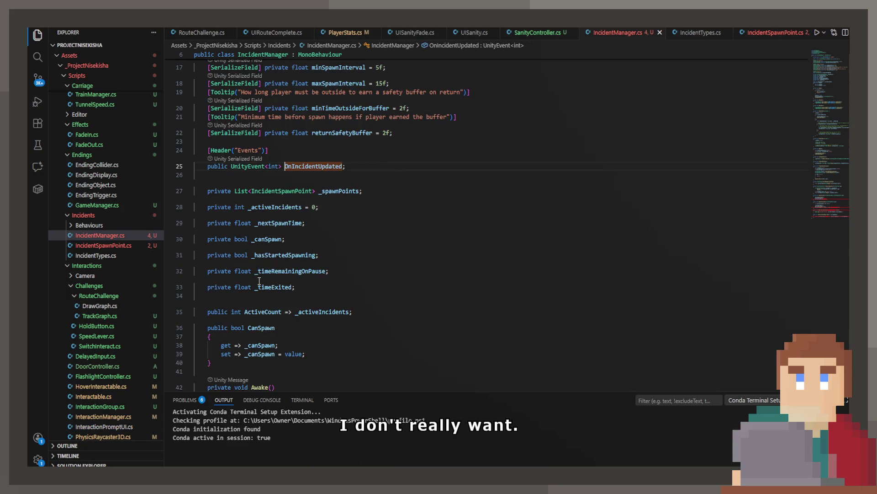
left_click(271, 165)
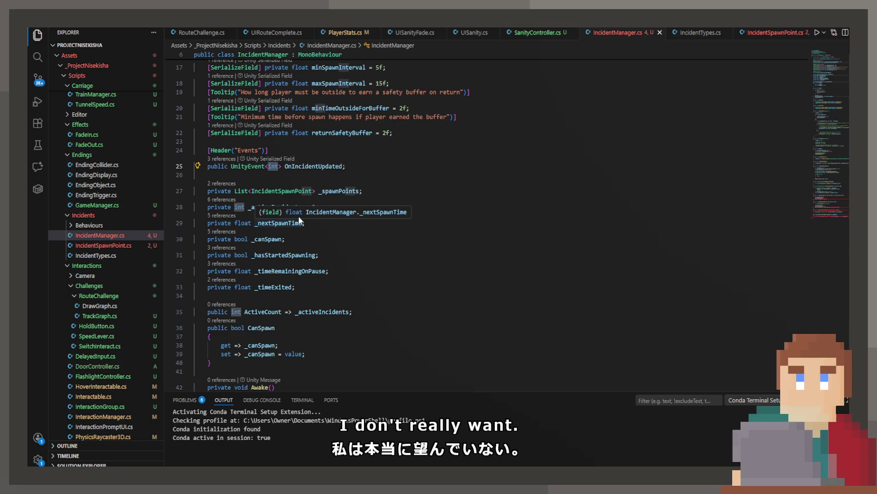
scroll(302, 223, "down", 18)
scroll(348, 276, "down", 17)
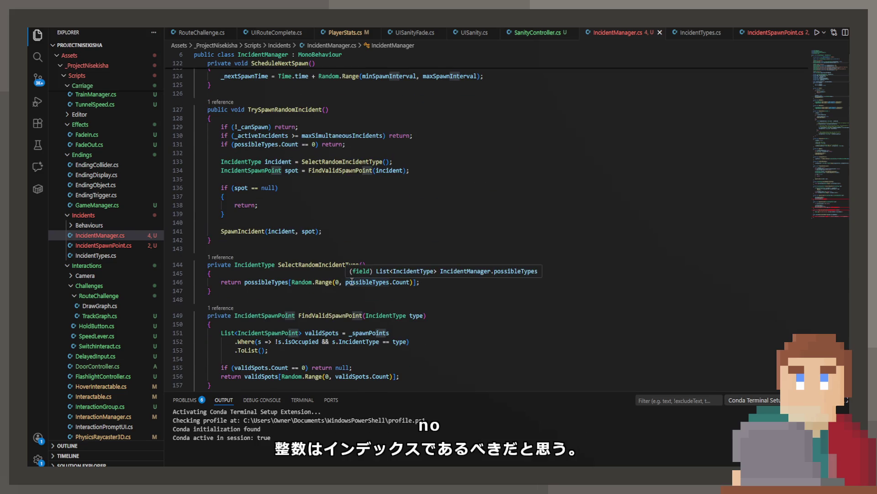
scroll(351, 280, "up", 20)
scroll(353, 282, "up", 9)
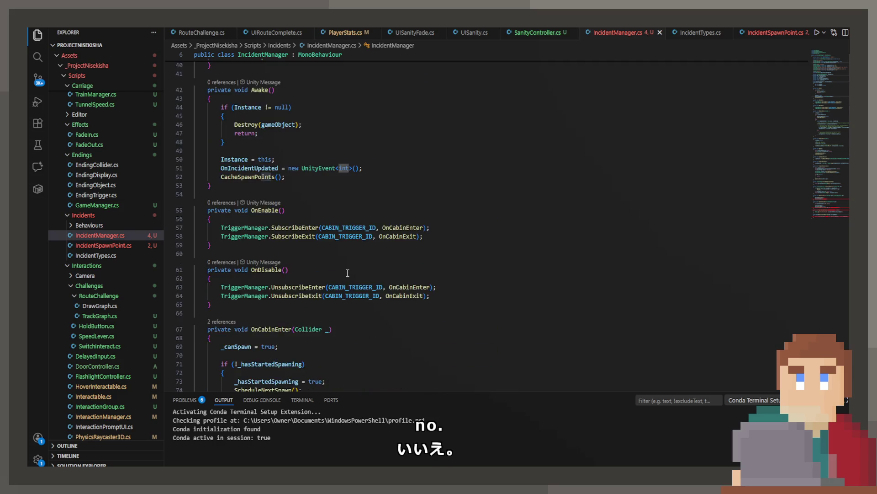
left_click(349, 305)
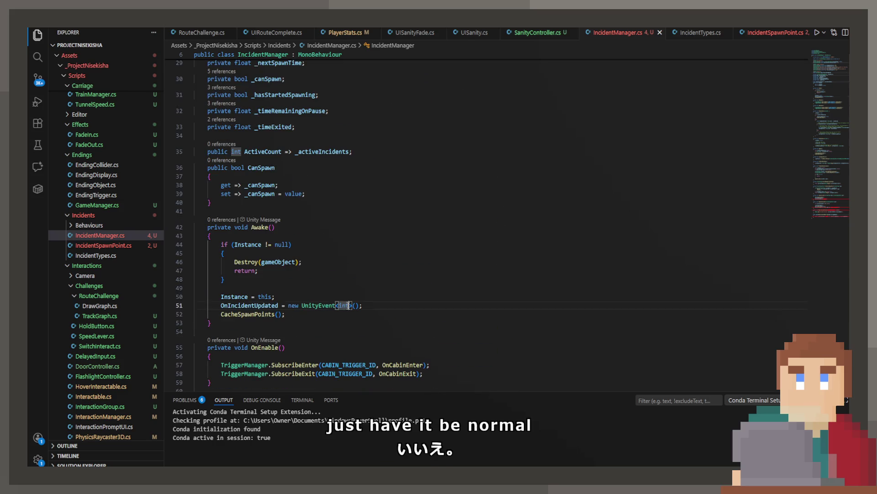
key("BackSpace")
key("BackSpace")
key("BackSpace")
scroll(264, 199, "up", 4)
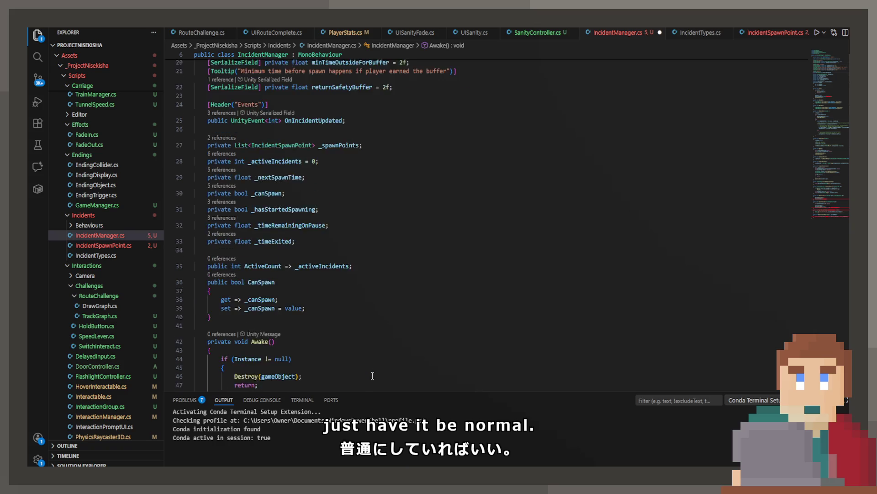
left_click(280, 189)
key("BackSpace")
key("BackSpace")
key("BackSpace")
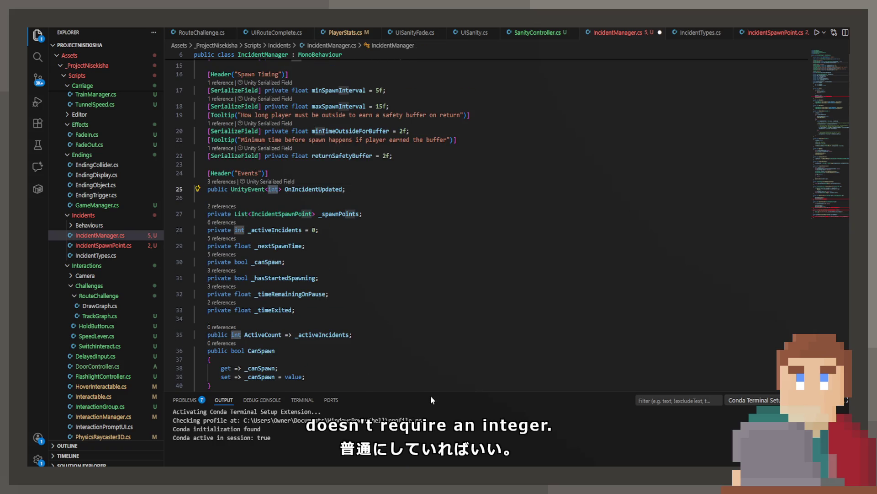
key("ctrl+s")
Step: Clear the generic type error by removing the leftover empty angle brackets on line 51
mouse_move(250, 187)
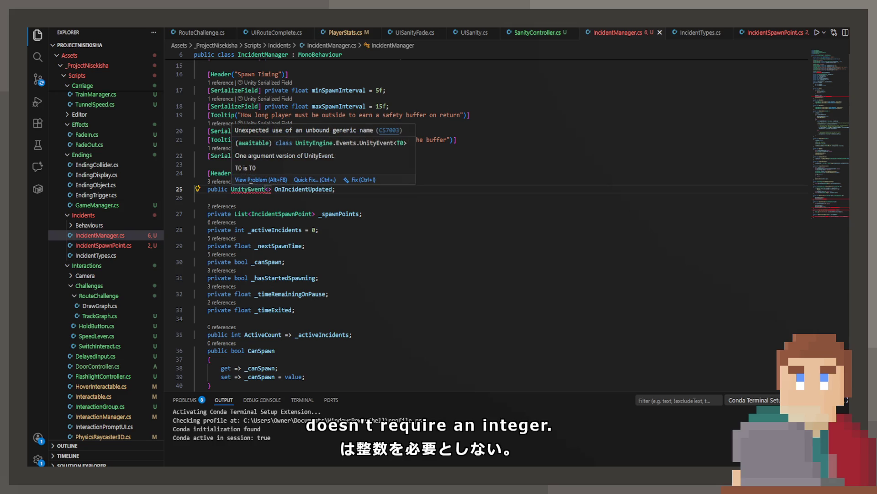
left_click(309, 181)
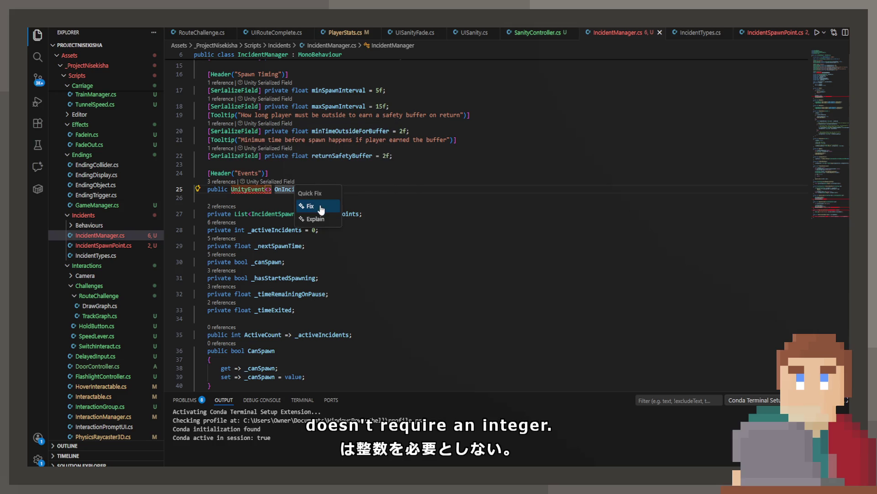
key("Escape")
left_click(275, 189)
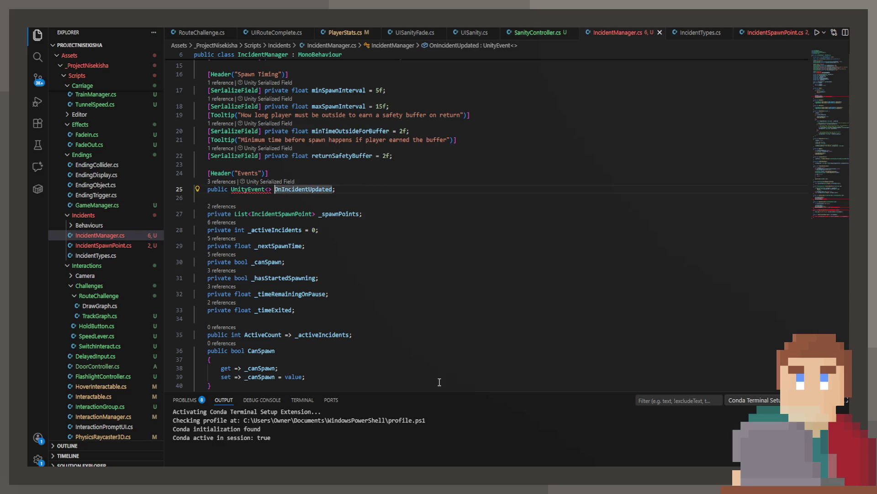
scroll(500, 327, "down", 8)
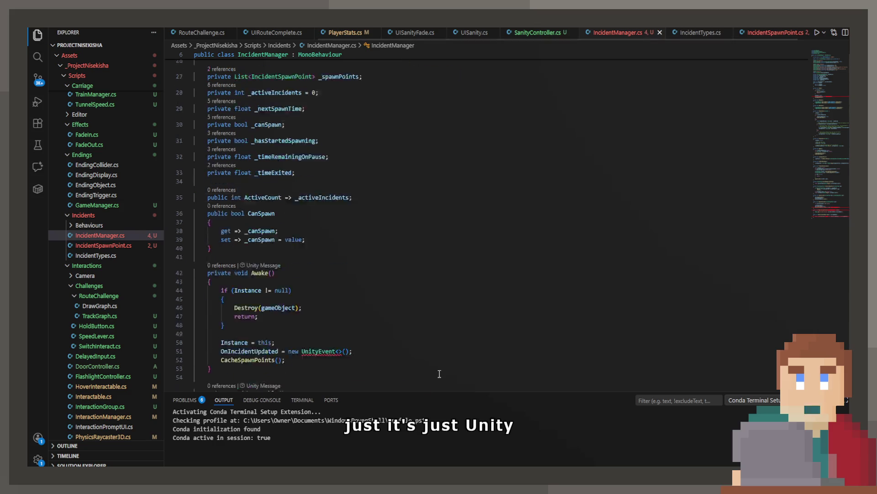
left_click(343, 169)
key("BackSpace")
key("BackSpace")
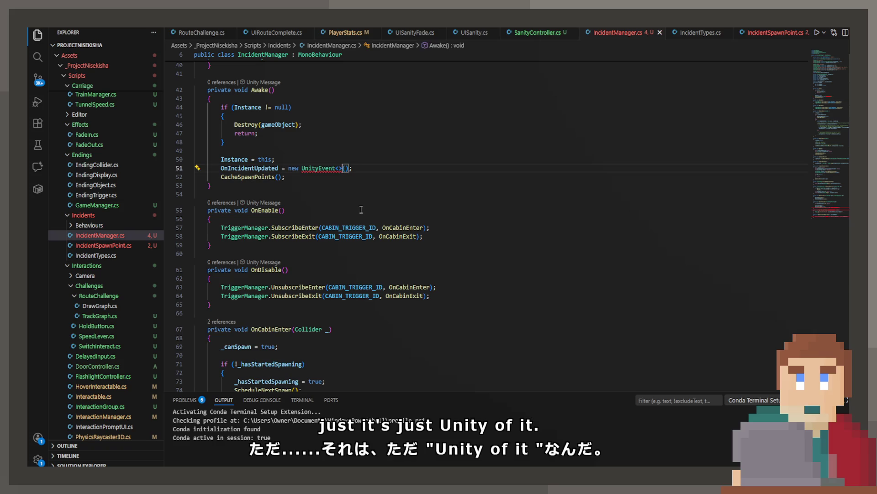
scroll(379, 229, "down", 3)
scroll(378, 229, "down", 20)
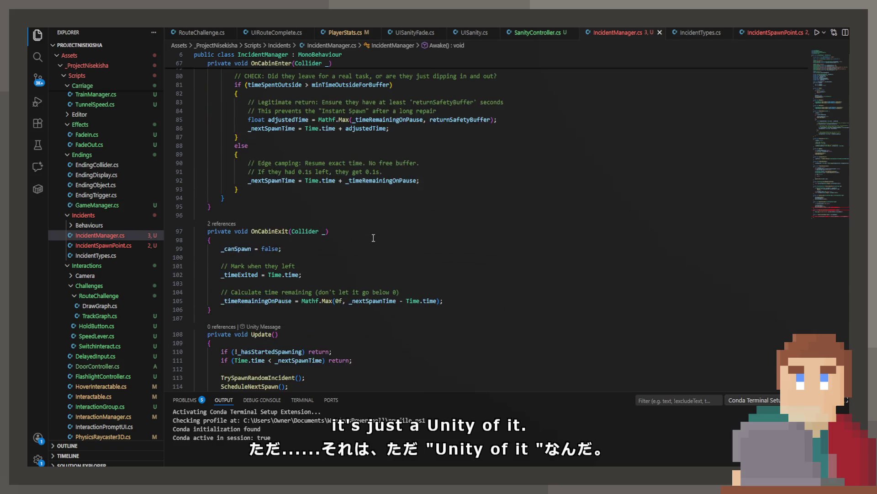
Step: Drop the 'IncidentType data' parameter from SpawnIncident and accept the matching SpawnIncident(spot) call fix
scroll(373, 240, "down", 10)
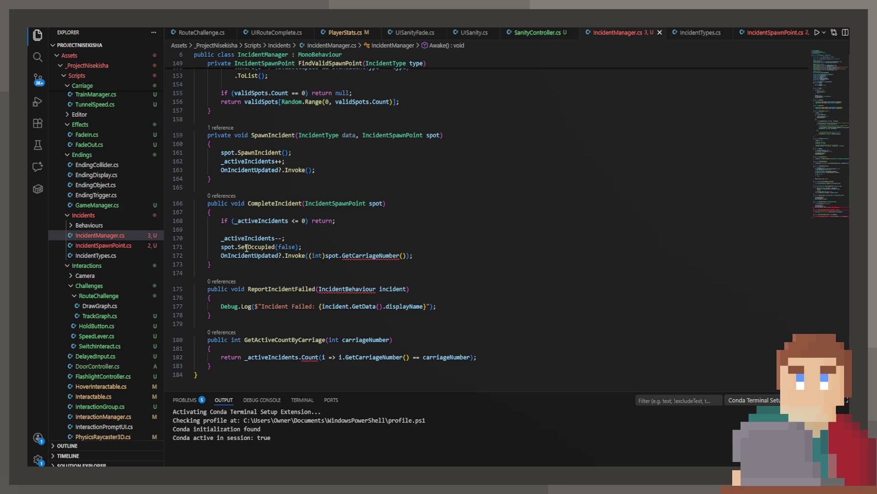
left_click(363, 203)
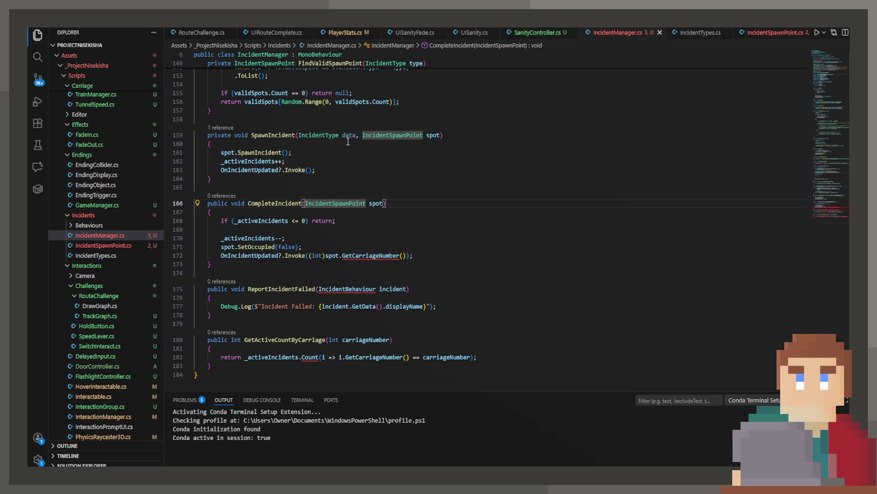
left_click_drag(360, 135, 298, 134)
key("BackSpace")
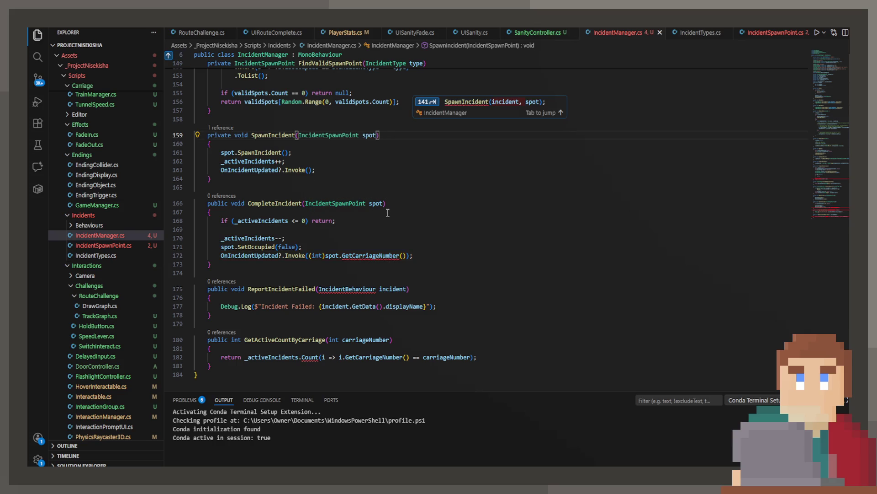
key("Tab")
key("Tab")
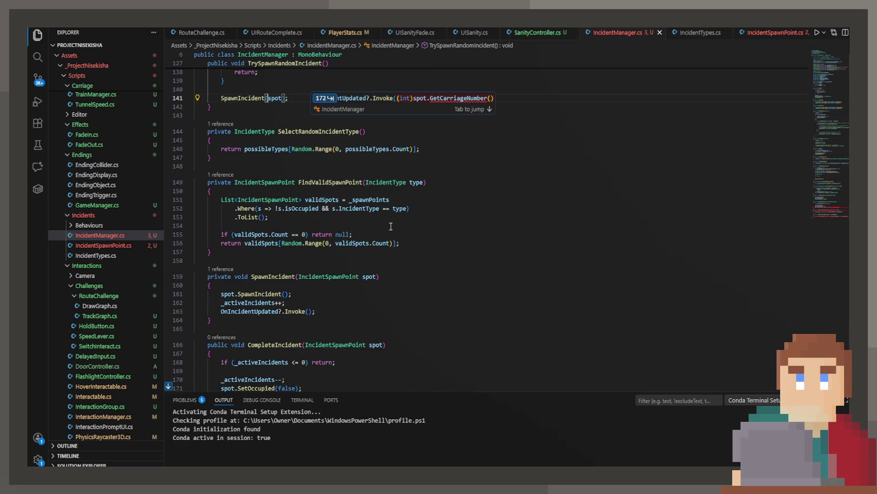
Step: Reject the carriage number argument in CompleteIncident, delete its SetOccupied(false) line, and save
key("Tab")
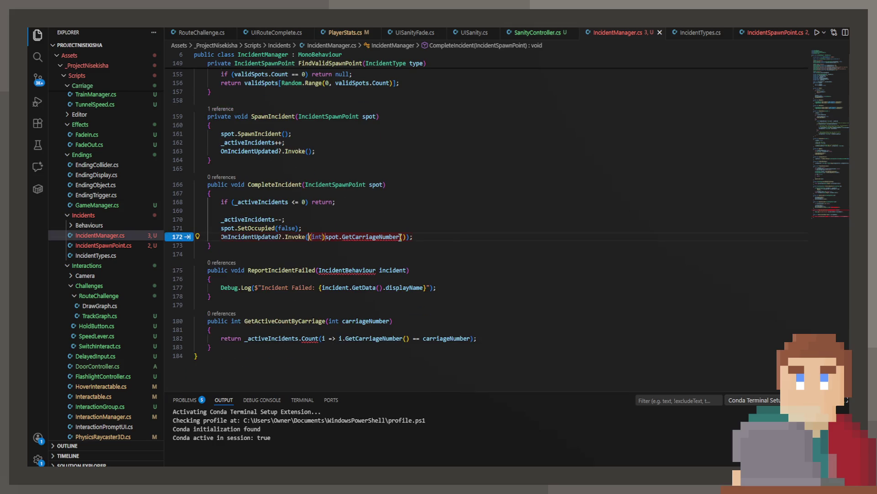
key("Escape")
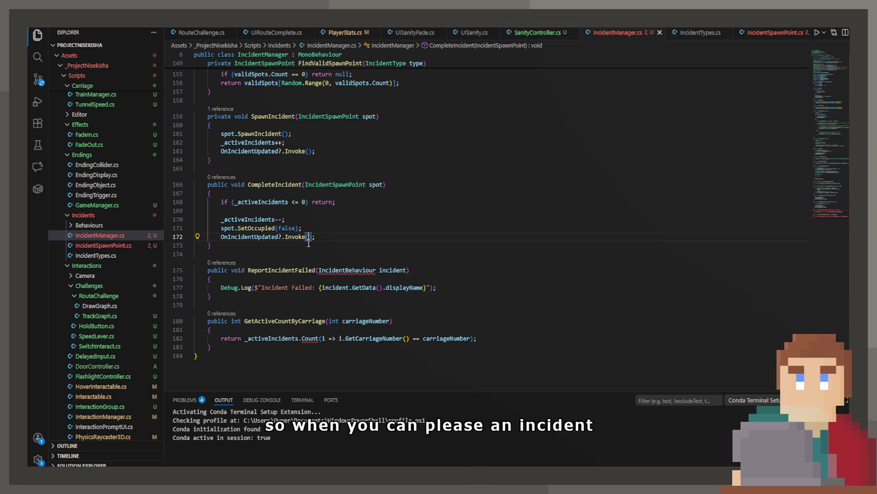
left_click_drag(311, 228, 194, 228)
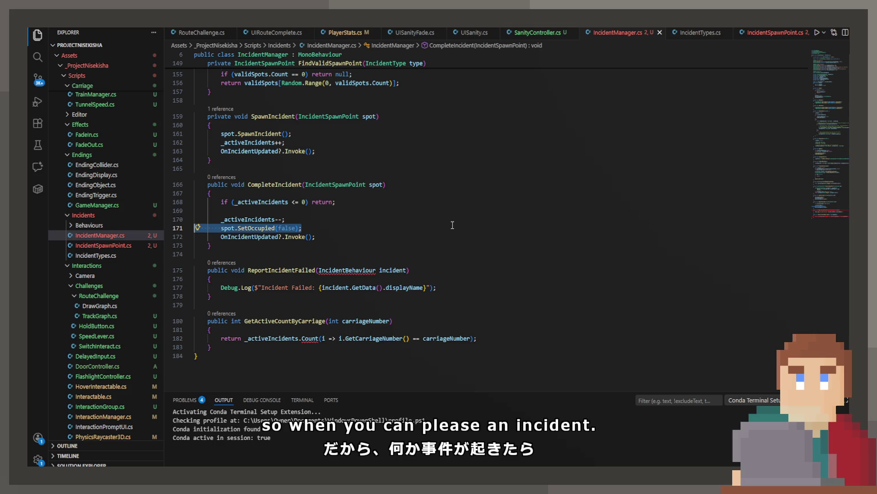
key("BackSpace")
key("BackSpace")
key("ctrl+s")
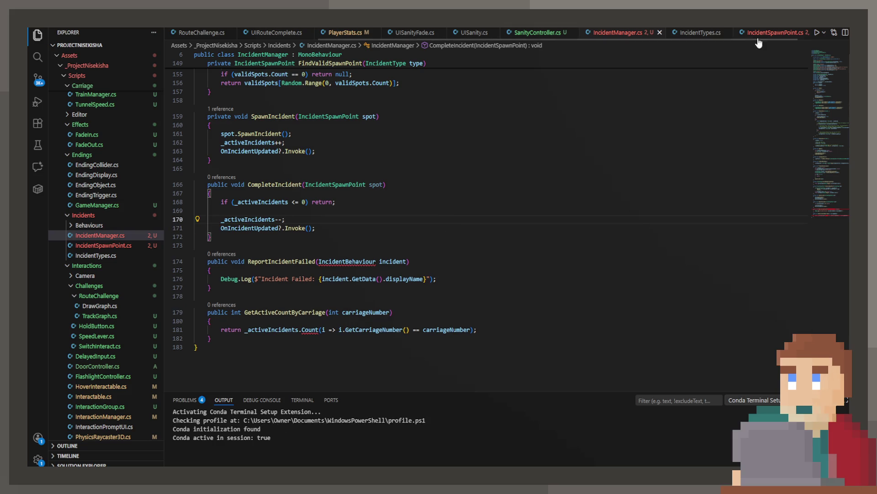
Step: In IncidentSpawnPoint.cs, delete the IncidentBehaviour setup and Initialize lines from SpawnIncident
left_click(773, 33)
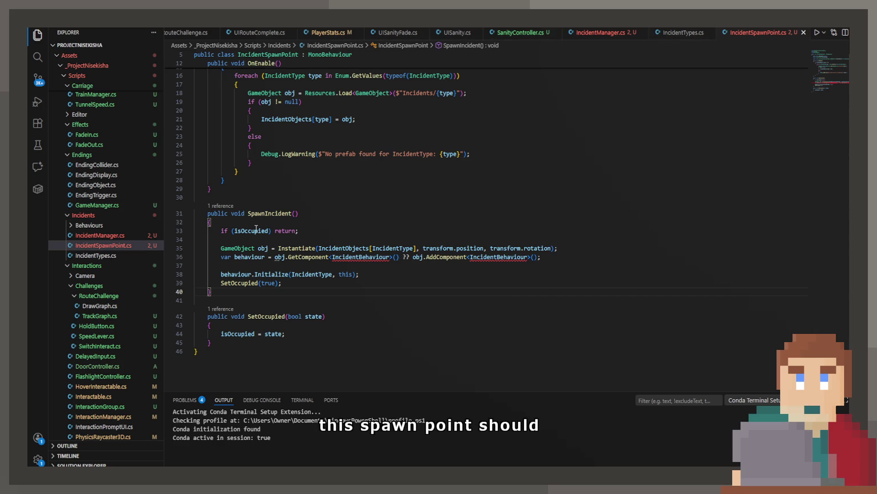
left_click(278, 283)
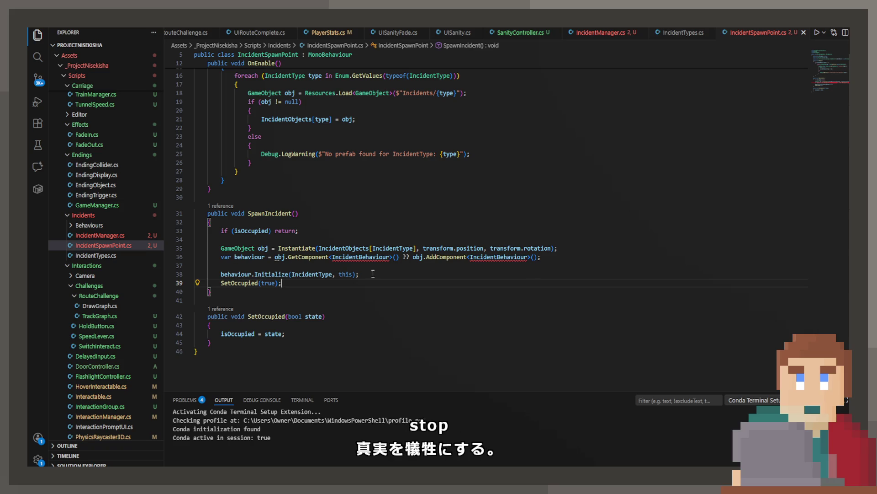
left_click_drag(360, 274, 191, 272)
key("shift+Up")
key("BackSpace")
key("BackSpace")
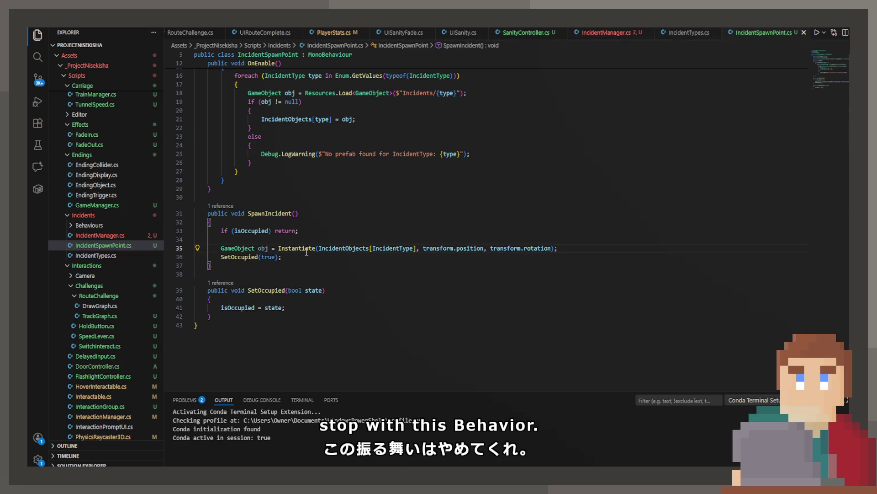
Step: Add a '// FILL HERE, DUMBIES' placeholder after the Instantiate call, save, and return to IncidentManager.cs
key("Return")
type("#")
key("BackSpace")
type("// FILL HERE, DUMBIE")
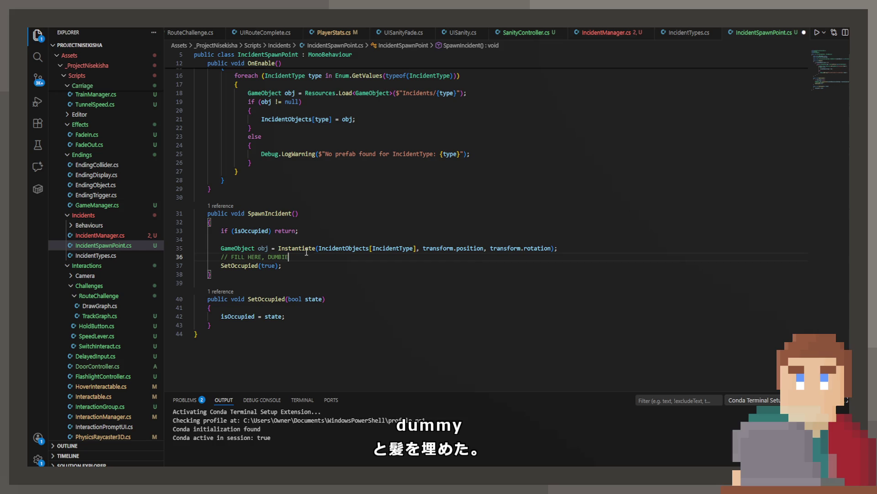
key("ctrl+s")
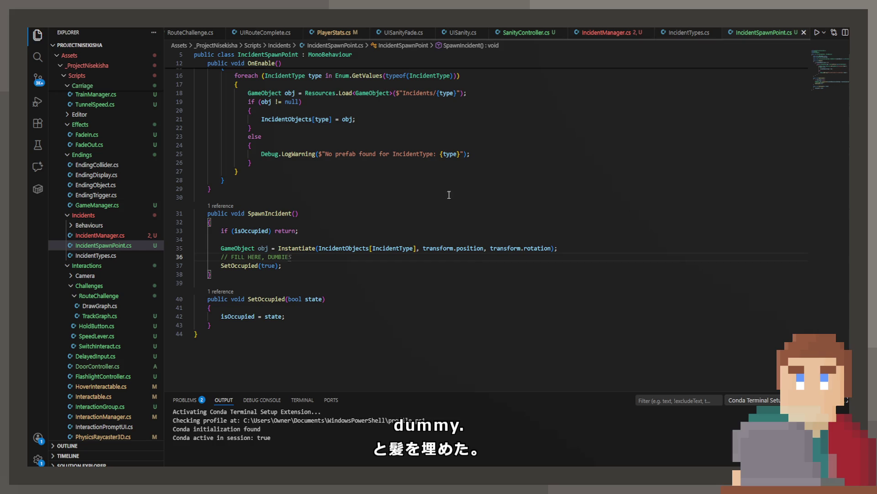
key("ctrl+Tab")
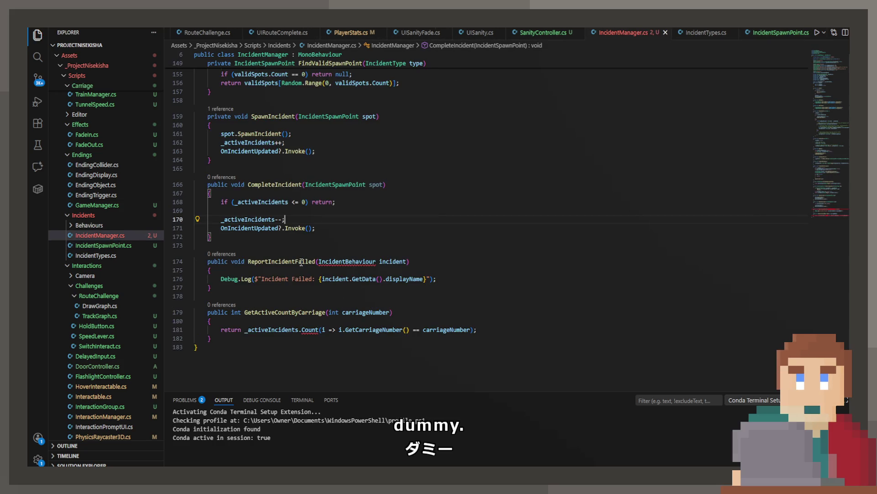
Step: Replace ReportIncidentFailed and GetActiveCountByCarriage with a suggested List<int> GetIncidentSummary() method and save
left_click(301, 262)
mouse_move(212, 340)
left_mouse_down()
mouse_move(197, 330)
mouse_move(196, 262)
left_mouse_up()
key("Delete")
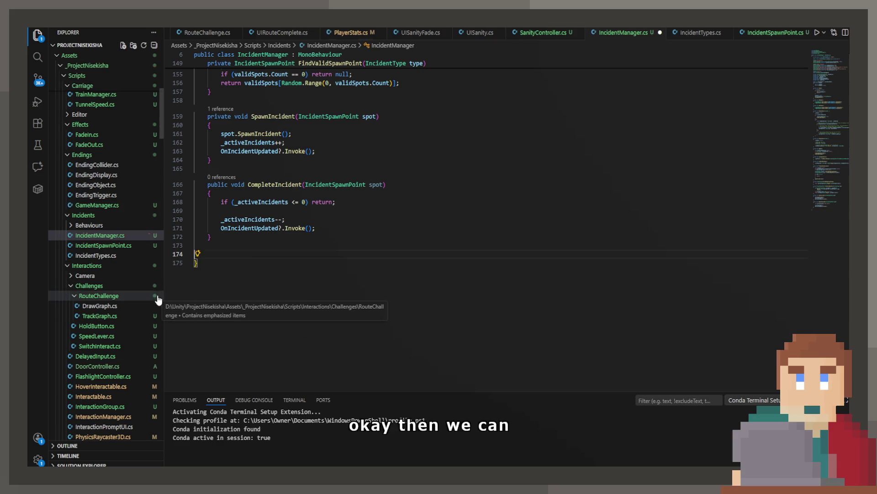
type("public")
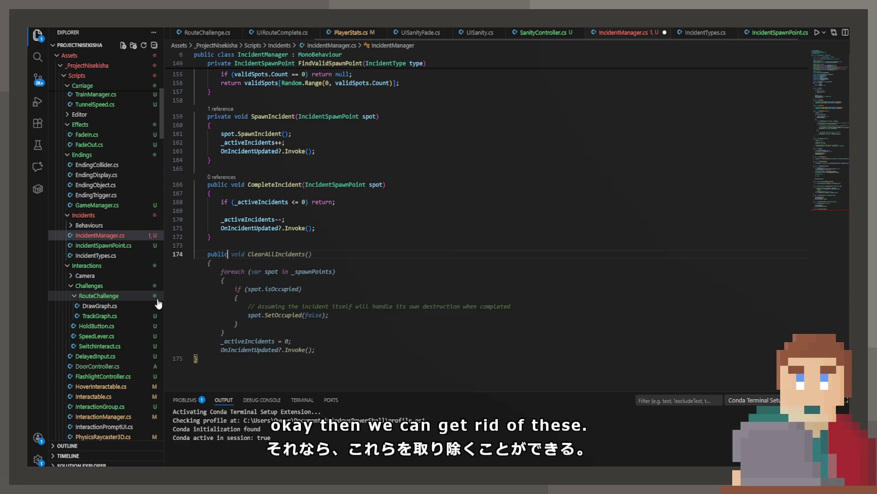
type(" List<int>")
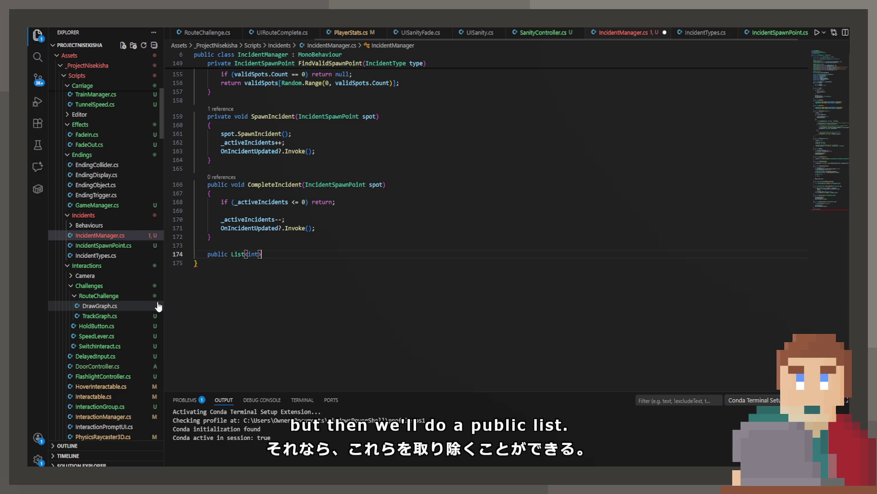
type(" Get")
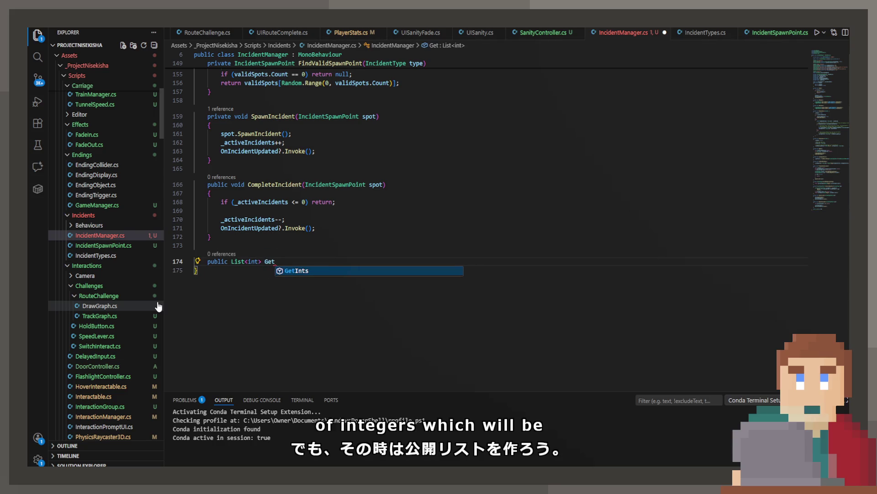
type("IncidentSu")
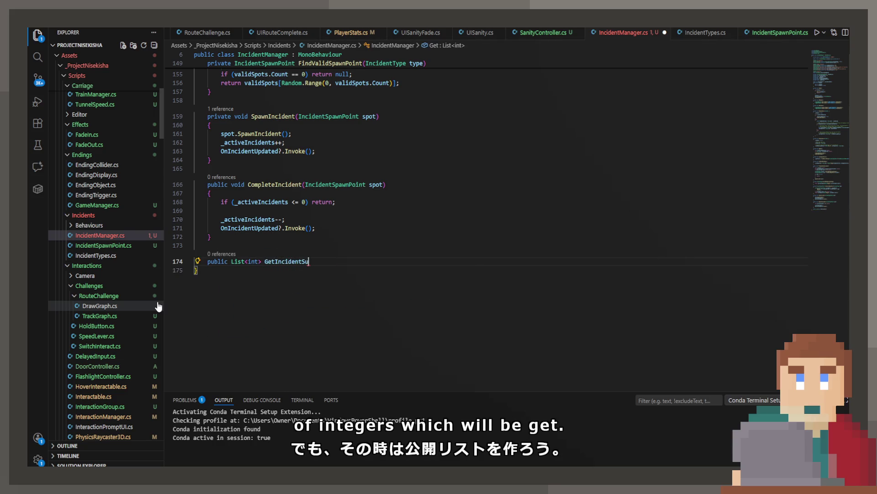
type("mmary()")
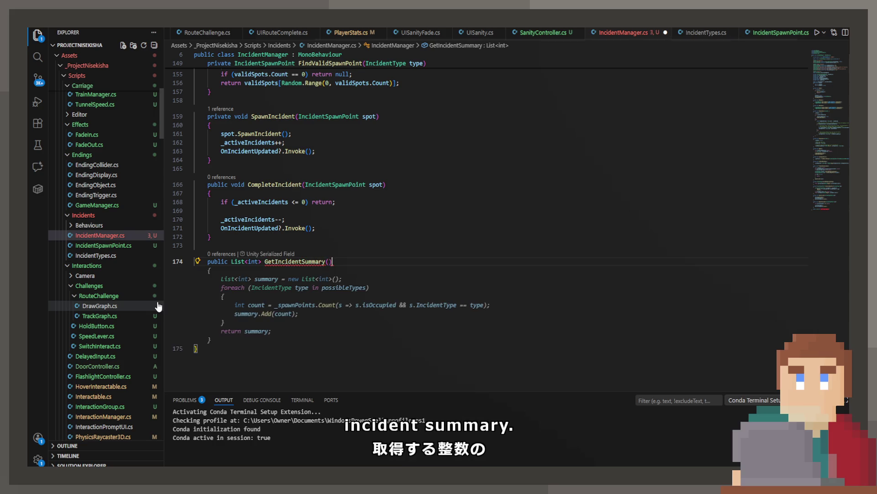
key("Tab")
key("ctrl+s")
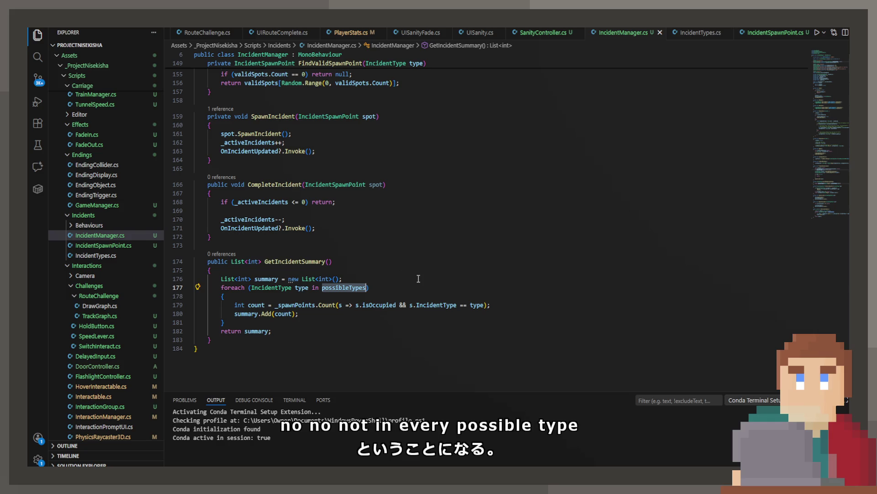
Step: Make the summary loop iterate Enum.GetValues(typeof(IncidentType)) instead of possibleTypes, and save
key("End")
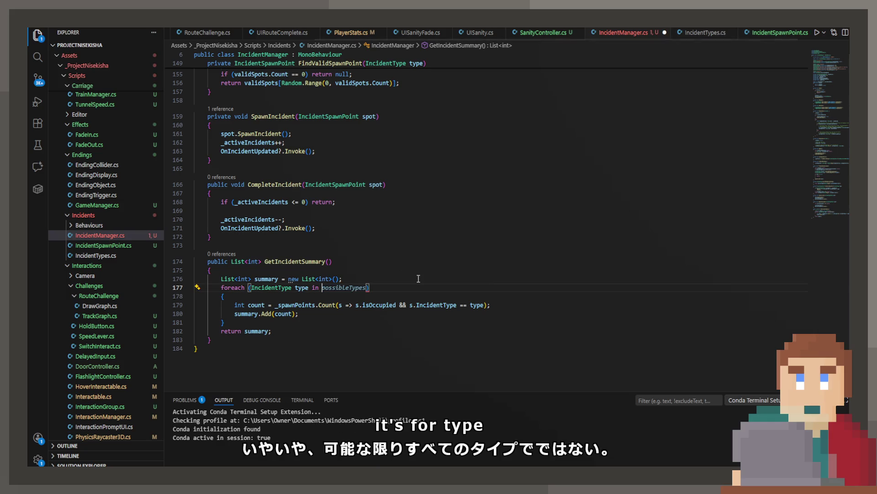
key("ctrl+BackSpace")
type("Enum.Ge")
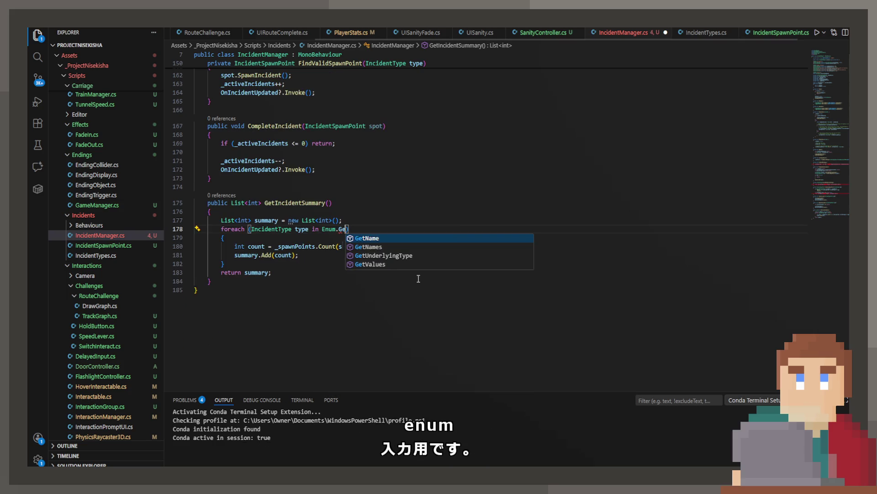
scroll(418, 278, "down", 4)
key("Down")
key("Down")
key("Down")
key("Return")
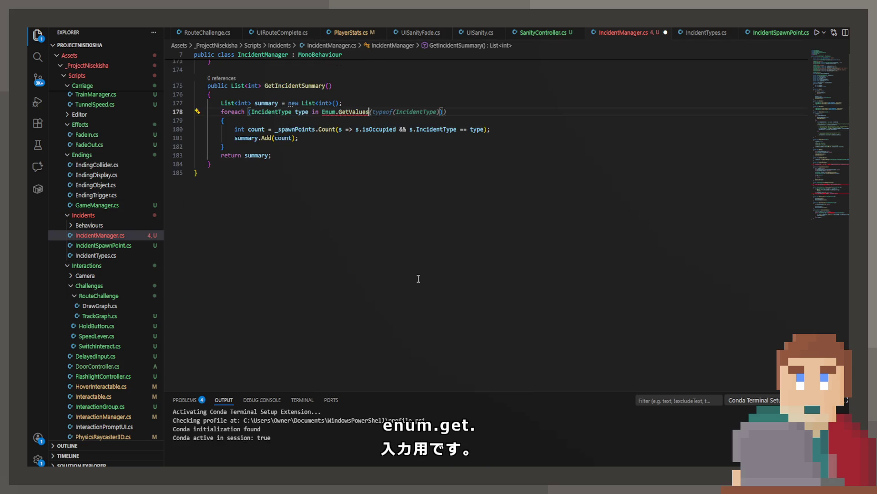
key("ctrl+s")
Step: Review where the loop variable type and count are used in GetIncidentSummary
scroll(417, 276, "up", 3)
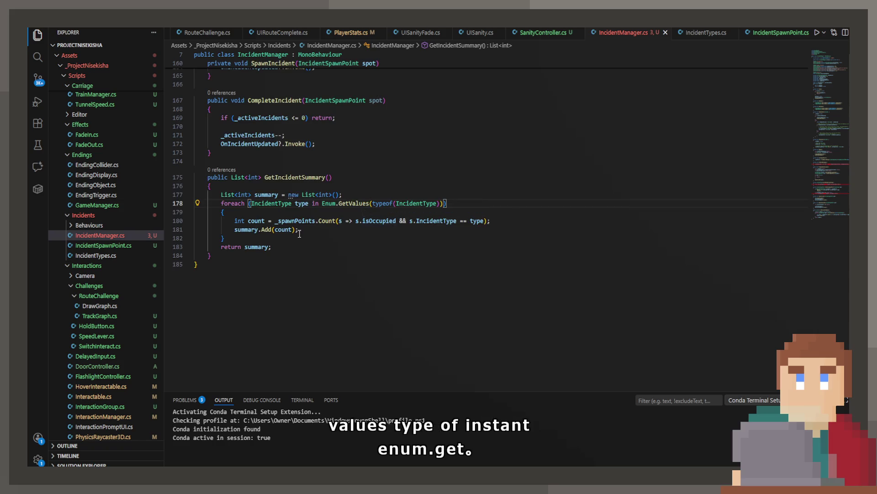
left_click(314, 232)
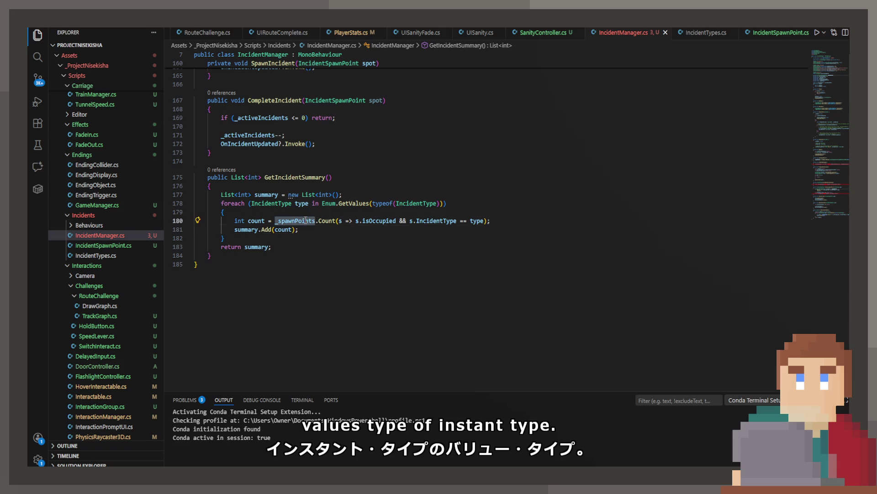
double_click(477, 221)
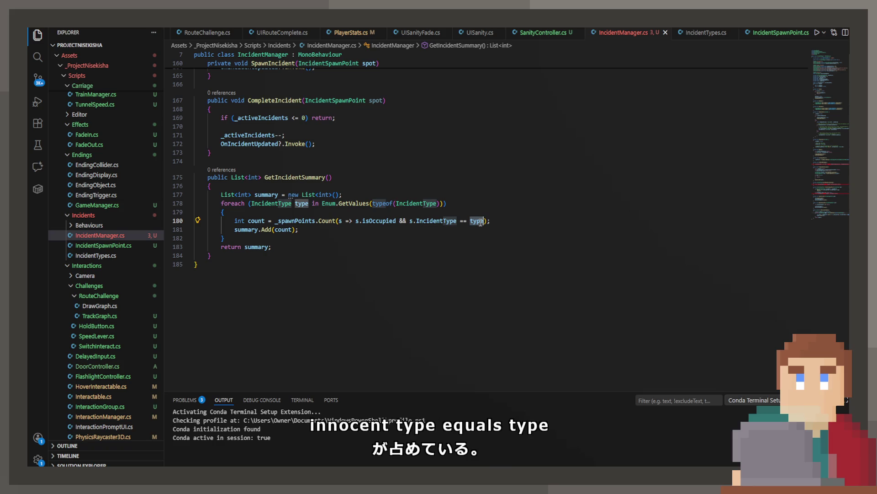
left_click(346, 233)
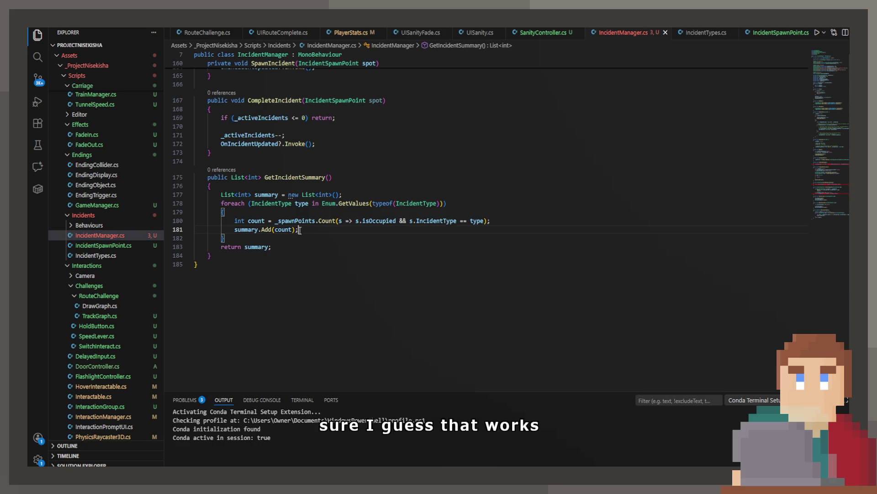
left_click(288, 232)
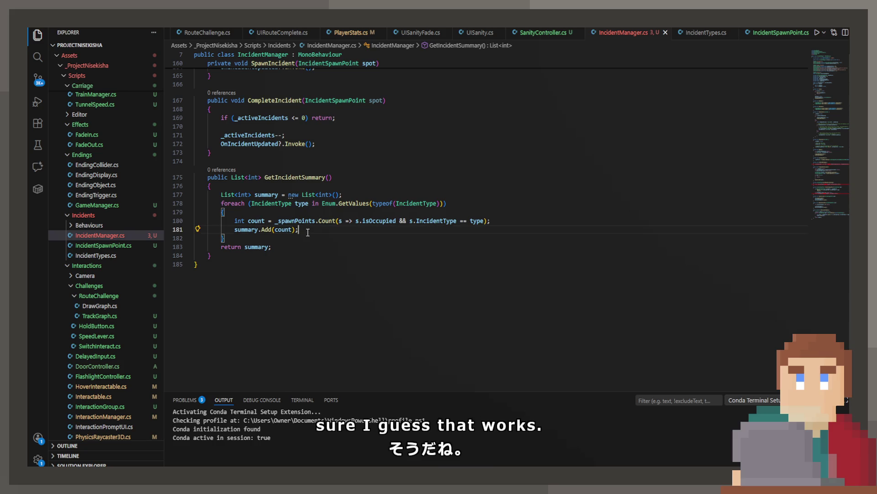
scroll(307, 232, "up", 3)
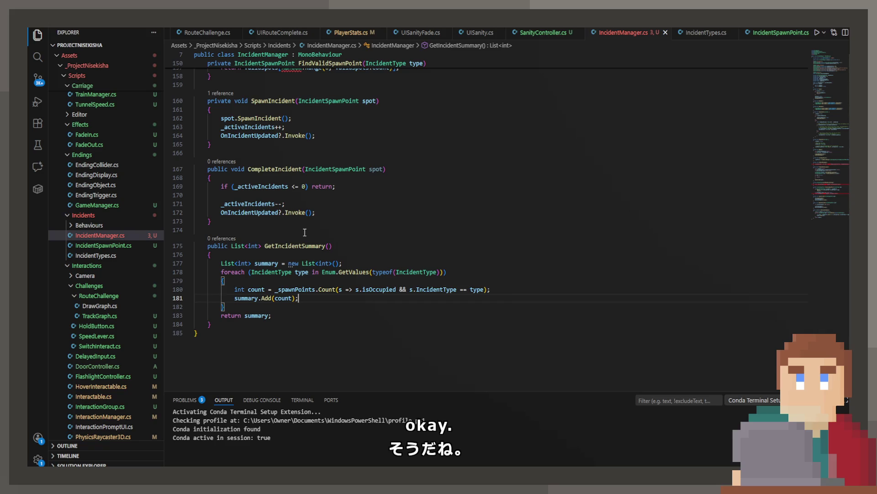
scroll(304, 232, "up", 8)
mouse_move(294, 271)
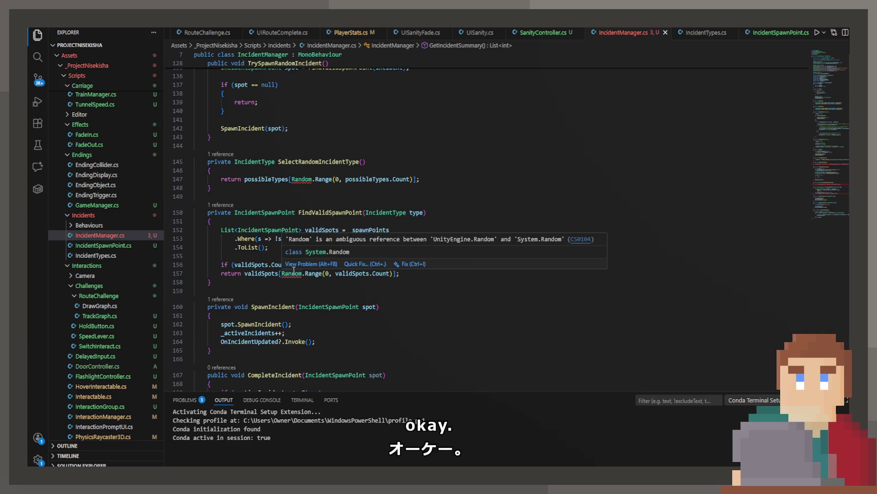
Step: Apply the quick fix that fully qualifies the ambiguous Random reference on line 157
left_click(347, 264)
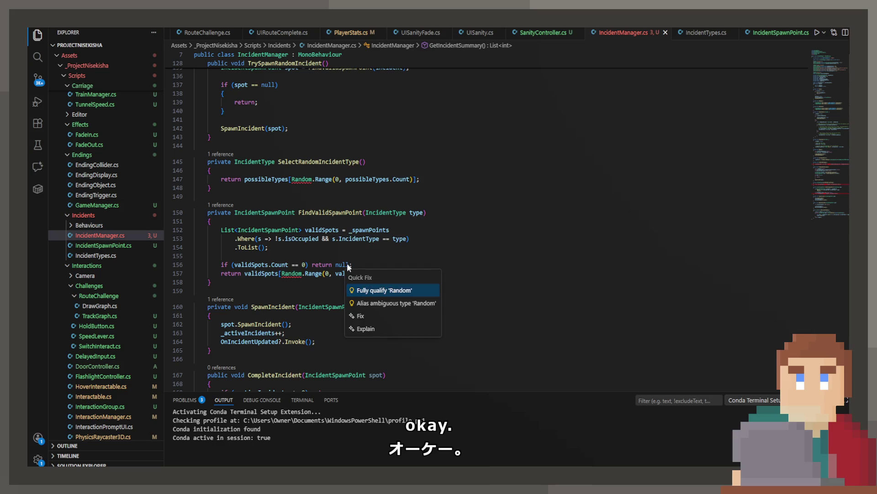
left_click(364, 291)
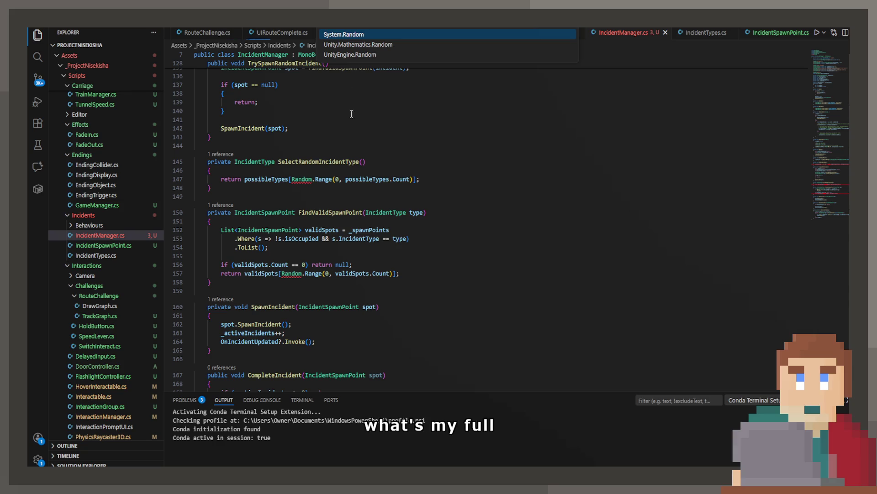
left_click(359, 36)
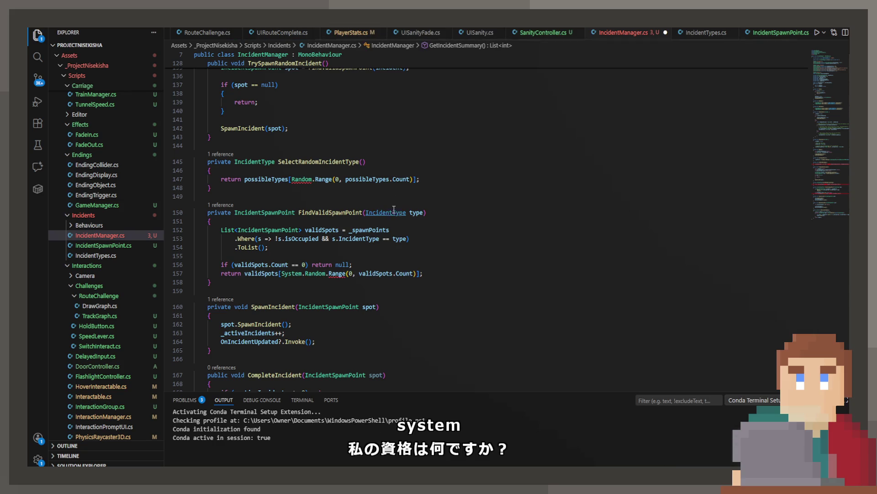
mouse_move(292, 276)
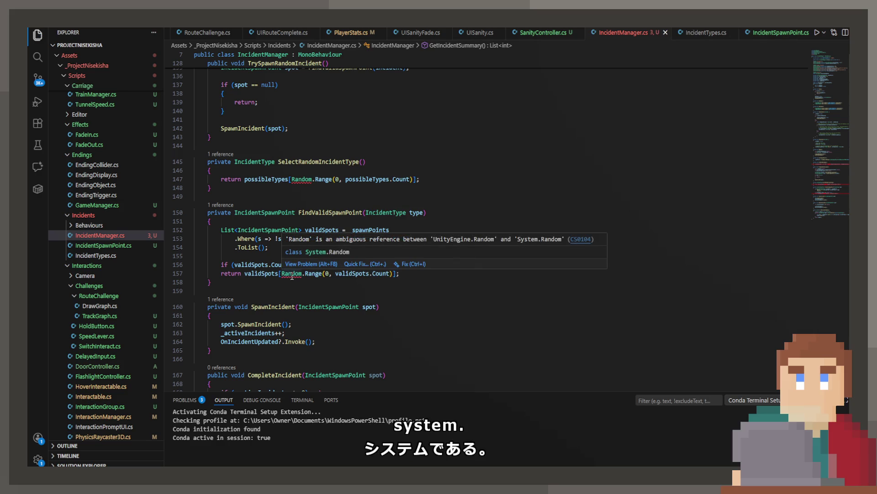
left_click_drag(818, 197, 832, 60)
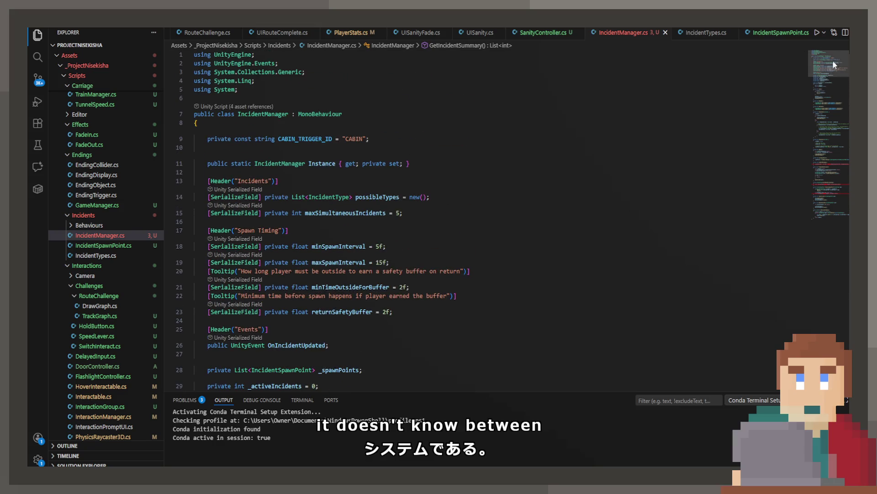
Step: Edit the using directives at the file top, undo an unwanted enum snippet, and save
left_click(247, 93)
mouse_move(252, 115)
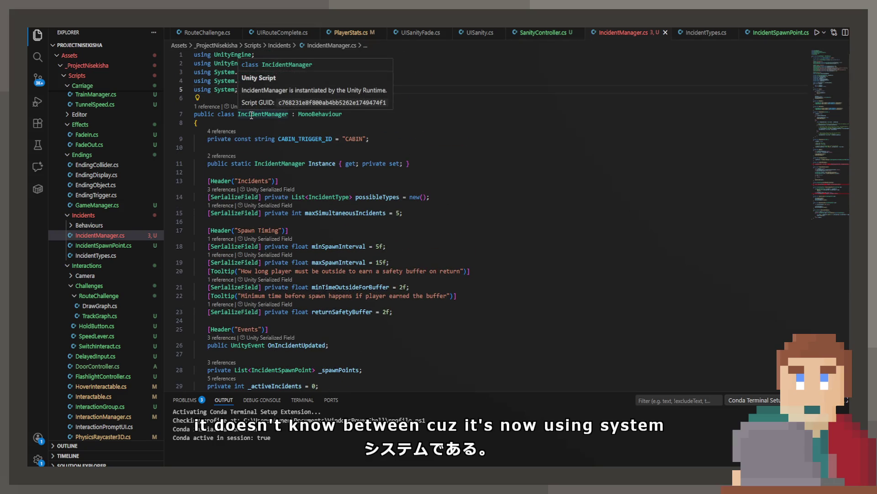
type(".en")
key("Tab")
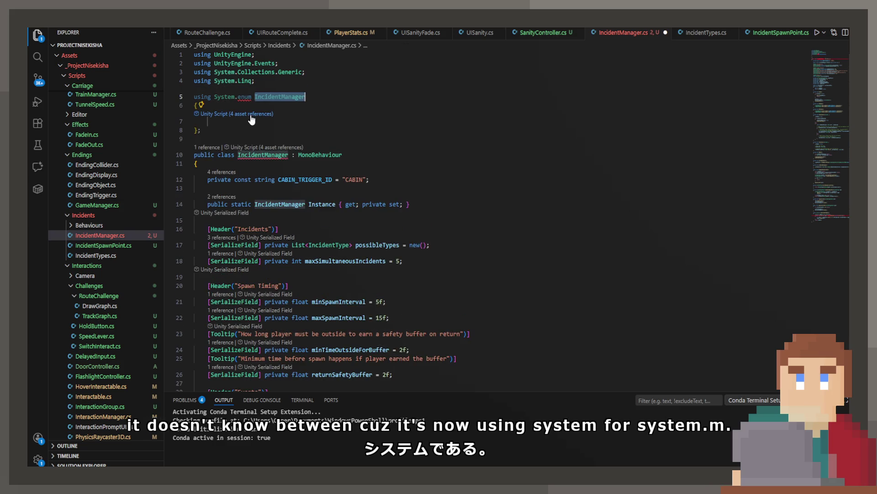
key("ctrl+z")
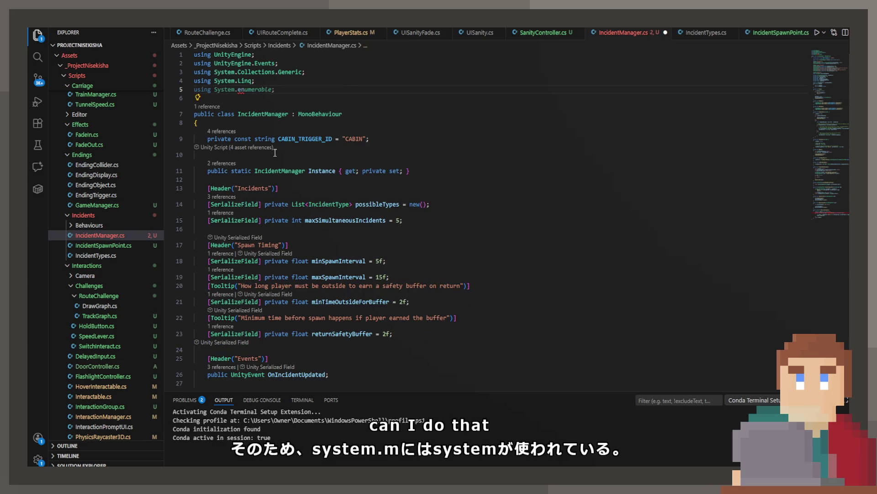
key("ctrl+s")
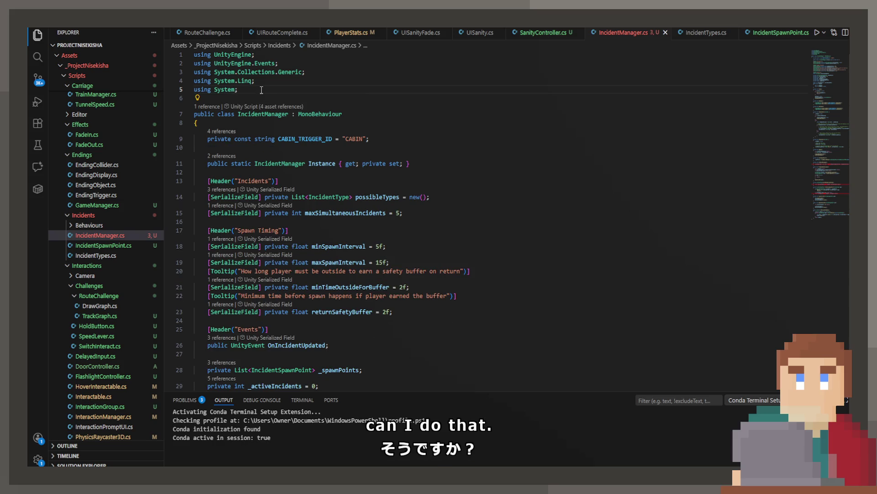
Step: Qualify the Random calls in ScheduleNextSpawn and SelectRandomIncidentType as UnityEngine.Random, then save
scroll(289, 211, "down", 13)
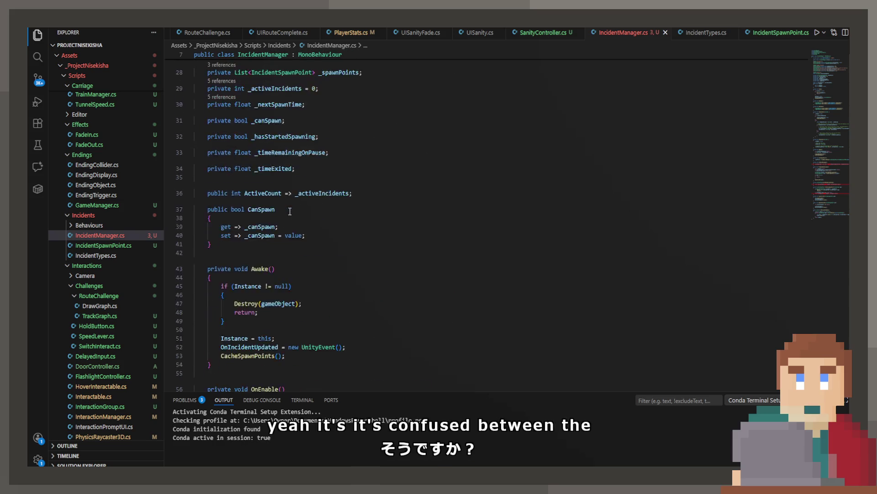
scroll(289, 211, "down", 20)
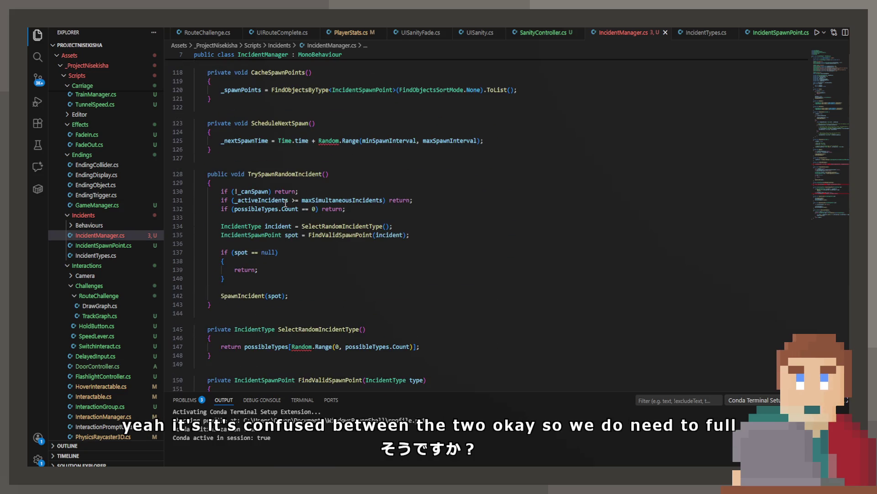
left_click(329, 141)
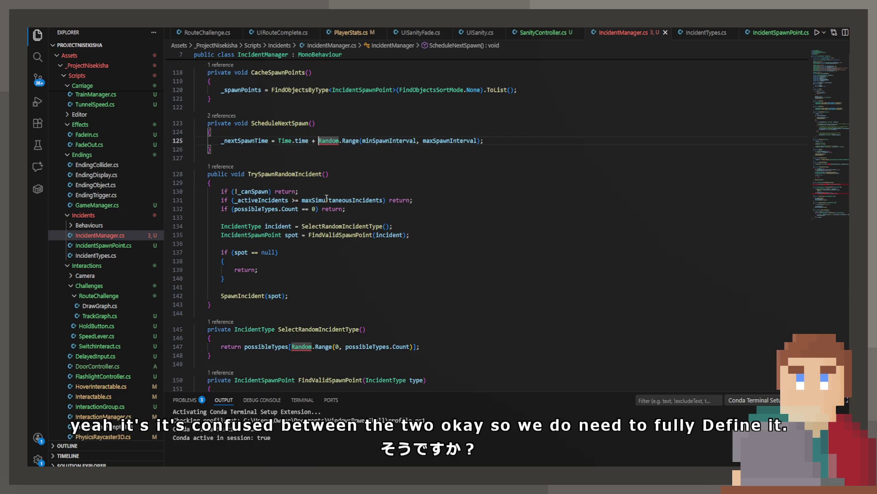
type("UnityEngine.")
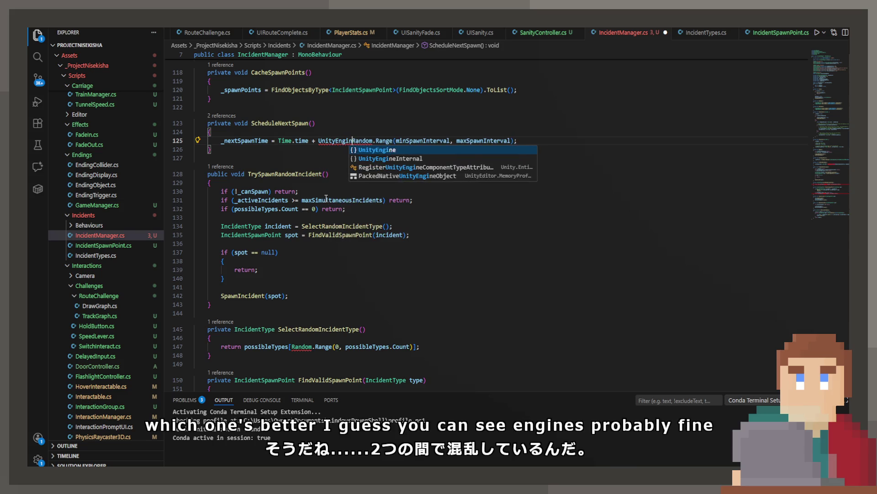
scroll(327, 233, "down", 5)
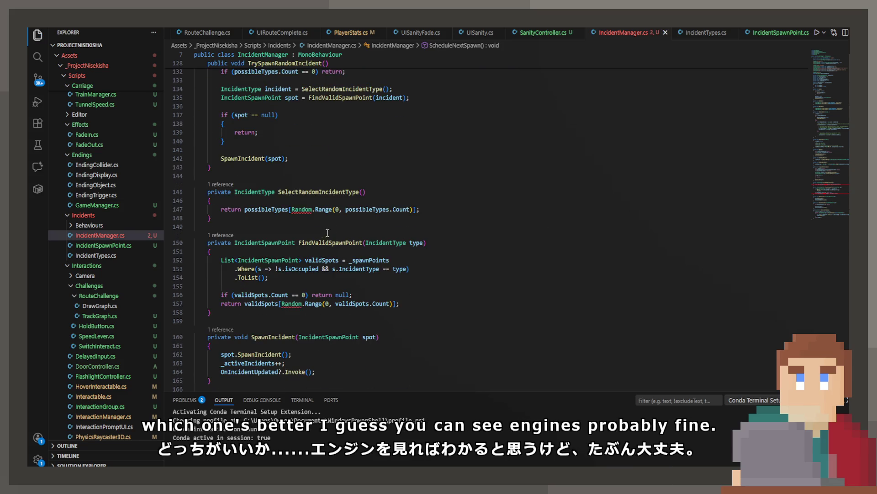
left_click(296, 208)
mouse_move(298, 209)
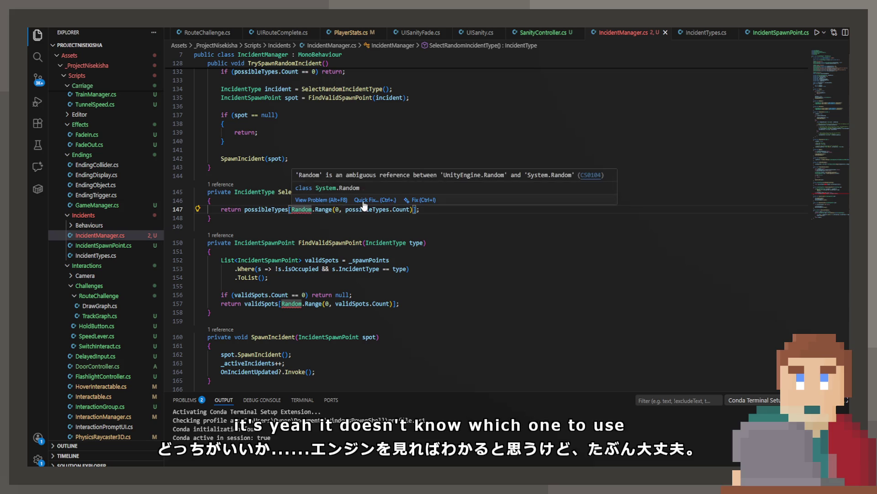
left_click(364, 201)
left_click(394, 227)
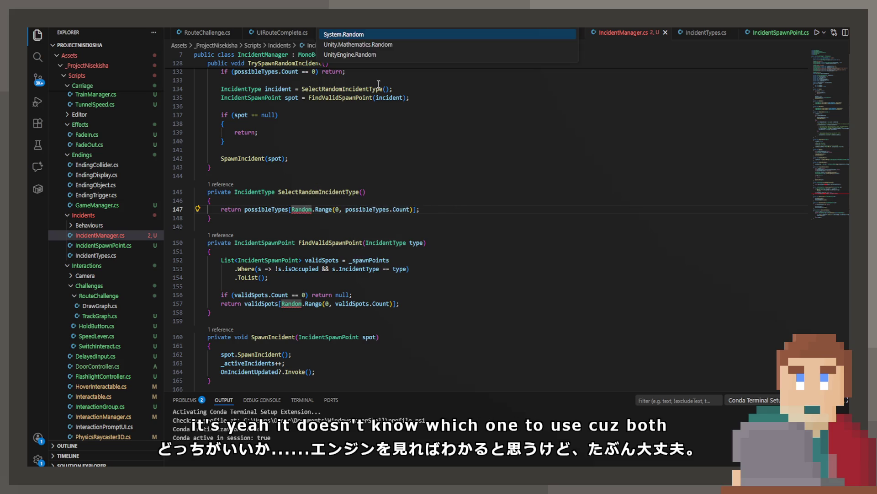
left_click(355, 55)
mouse_move(301, 307)
left_click(315, 306)
type("UnityEngine.")
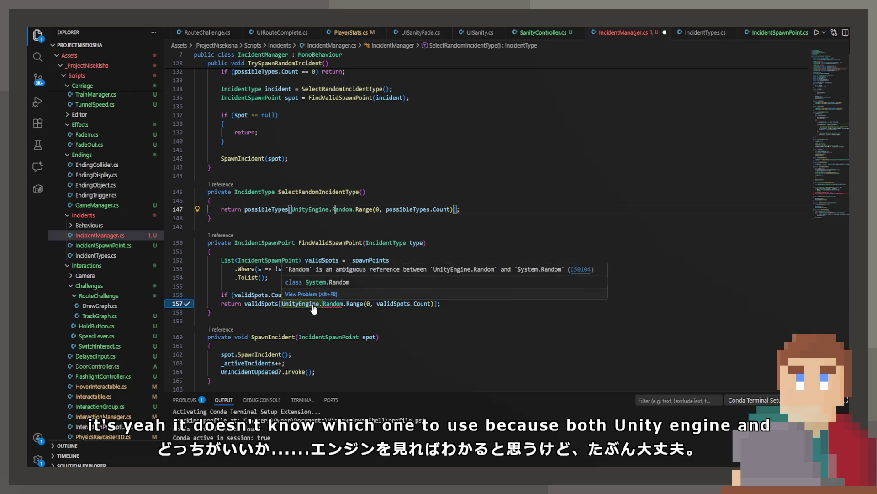
key("ctrl+s")
Step: Scroll to the top of IncidentManager.cs to view possibleTypes and the spawn timing fields
scroll(314, 302, "down", 10)
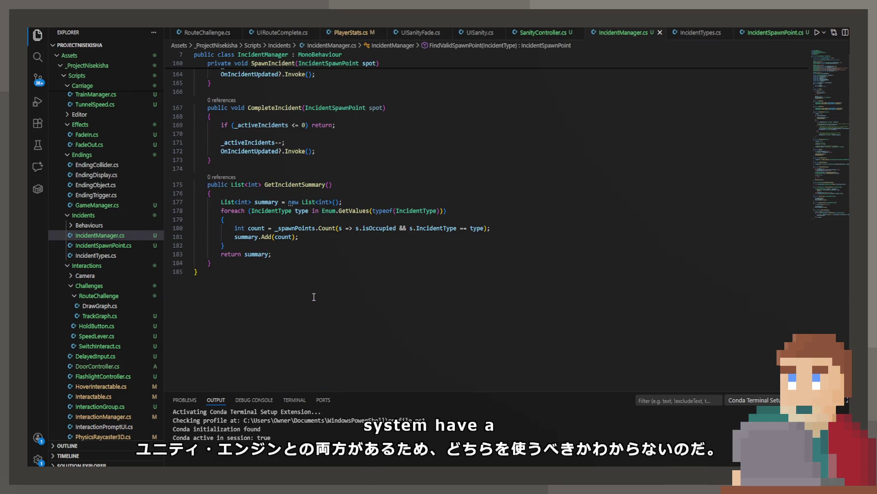
scroll(301, 282, "up", 20)
scroll(300, 280, "up", 20)
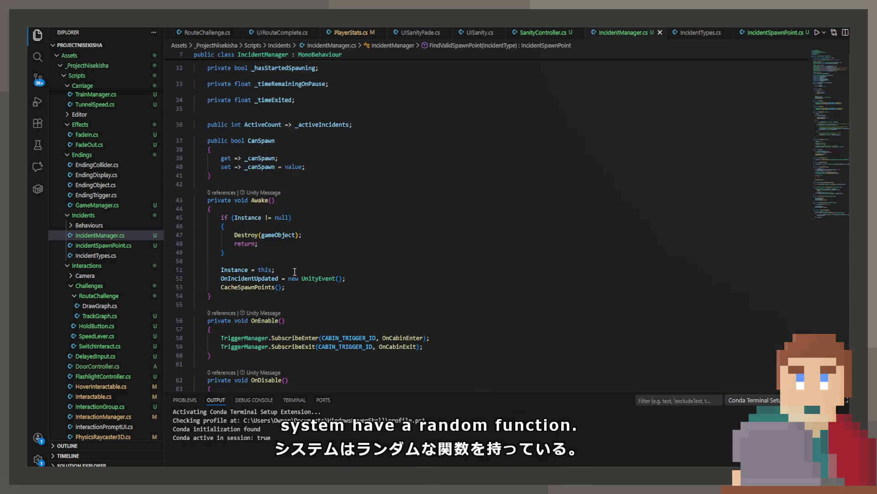
scroll(294, 272, "up", 15)
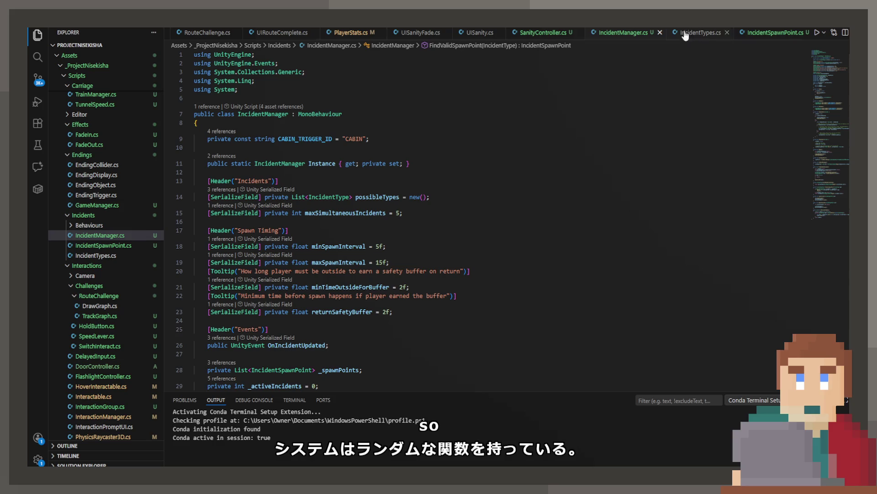
Step: Replace the FILL HERE comment with a '// Disable all children' loop calling SetActive(false)
left_click(772, 32)
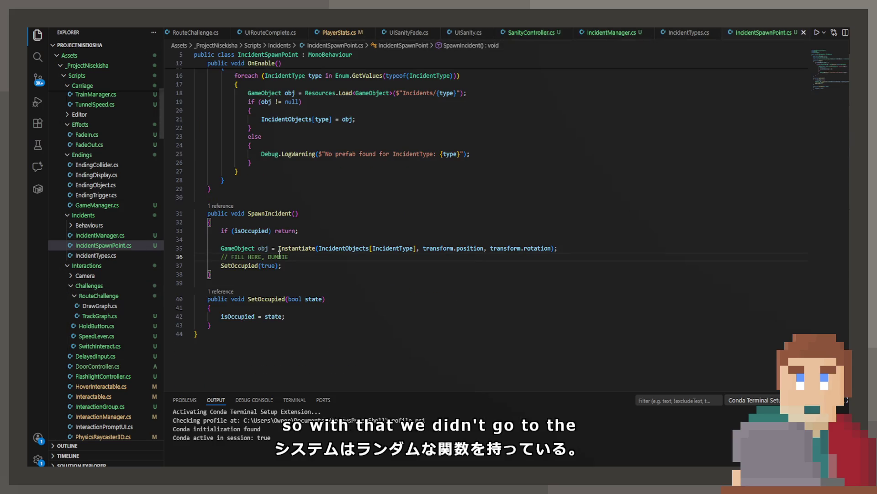
left_click_drag(289, 257, 222, 257)
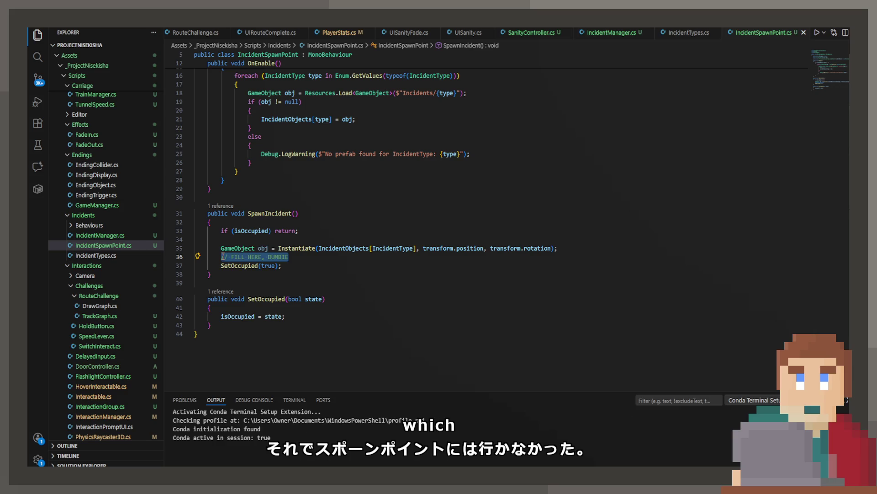
scroll(223, 257, "up", 5)
scroll(260, 278, "down", 5)
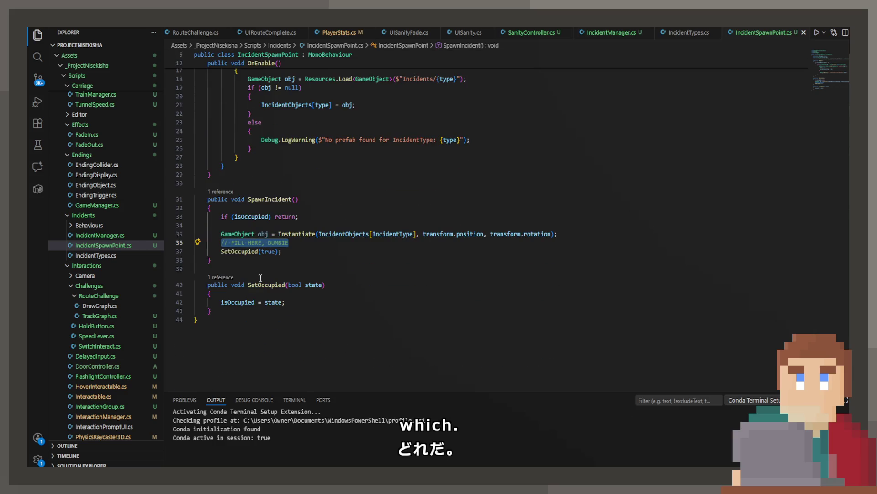
key("Return")
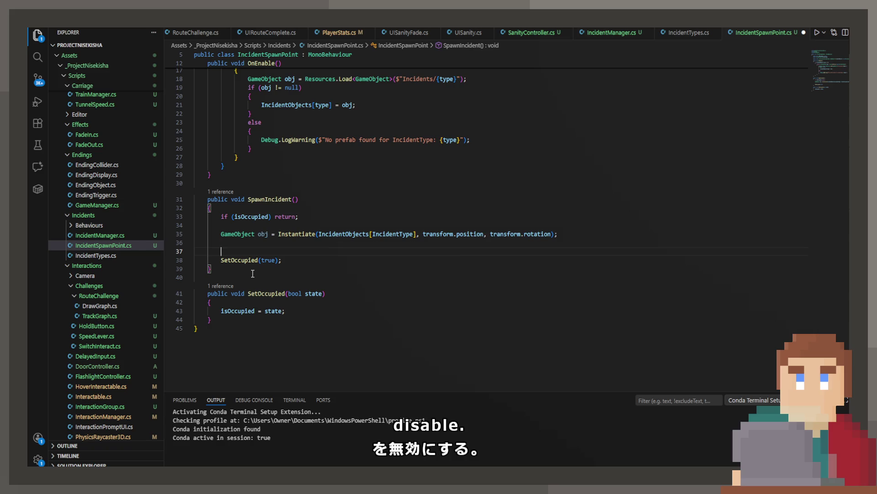
key("Up")
type("// Dis")
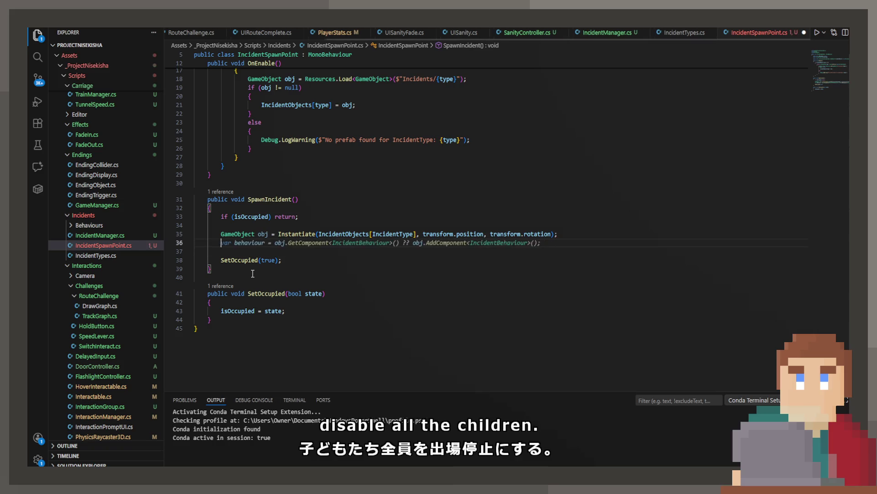
type("abl")
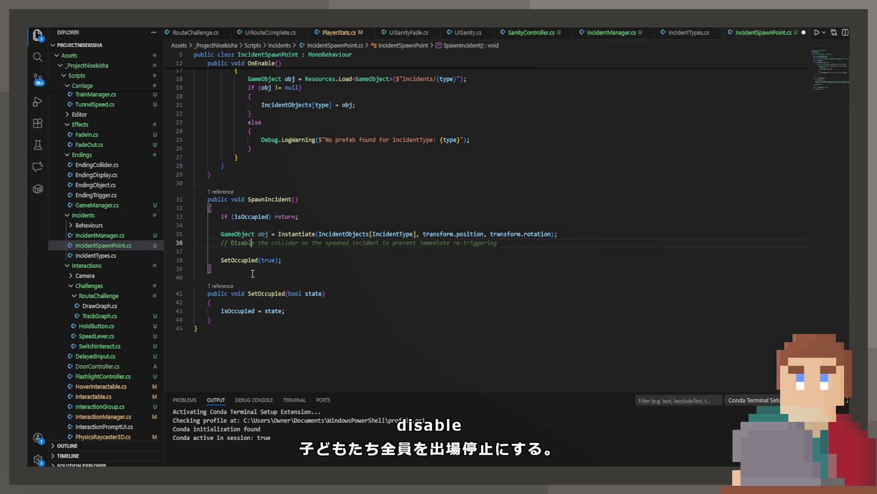
type("e all children")
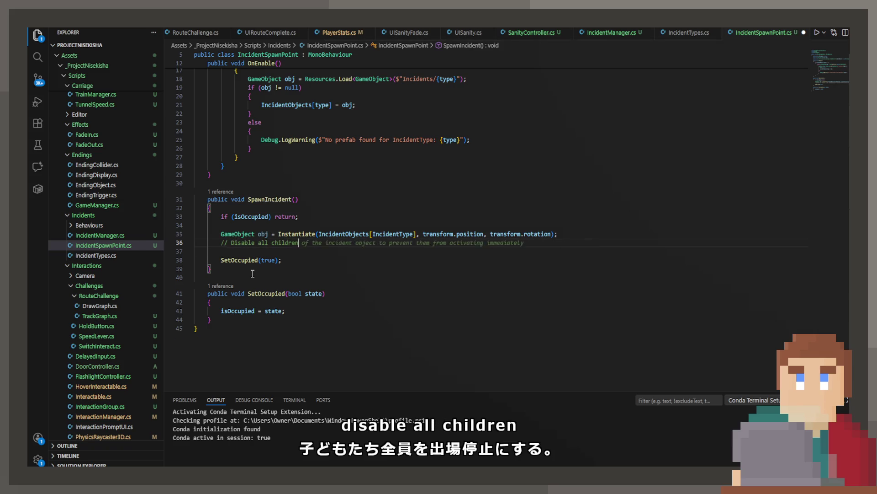
key("Return")
key("Tab")
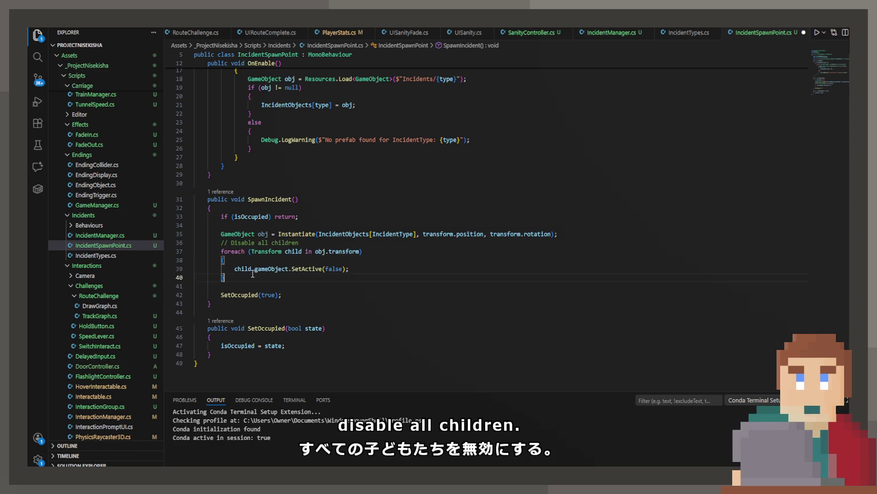
key("Return")
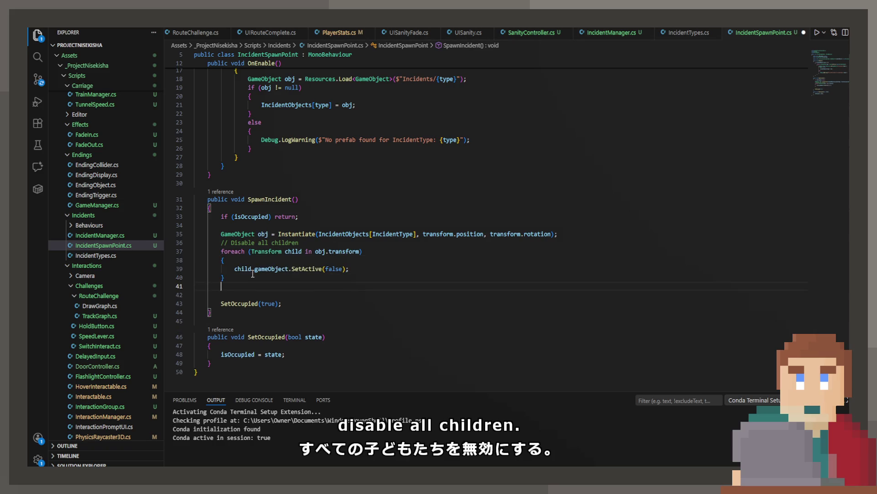
Step: Move the Instantiate statement below the loop, loop over the spawn point's own transform, and save
left_click_drag(558, 234, 196, 233)
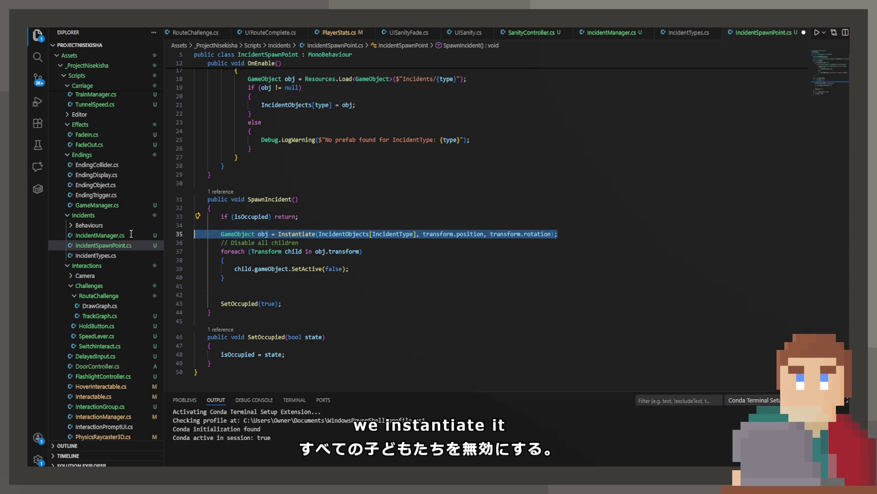
key("BackSpace")
key("BackSpace")
key("Down")
key("Down")
key("Down")
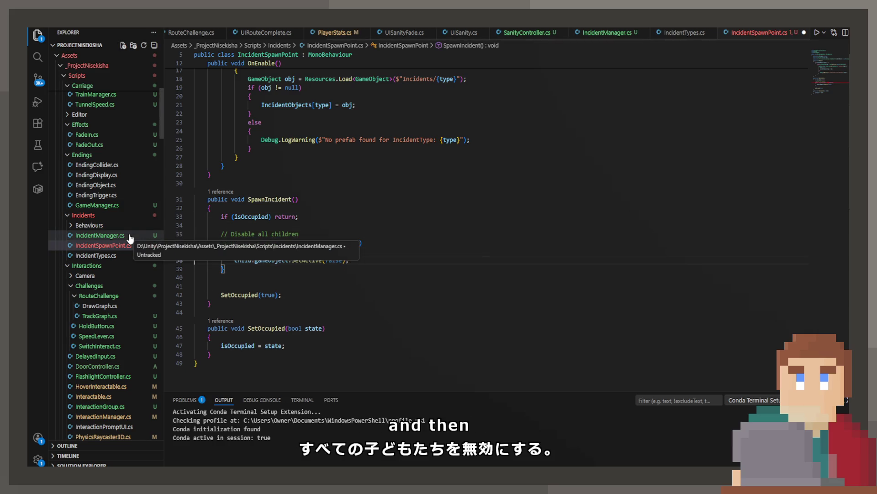
key("Return")
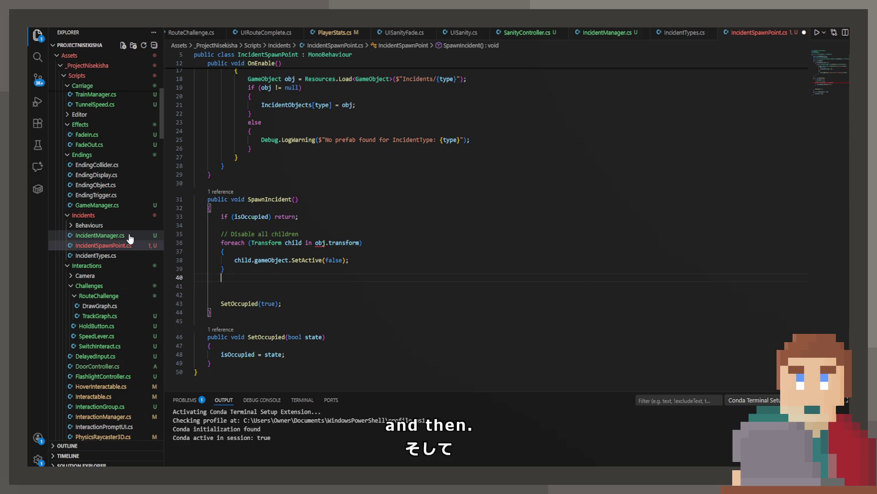
key("Tab")
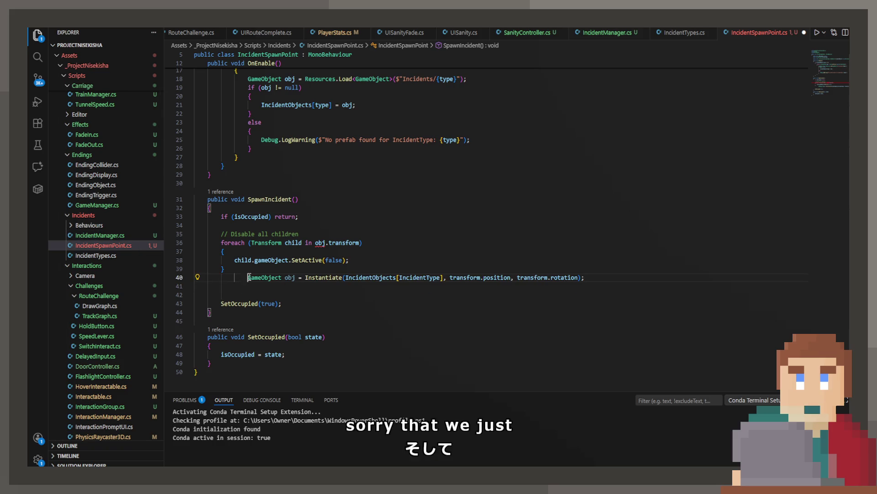
key("BackSpace")
key("BackSpace")
left_click_drag(314, 242, 363, 242)
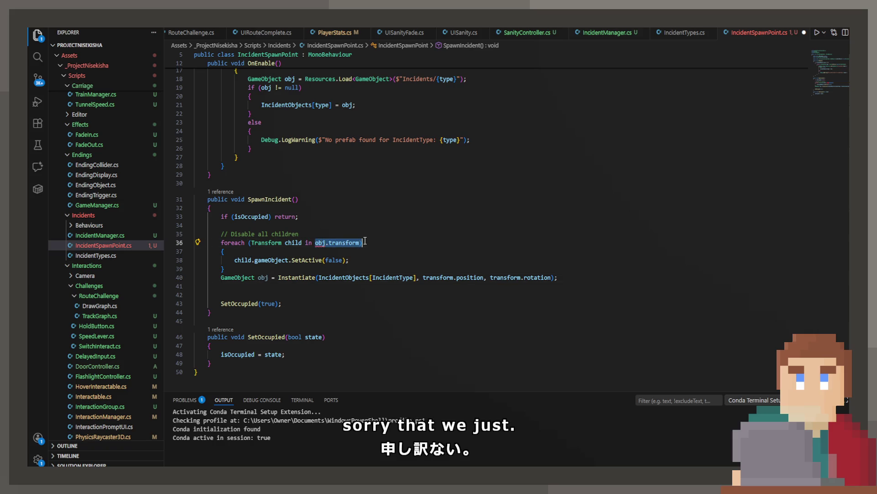
key("Tab")
key("ctrl+s")
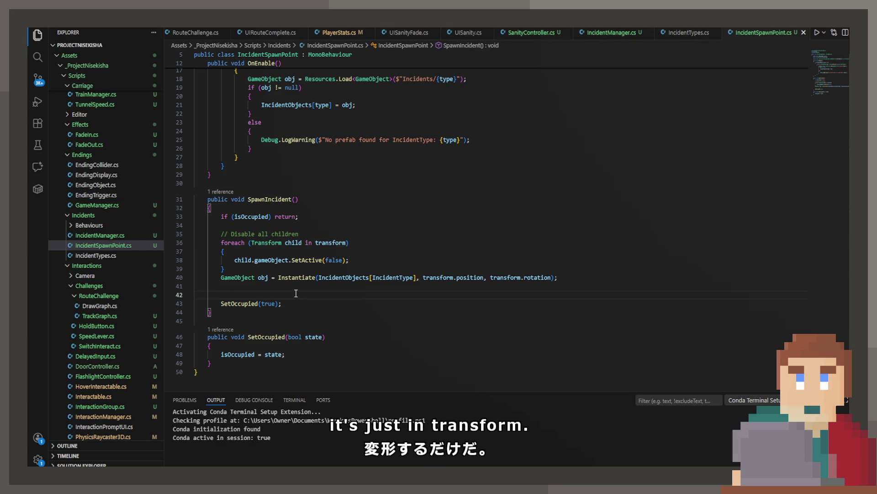
key("BackSpace")
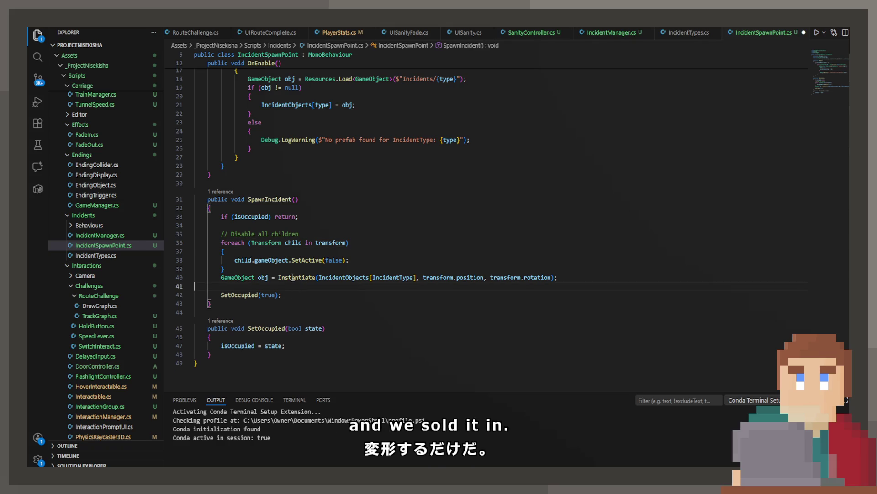
Step: Pass transform as Instantiate's parent argument, tidy the lines below, and begin a 'public void Resolve' method
mouse_move(292, 277)
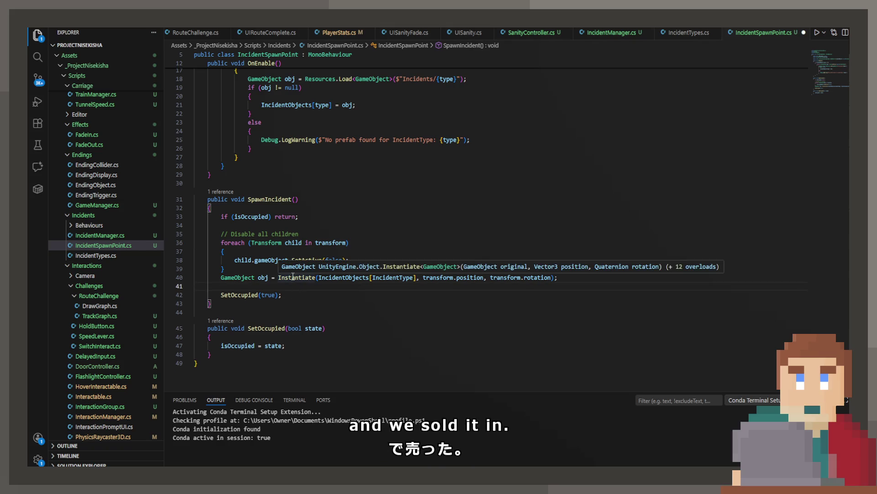
left_click(552, 278)
type(", ")
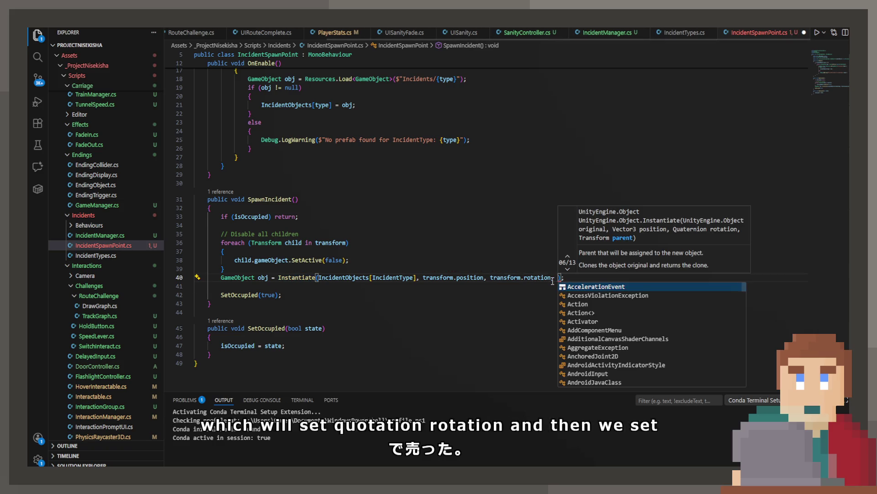
type("transform")
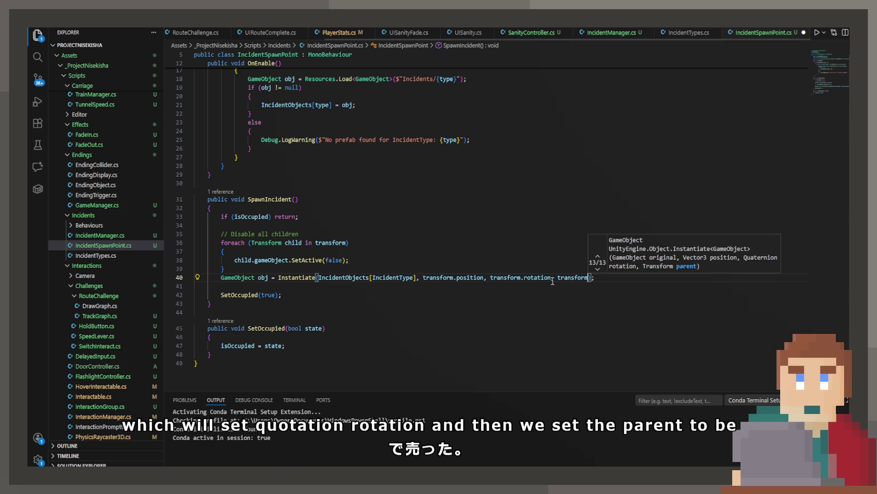
left_click(314, 285)
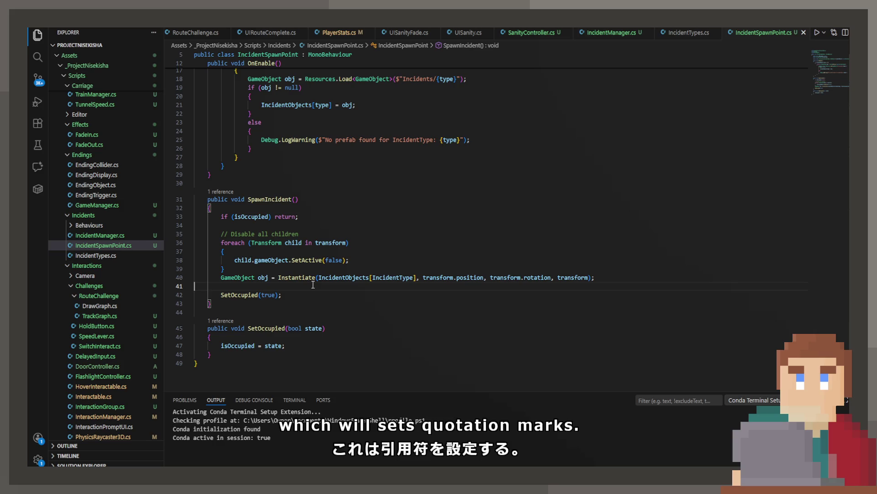
key("BackSpace")
key("Escape")
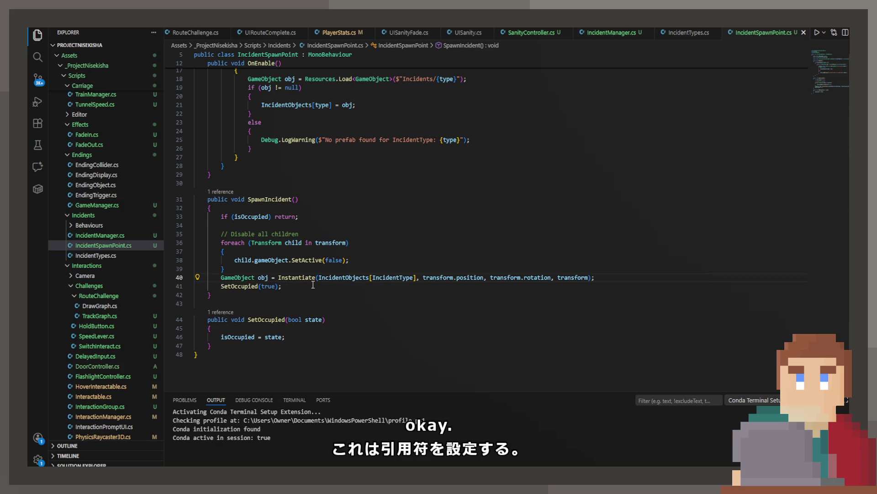
left_click(300, 281)
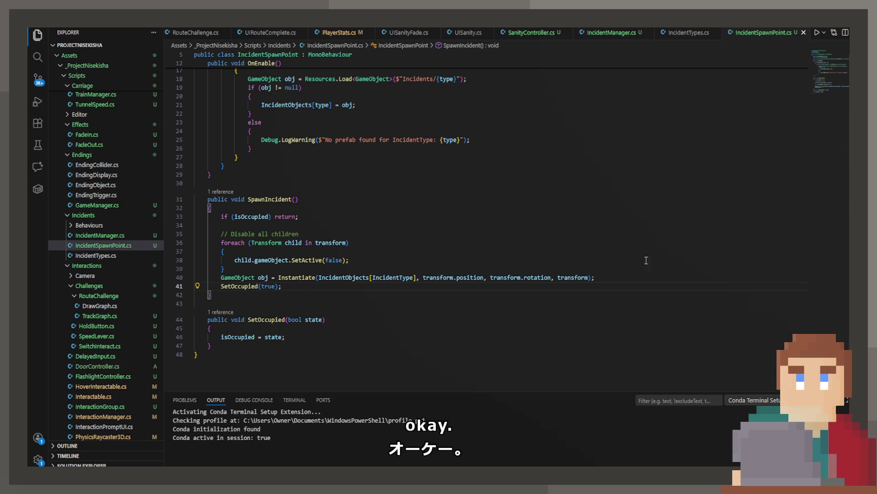
scroll(262, 330, "up", 3)
scroll(347, 337, "down", 2)
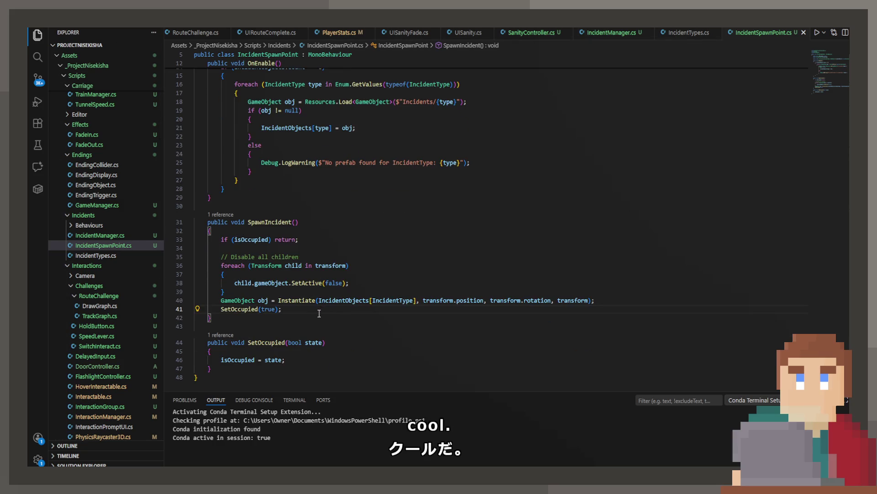
key("Return")
key("Return")
type("public v")
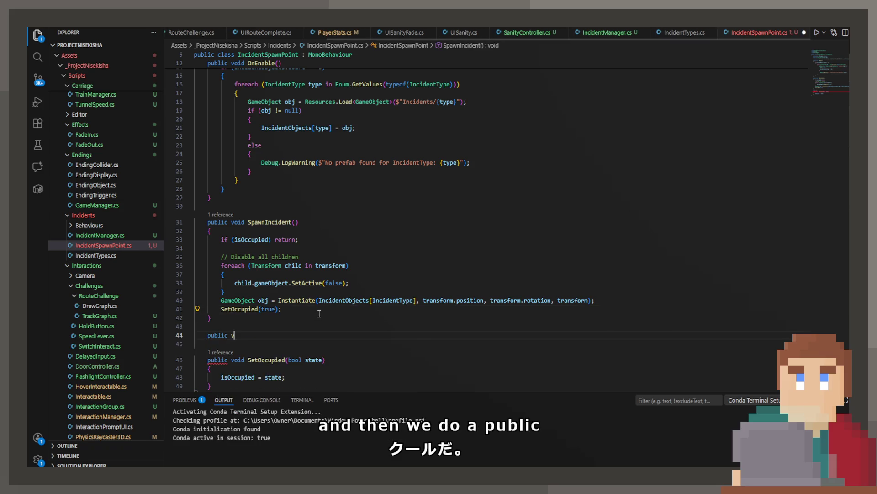
type("oid Resolve")
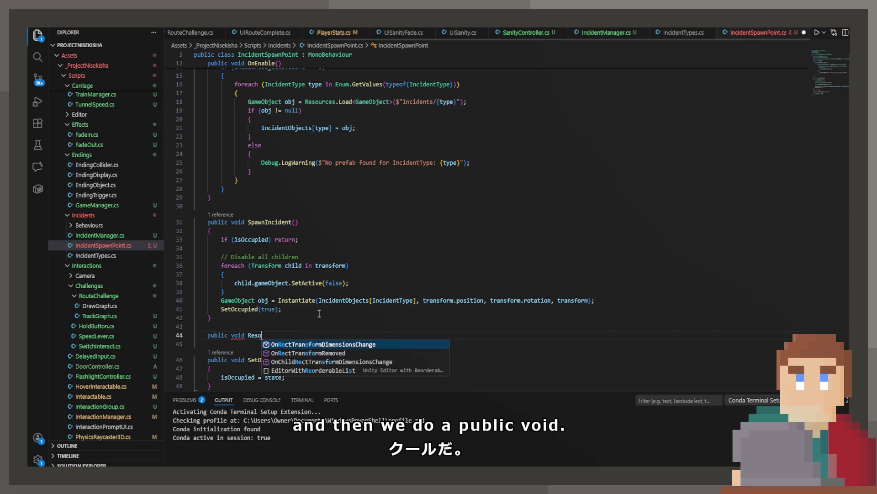
Step: Accept the ResolveIncident body that destroys children and calls SetOccupied(false), save, then delete its comment line
key("Tab")
key("ctrl+s")
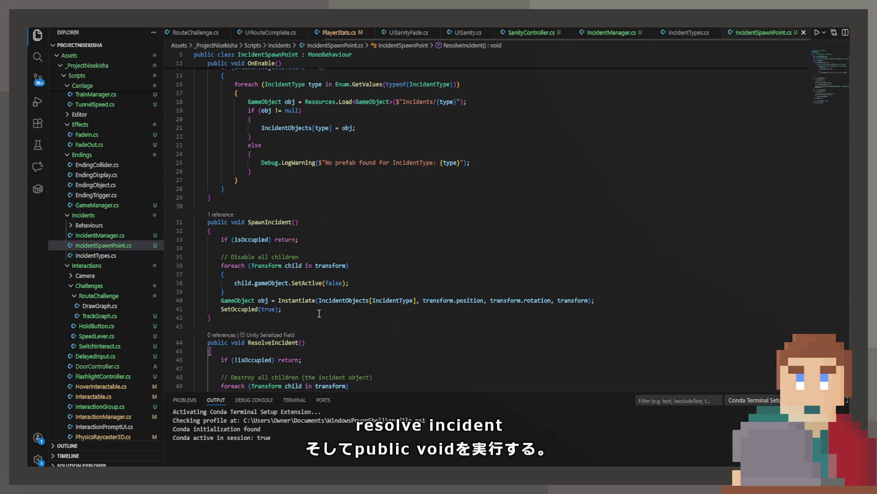
scroll(320, 326, "down", 1)
scroll(320, 326, "down", 3)
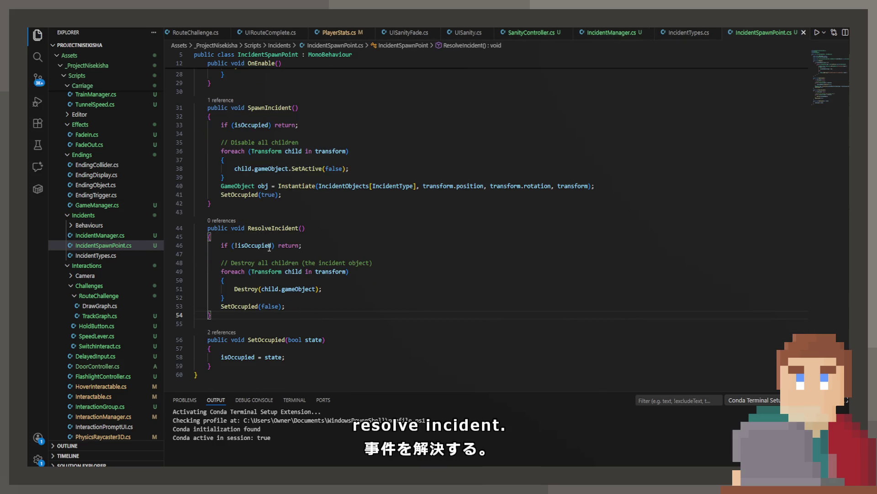
left_click_drag(372, 263, 158, 264)
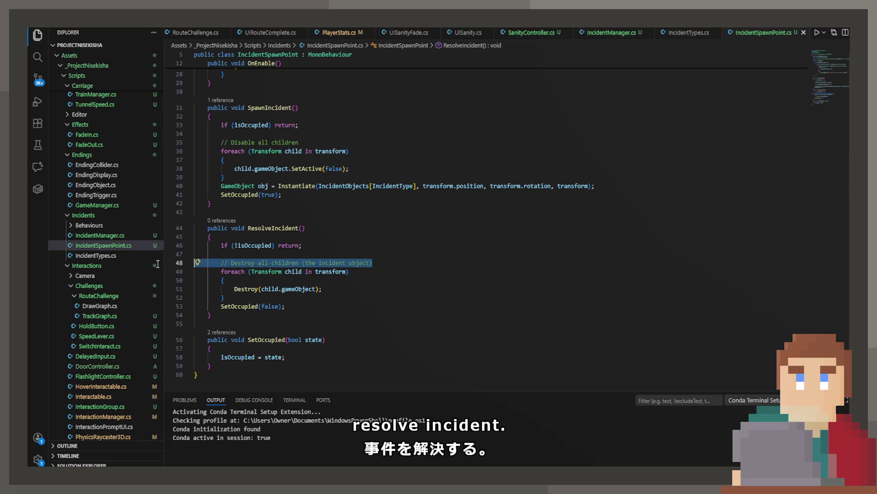
key("BackSpace")
key("BackSpace")
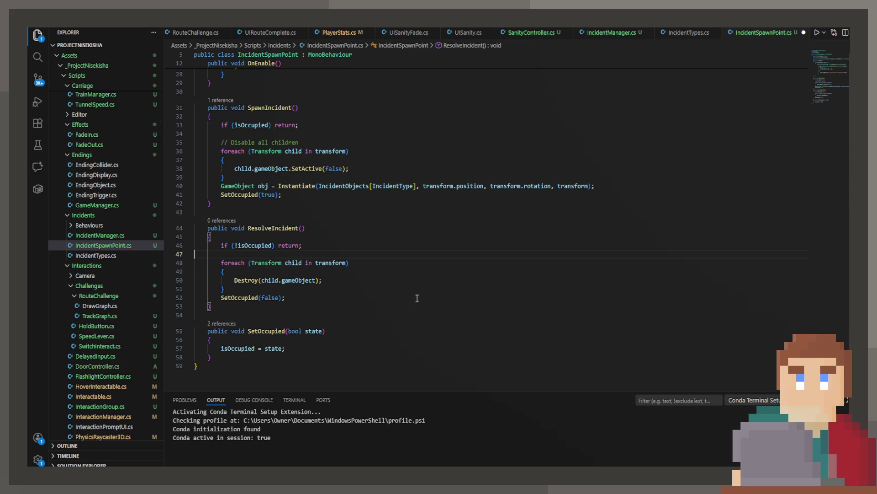
scroll(417, 298, "up", 10)
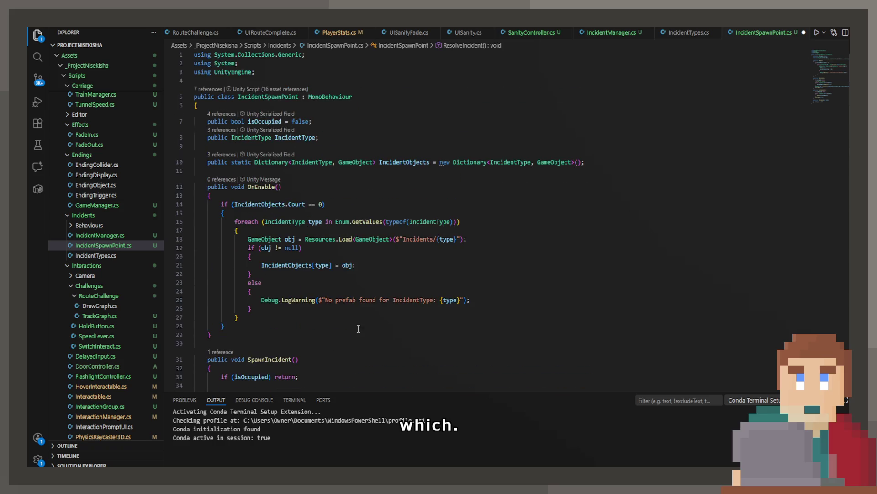
Step: Add a private GameObject incidentInstance field and assign the Instantiate result to it, then save
left_click(339, 146)
key("Return")
type("rivate Gameo")
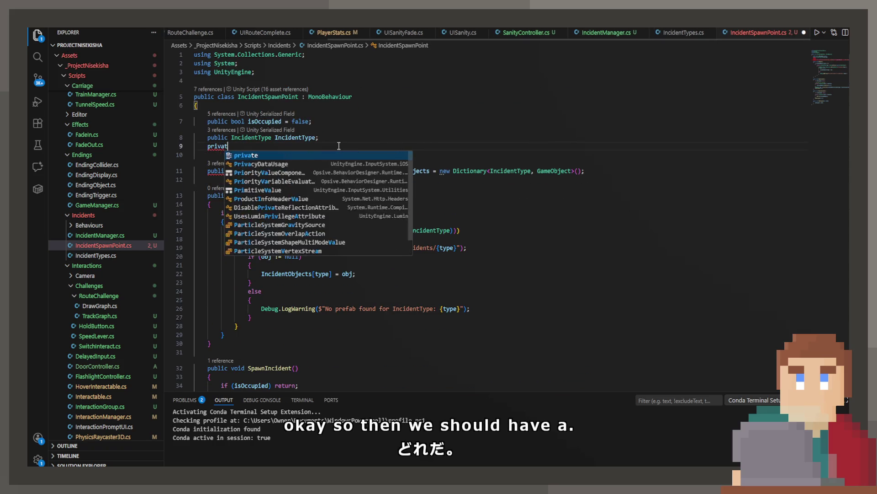
type("bject")
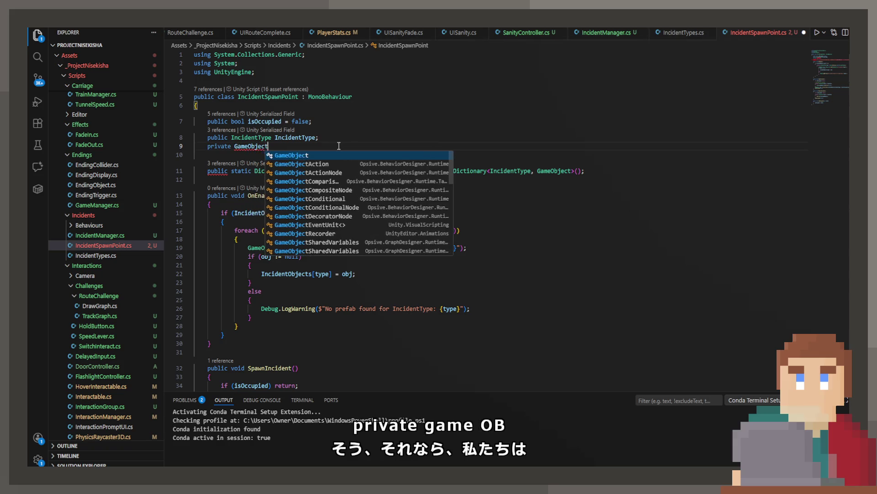
type(" incidentInstance;")
key("ctrl+s")
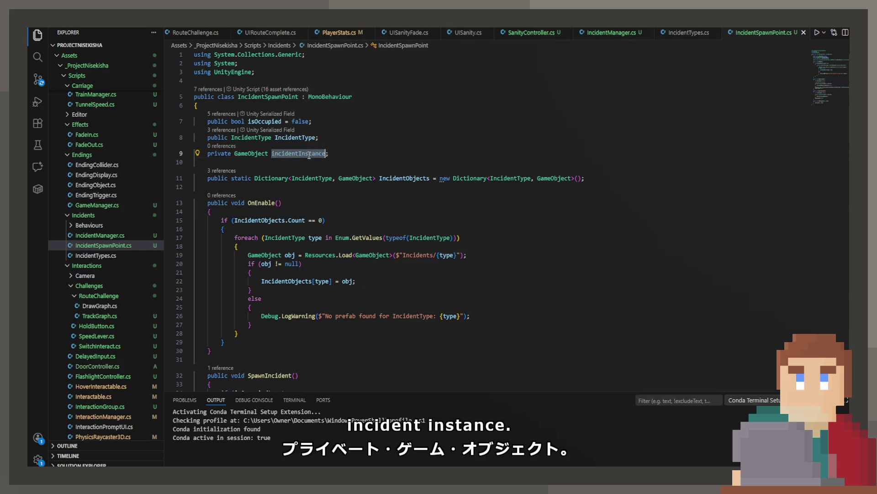
scroll(274, 205, "down", 8)
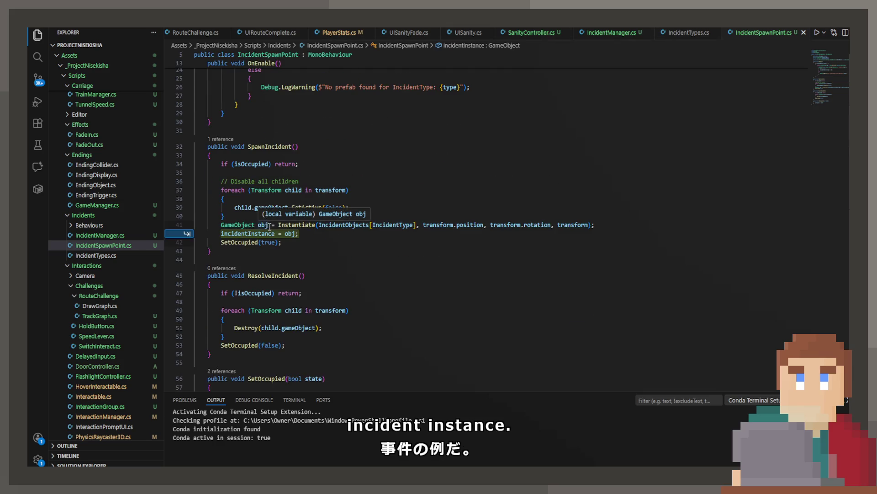
key("Tab")
key("Tab")
key("ctrl+s")
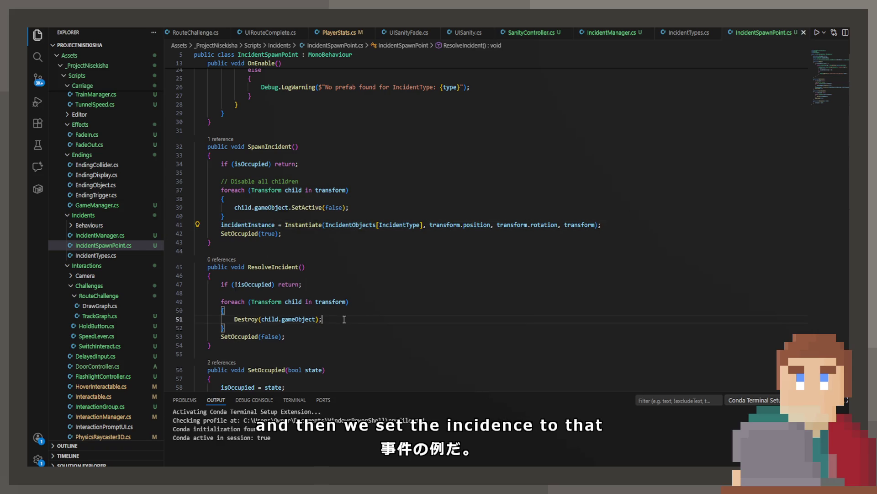
Step: Change the Destroy call in ResolveIncident to destroy incidentInstance
left_click_drag(322, 319, 234, 319)
left_click_drag(315, 319, 261, 319)
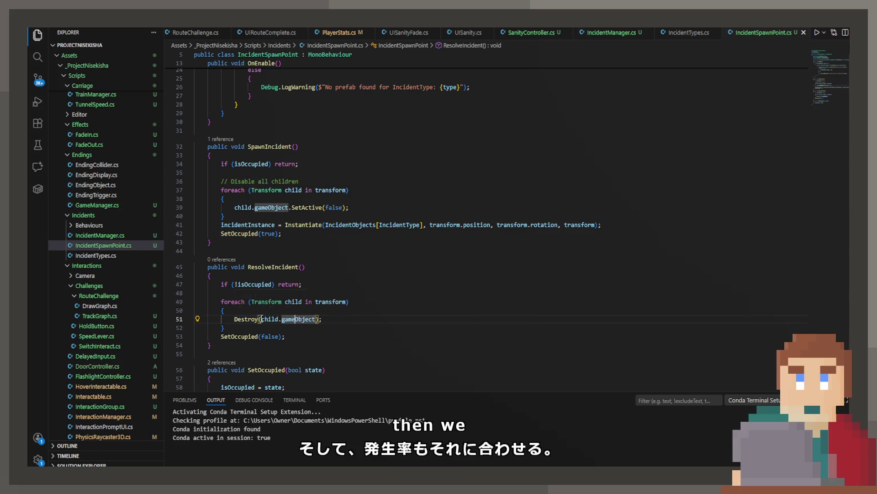
type("inc")
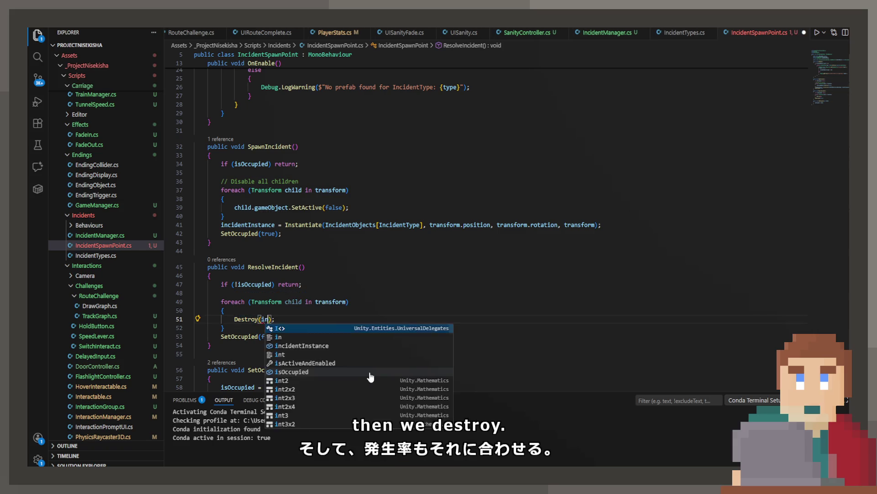
key("Tab")
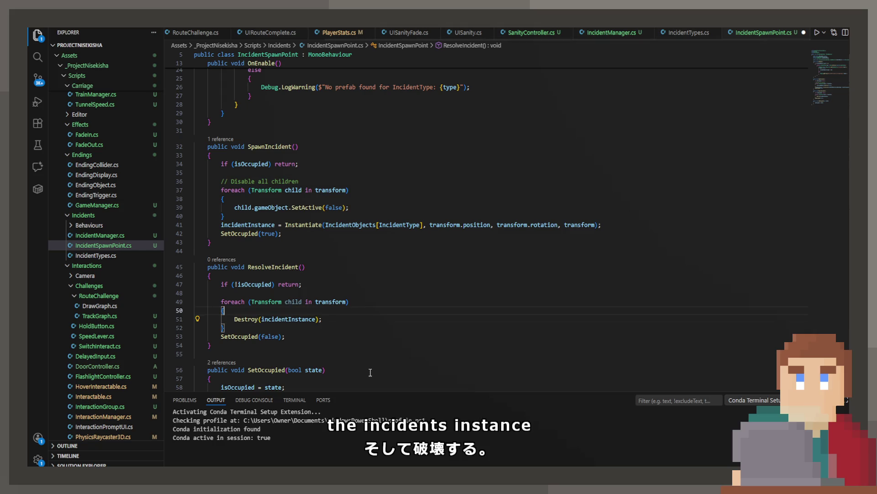
Step: Replace the children loop with Destroy(incidentInstance) and a loop re-enabling all children, then save
key("Up")
key("Up")
key("shift+Up")
key("shift+Up")
key("shift+Up")
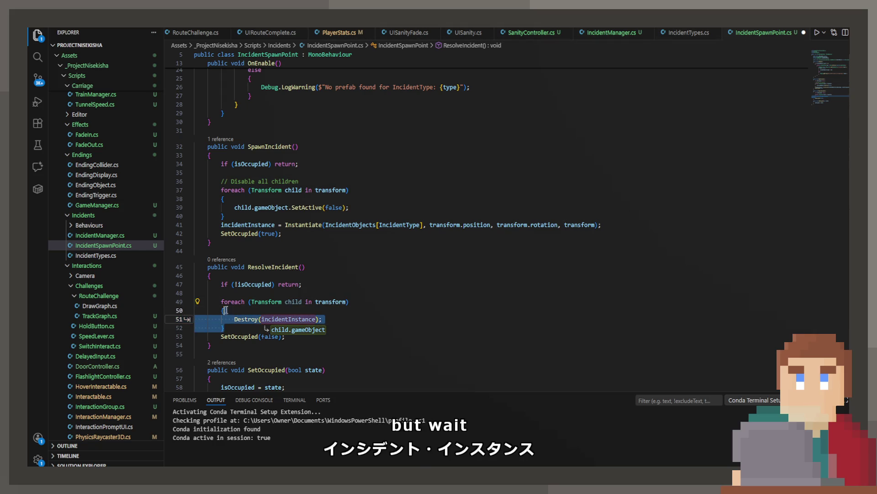
type("destr")
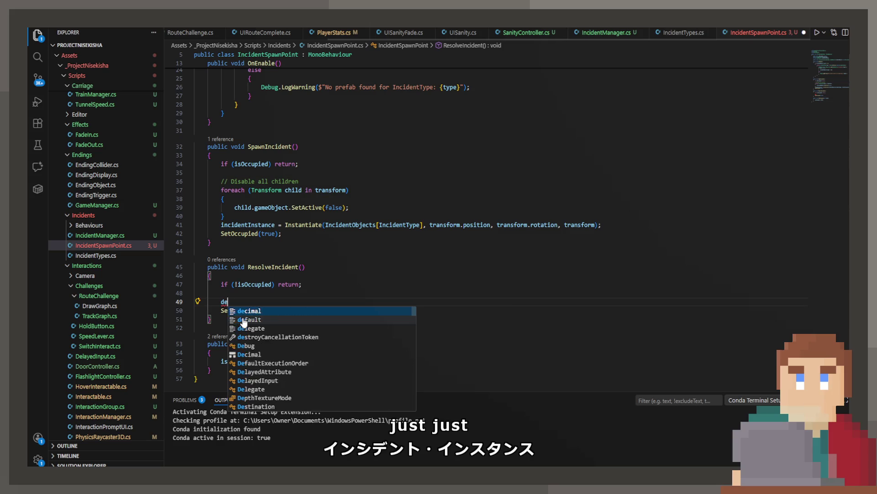
key("Tab")
key("Tab")
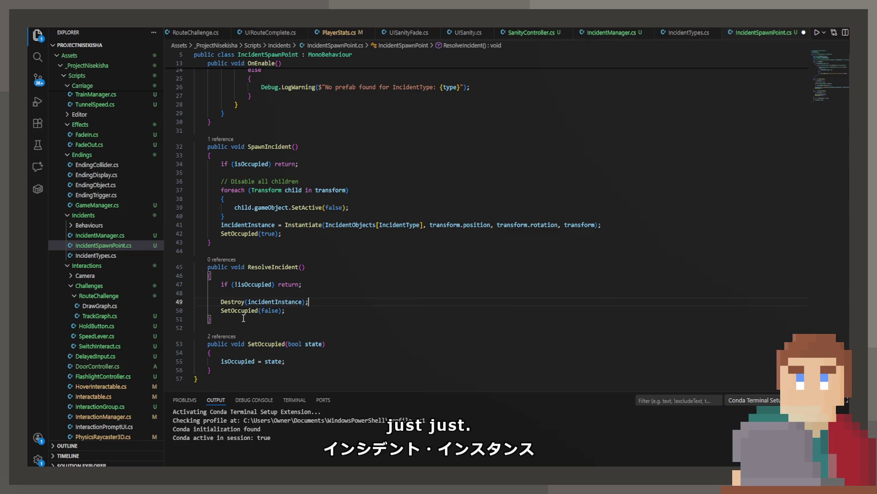
key("Return")
key("Tab")
key("Tab")
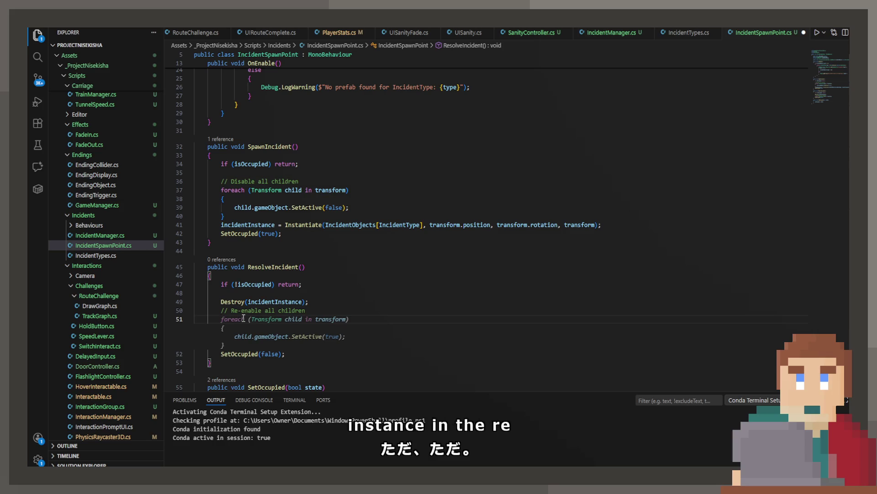
key("ctrl+s")
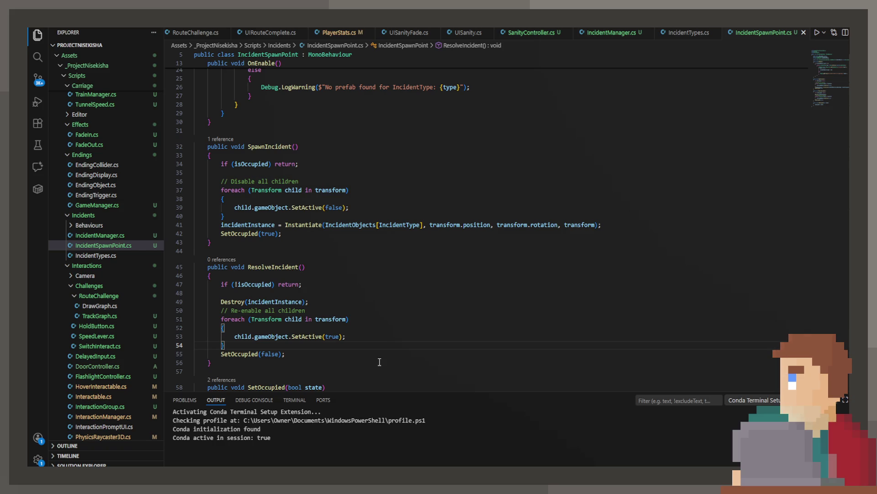
scroll(526, 241, "down", 2)
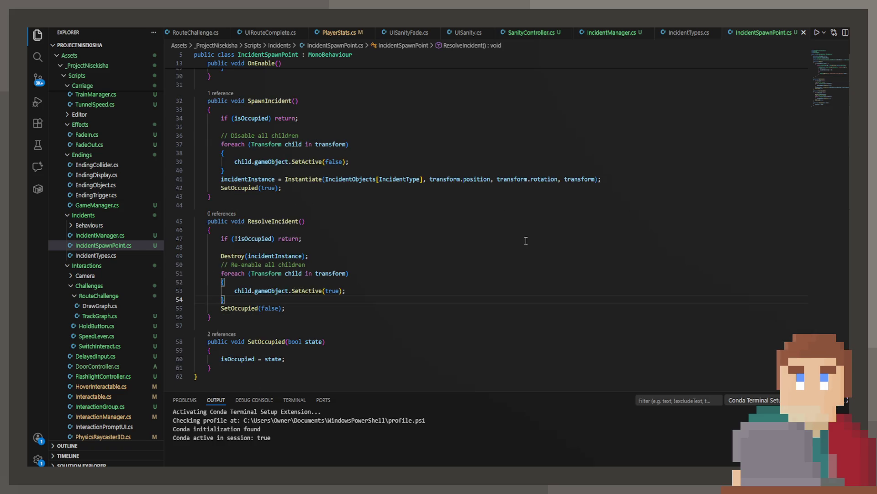
scroll(255, 268, "up", 1)
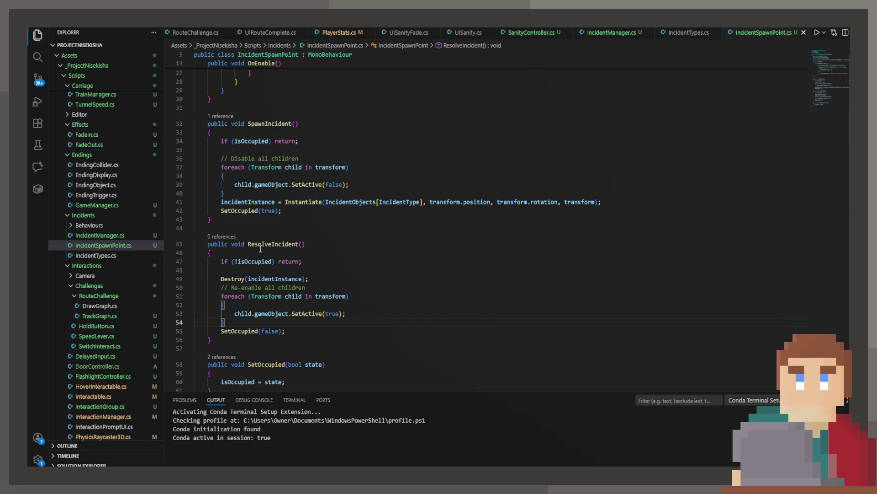
left_click(260, 248)
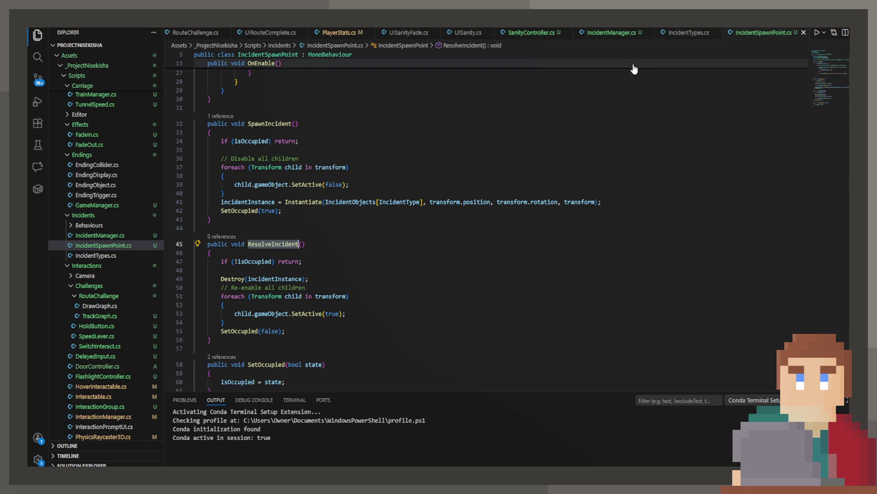
Step: Delete the 'IncidentSpawnPoint spot' parameter from IncidentManager's CompleteIncident and save
left_click(617, 31)
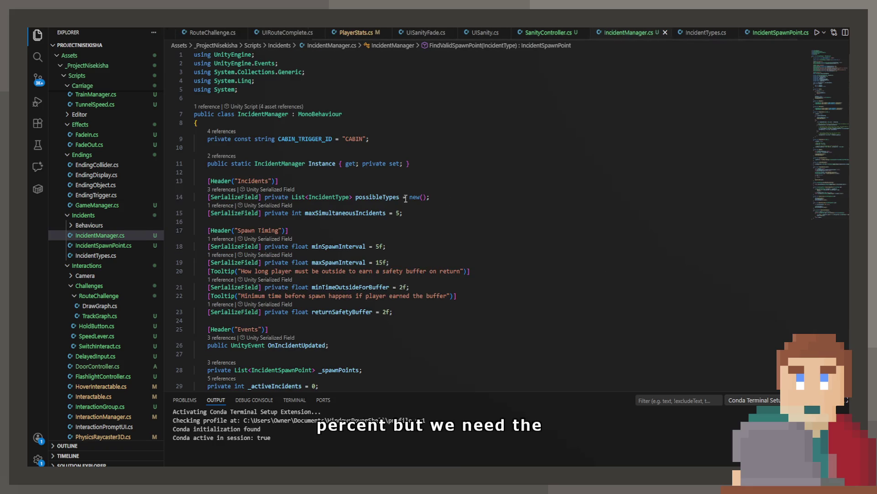
scroll(303, 225, "down", 10)
scroll(304, 225, "down", 15)
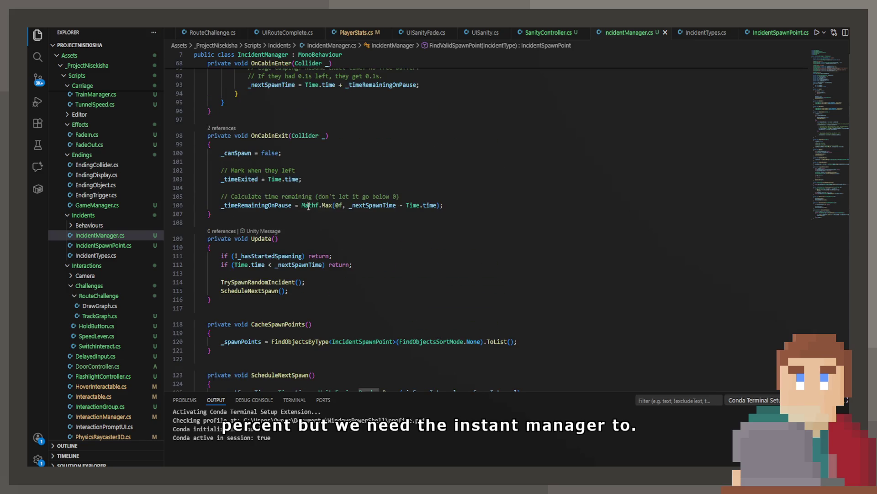
scroll(309, 207, "down", 8)
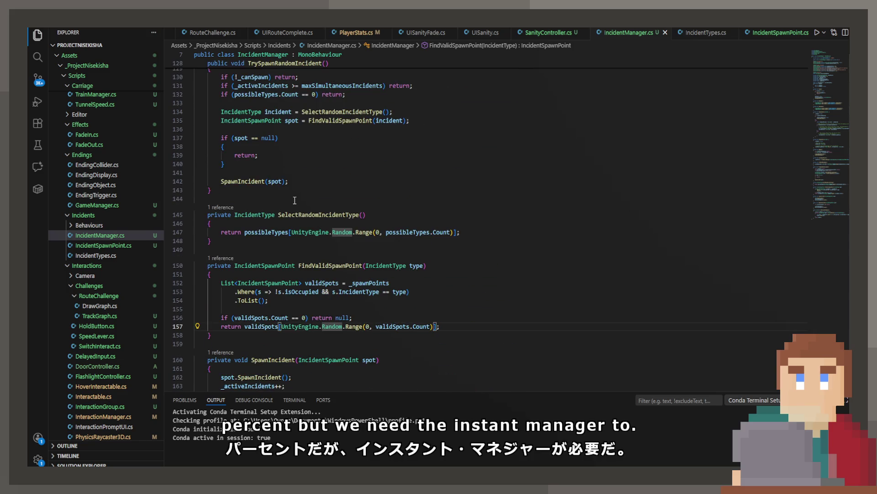
scroll(294, 199, "down", 3)
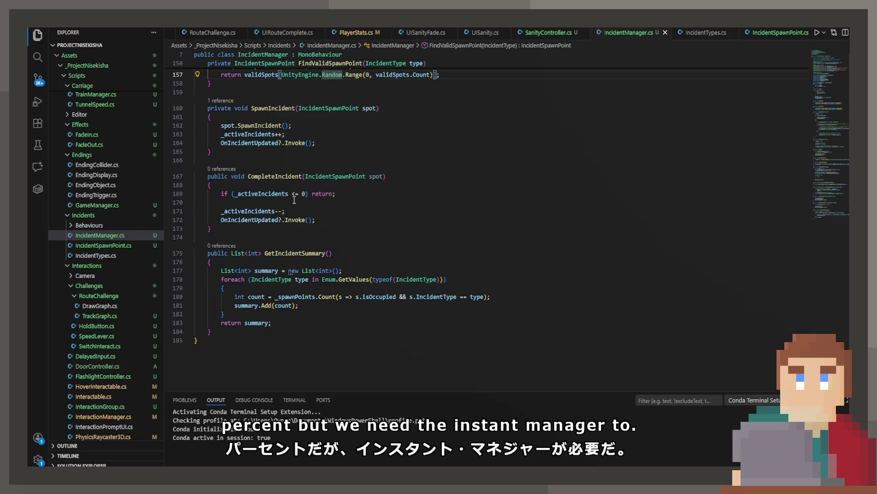
scroll(294, 199, "up", 1)
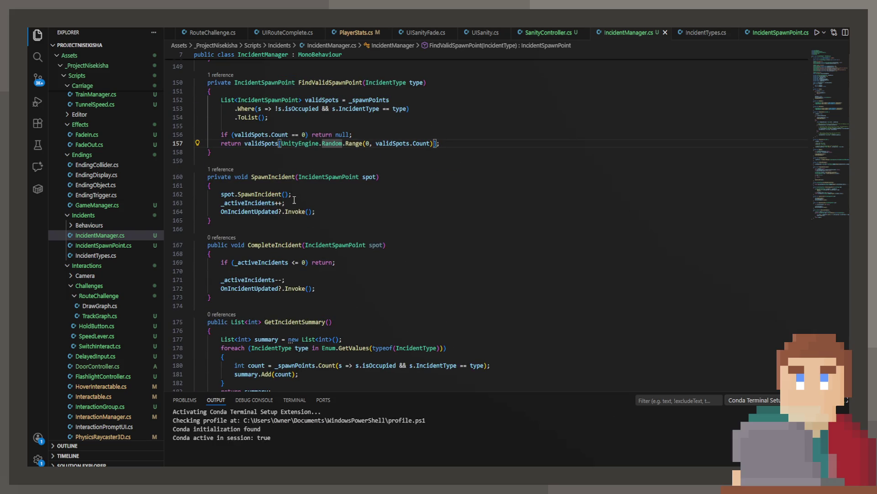
left_click(378, 247)
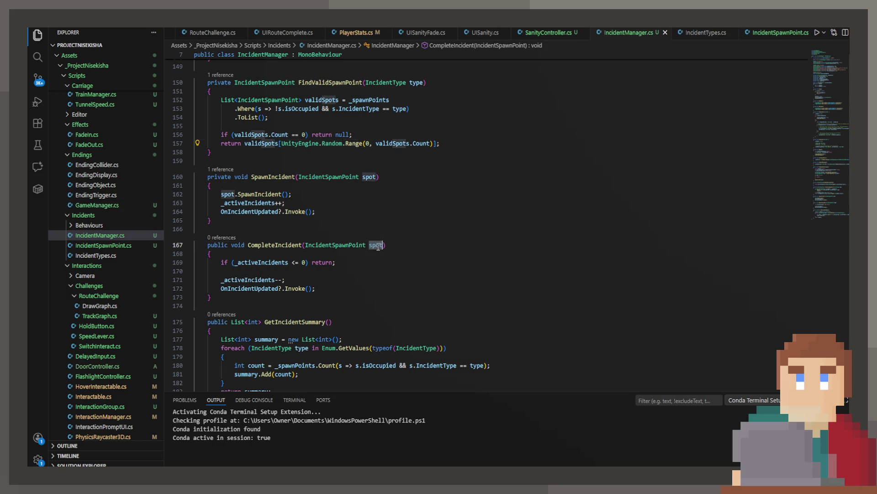
key("BackSpace")
key("BackSpace")
key("BackSpace")
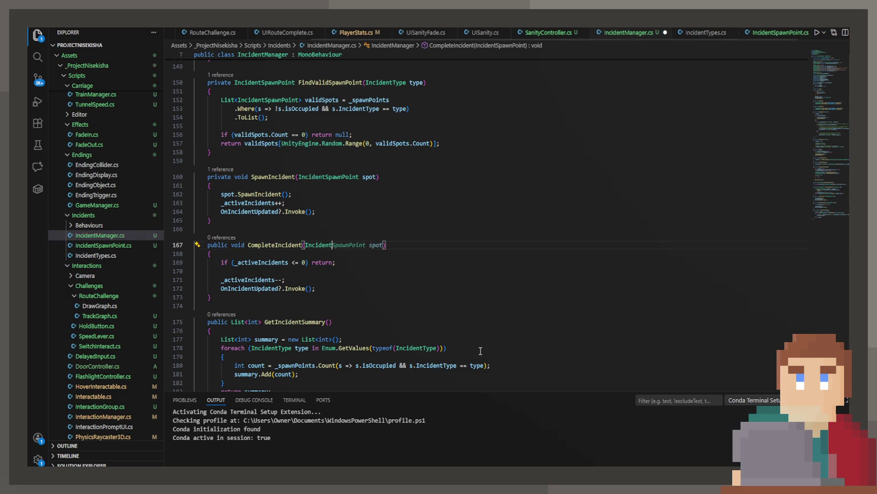
key("BackSpace")
key("ctrl+s")
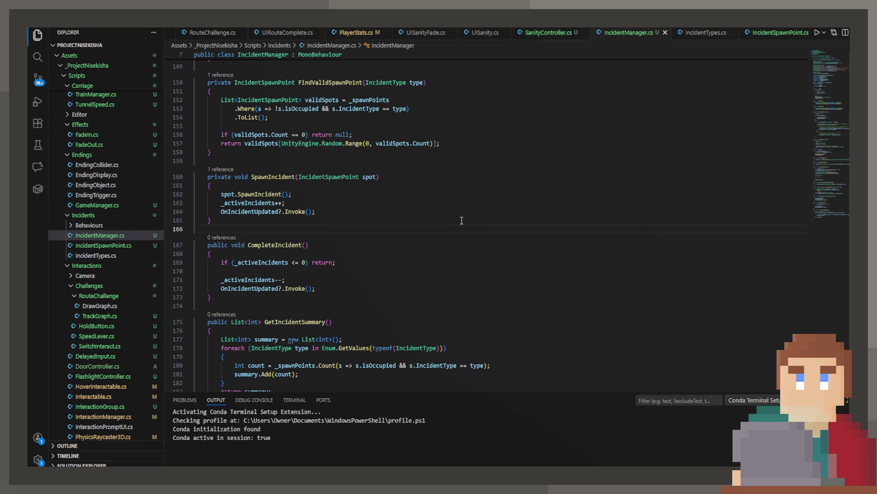
left_click(777, 33)
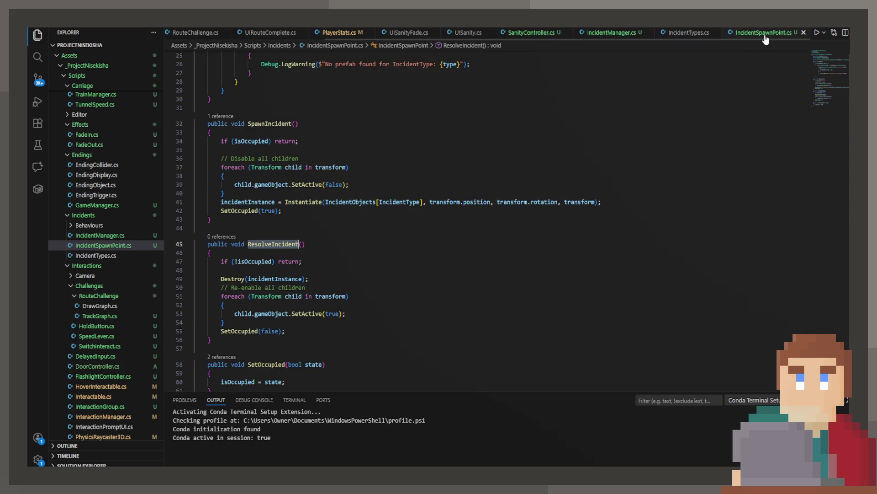
Step: Declare a public UnityEvent field OnIncidentResolved in IncidentSpawnPoint.cs and save
scroll(285, 116, "up", 5)
scroll(284, 116, "up", 3)
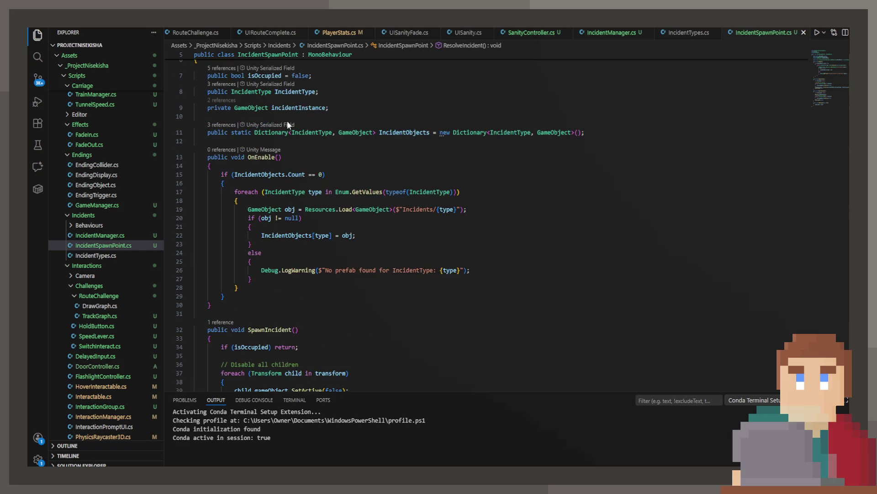
key("Up")
key("Return")
type("public UnityEvent")
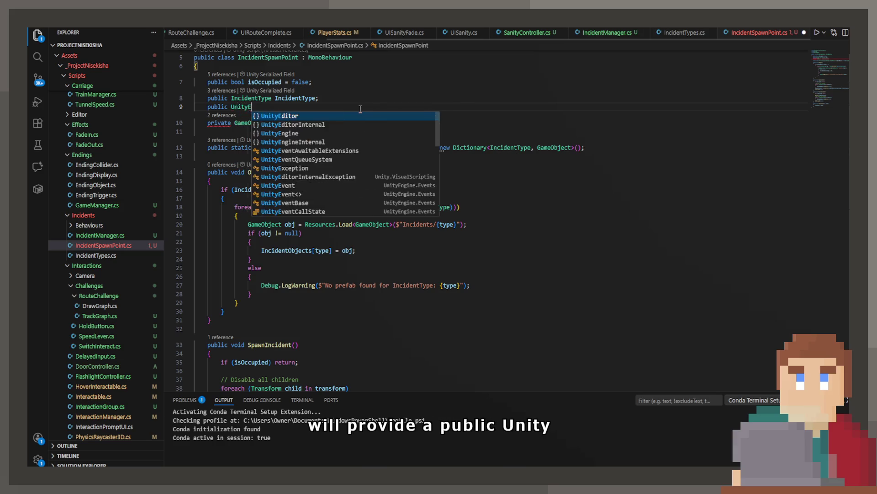
key("Tab")
type("O")
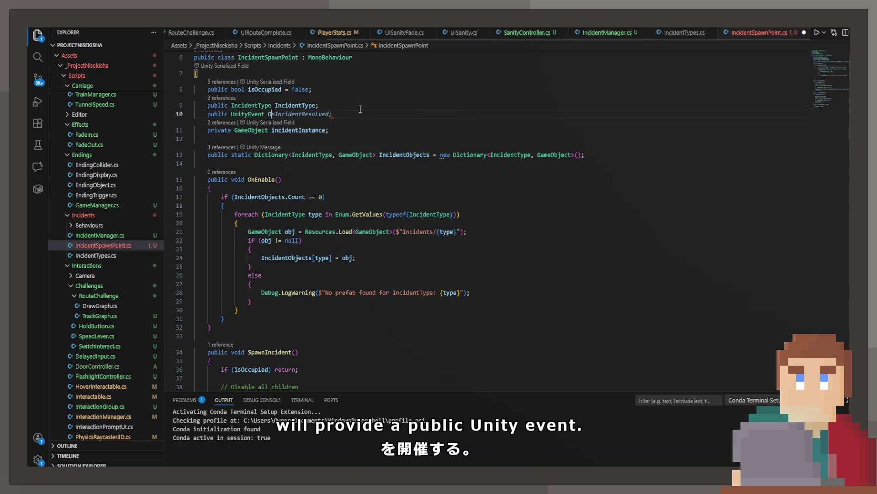
type("nIncidentResolved;")
key("ctrl+s")
Step: Add OnIncidentResolved?.Invoke(); after SetOccupied(false) in ResolveIncident and save the script
scroll(358, 114, "down", 5)
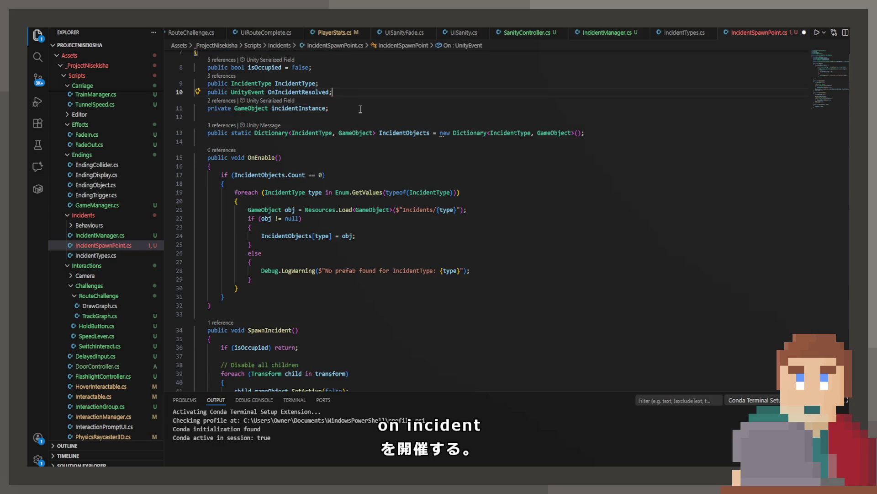
scroll(356, 119, "down", 6)
left_click(317, 235)
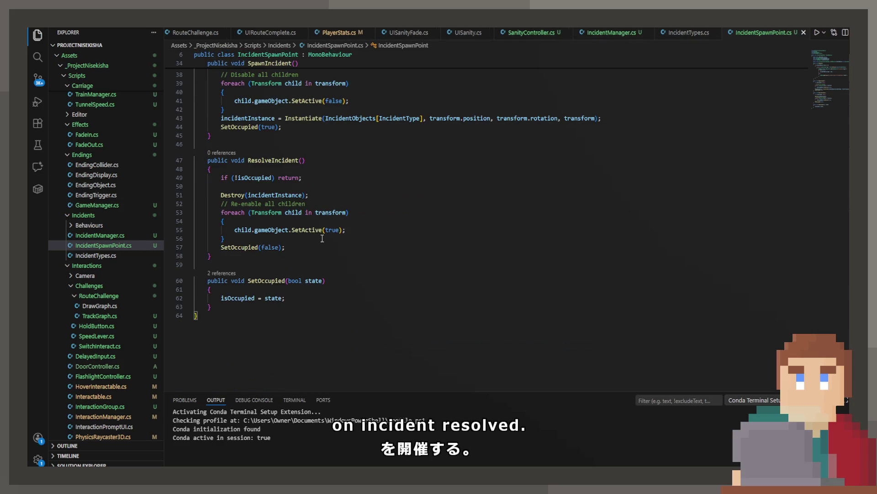
key("Return")
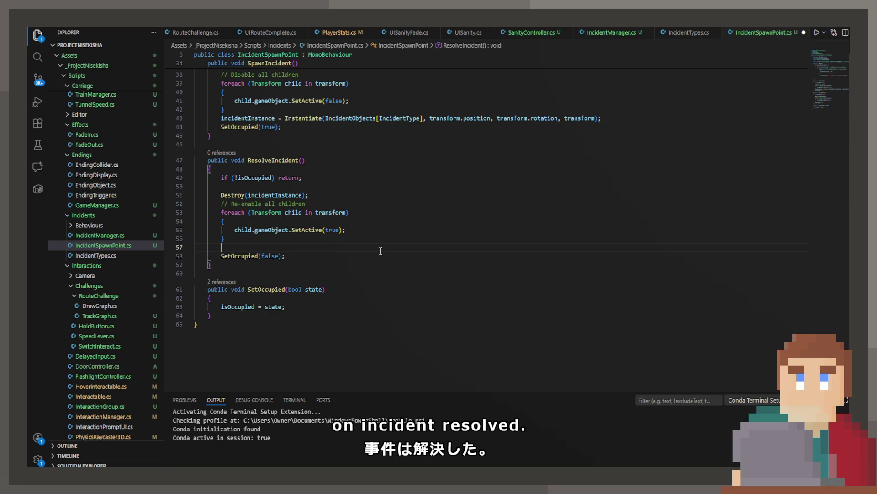
key("Delete")
key("End")
key("Return")
type("OnIncidentResolved?.Invoke();")
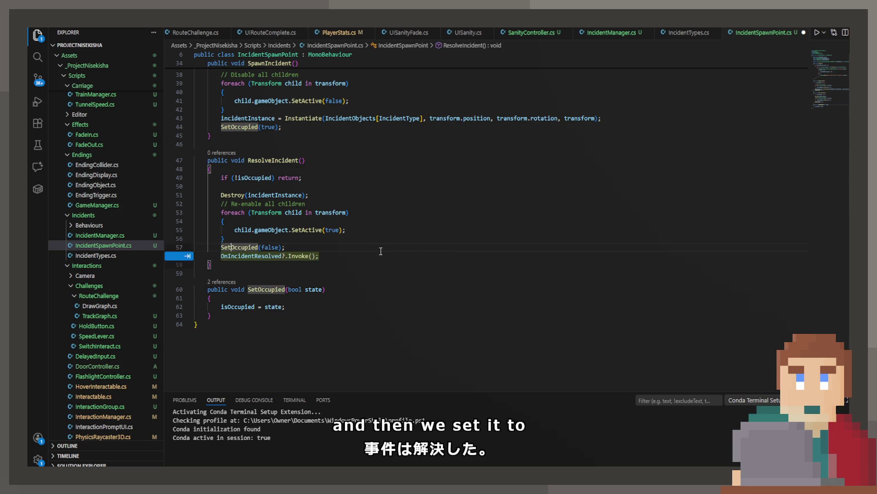
key("ctrl+s")
left_click(304, 261)
left_click(265, 259)
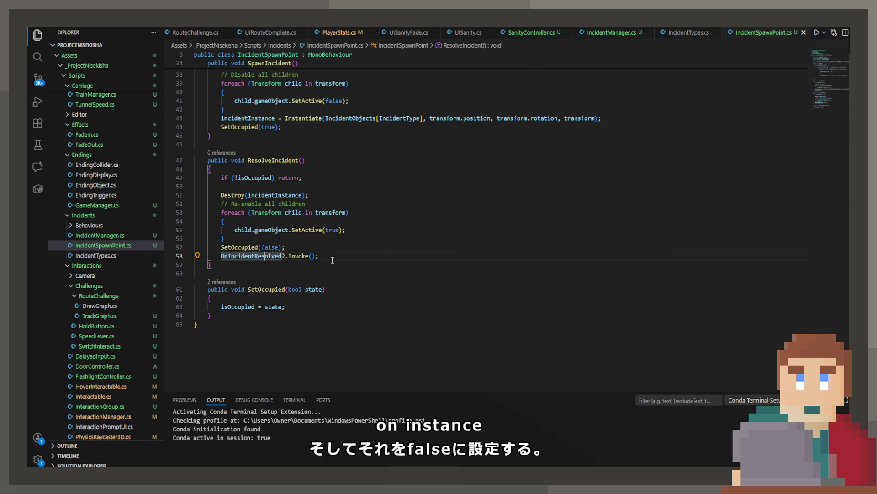
left_click(624, 32)
Step: Insert Copilot's suggested for-loop after the spawn point lookup in CacheSpawnPoints and save
scroll(310, 239, "up", 8)
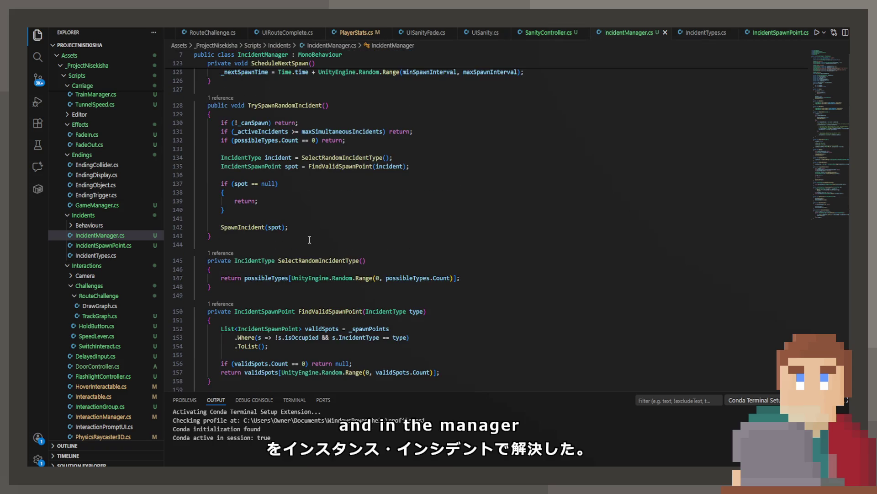
scroll(309, 239, "up", 7)
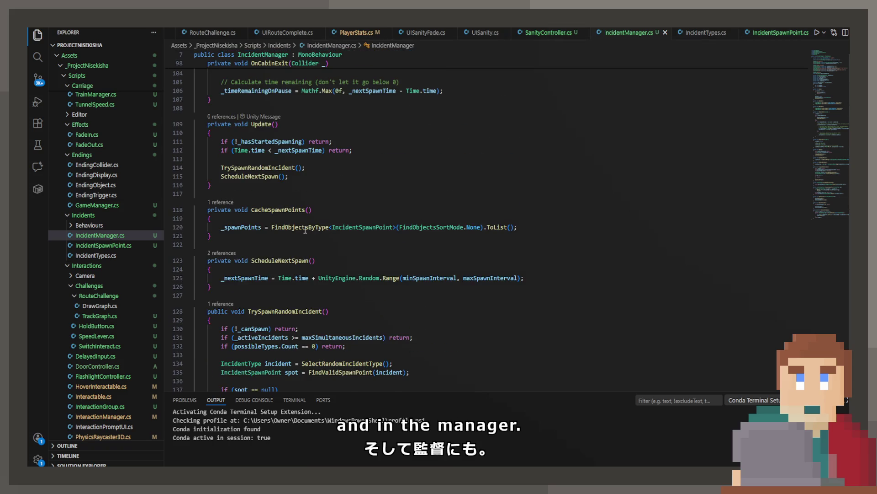
double_click(288, 227)
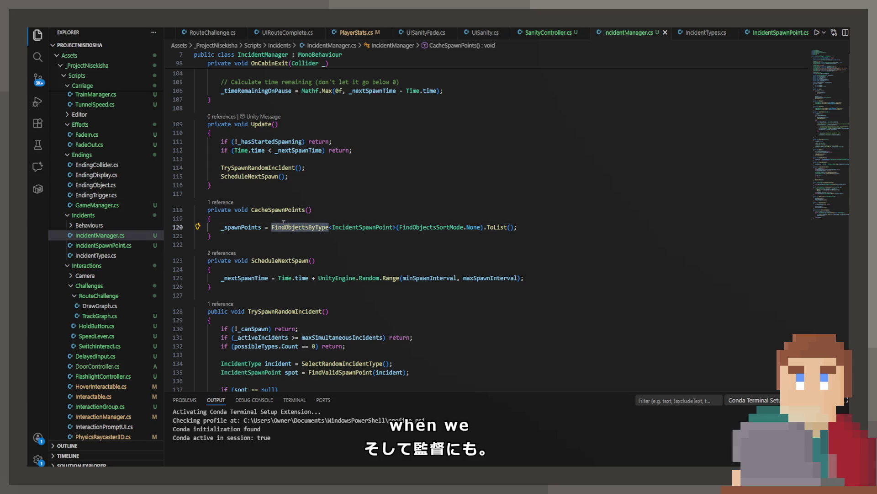
left_click(528, 226)
key("Return")
type("fo")
key("Escape")
key("Tab")
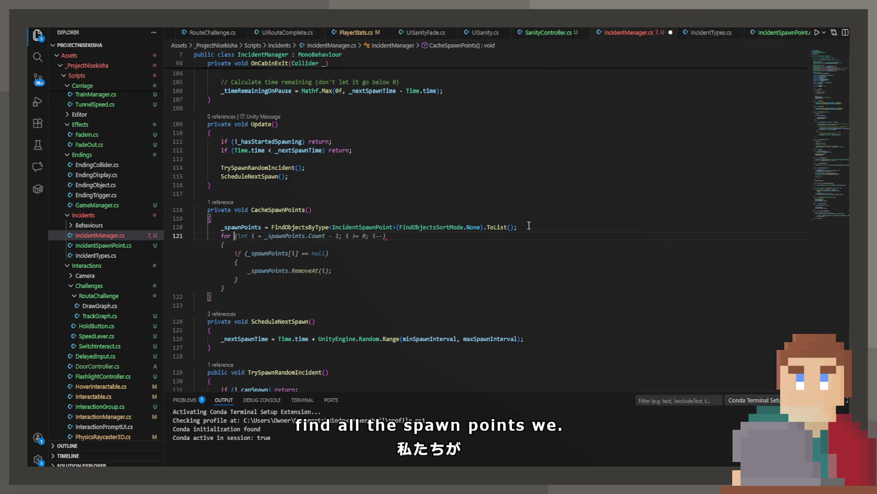
key("ctrl+s")
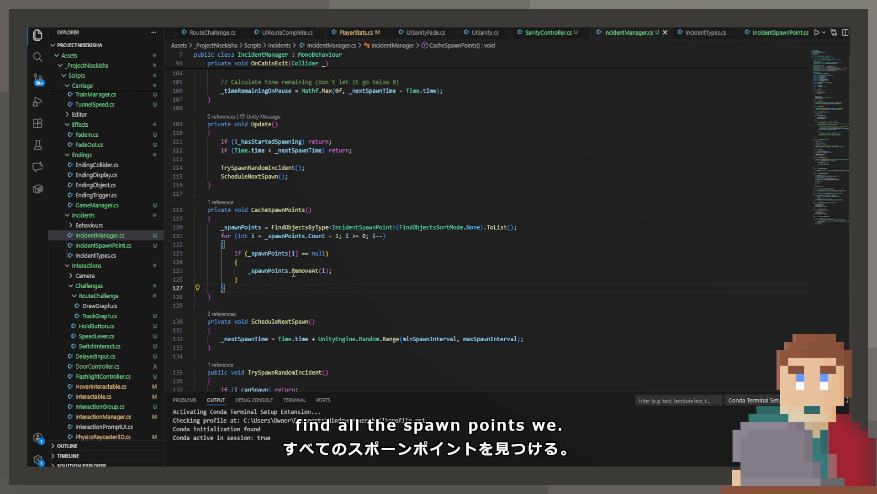
Step: Replace that loop with a foreach adding CompleteIncident as each spawn point's OnIncidentResolved listener, and save
left_click_drag(236, 294, 234, 237)
key("BackSpace")
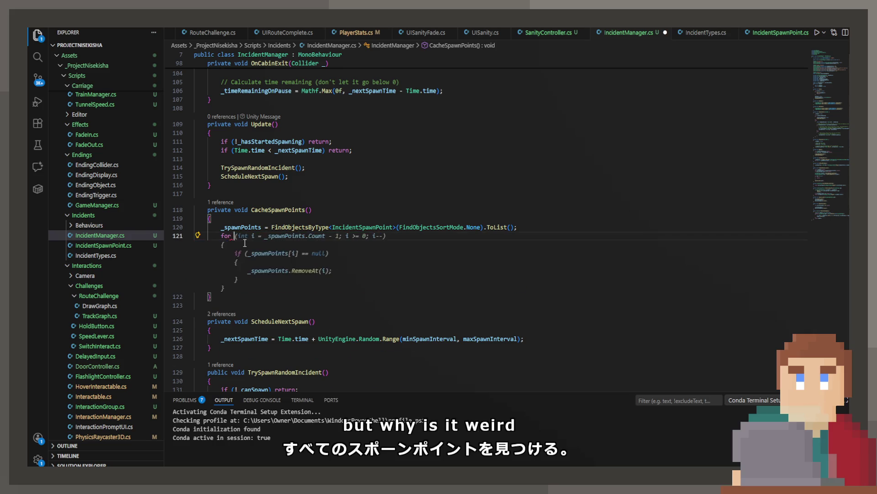
key("BackSpace")
type("each (")
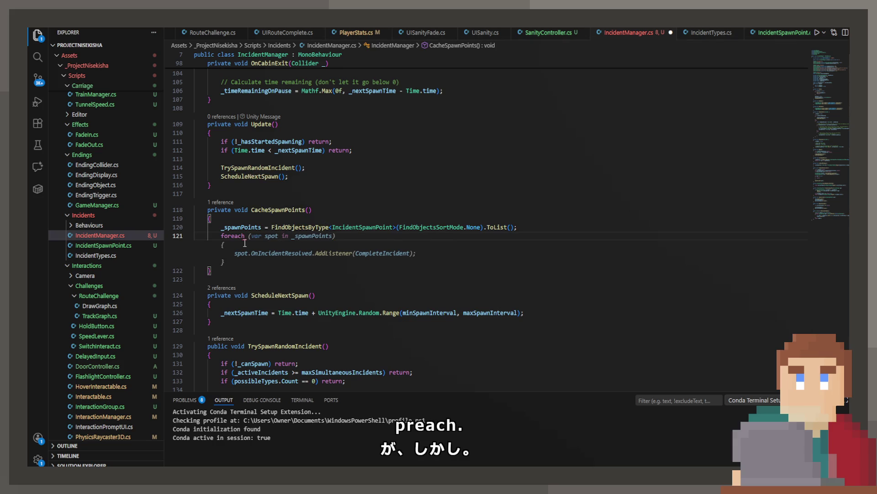
type("Incid")
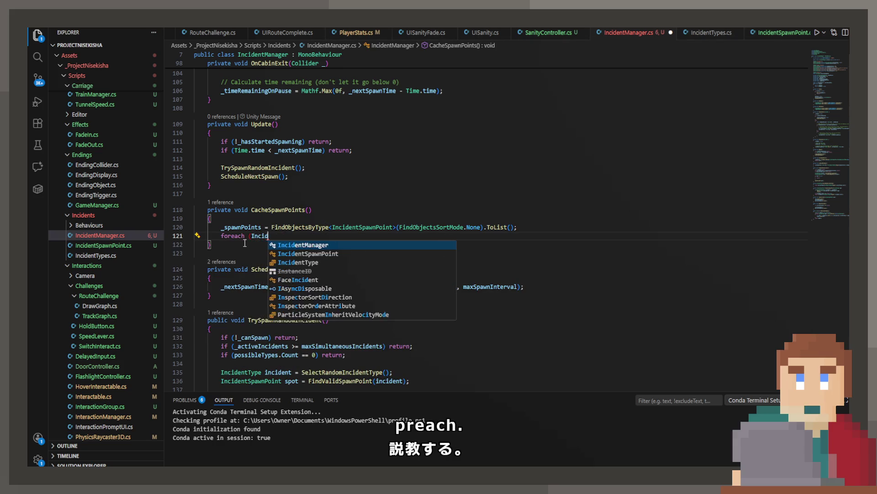
type("entSpawnPo")
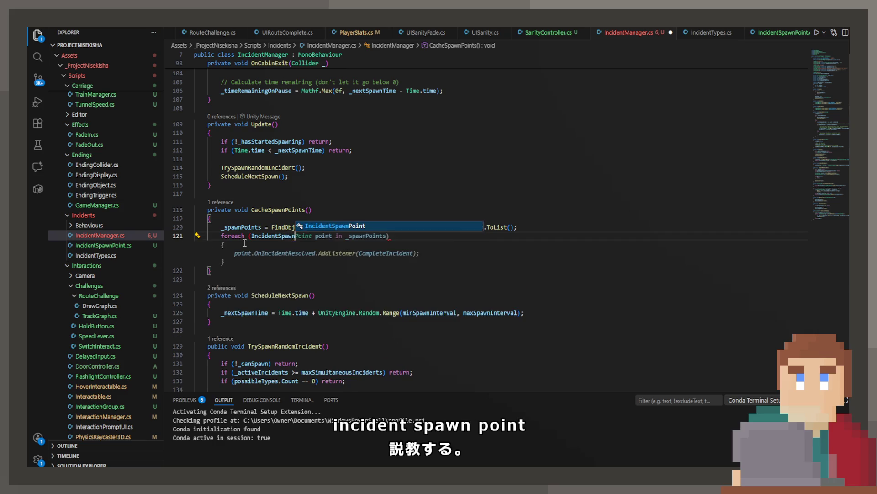
key("Tab")
key("ctrl+s")
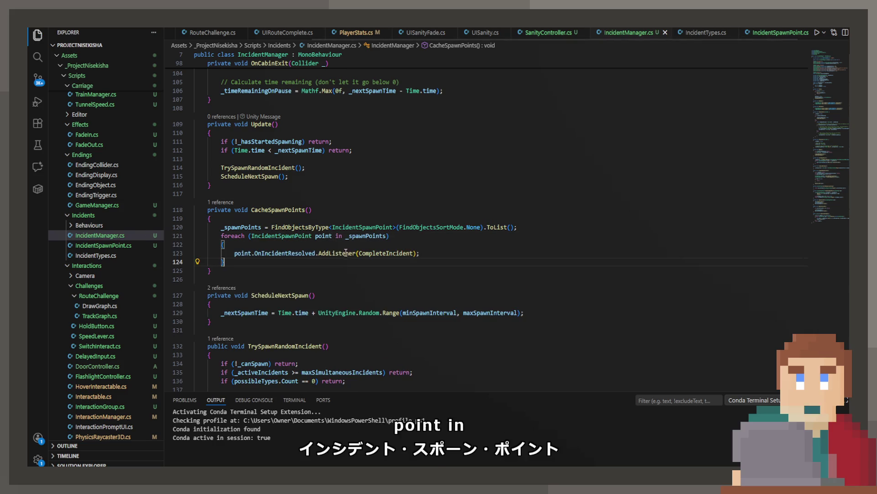
double_click(295, 255)
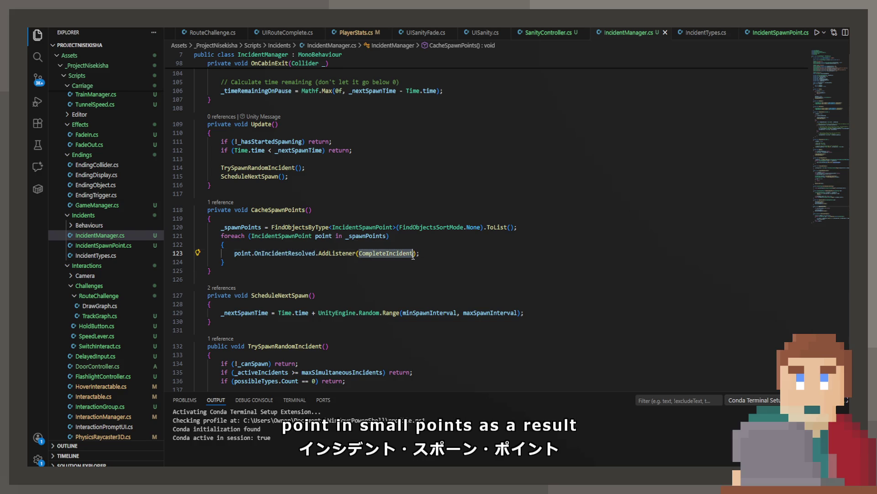
left_click(258, 266)
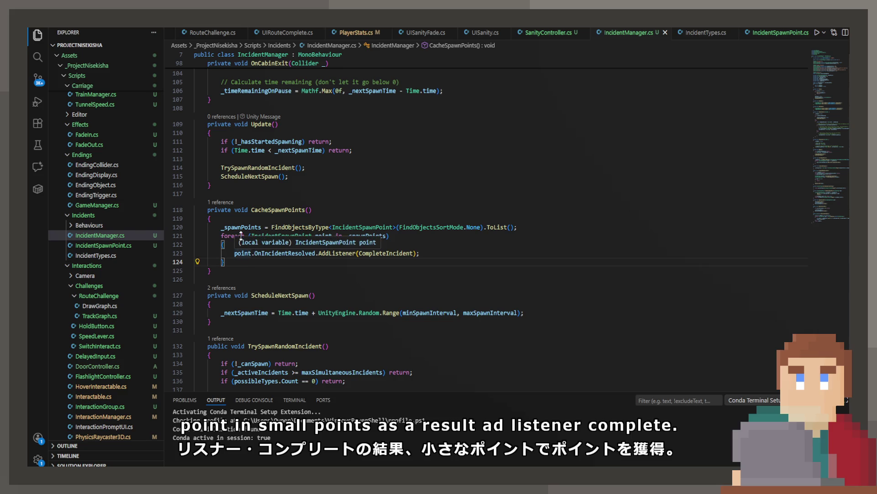
scroll(438, 223, "down", 9)
scroll(437, 222, "down", 4)
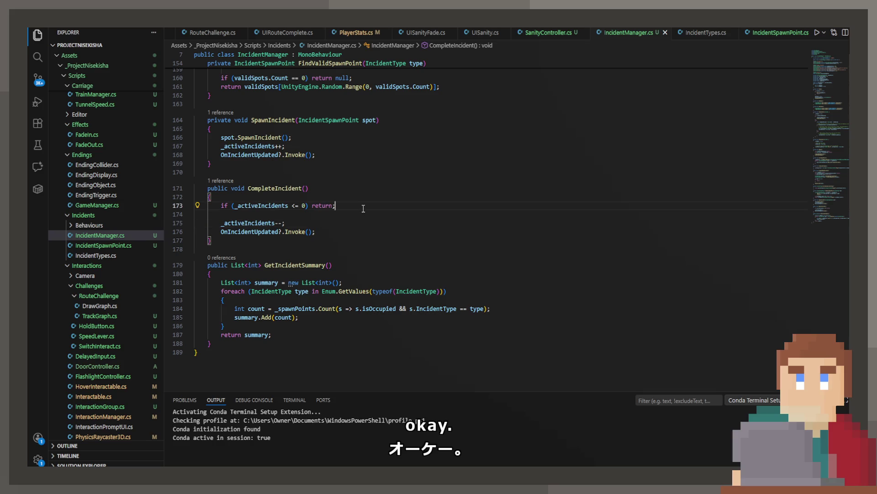
Step: Add a blank line after the Destroy call in IncidentSpawnPoint.cs and check the IncidentTypes enum
left_click(763, 36)
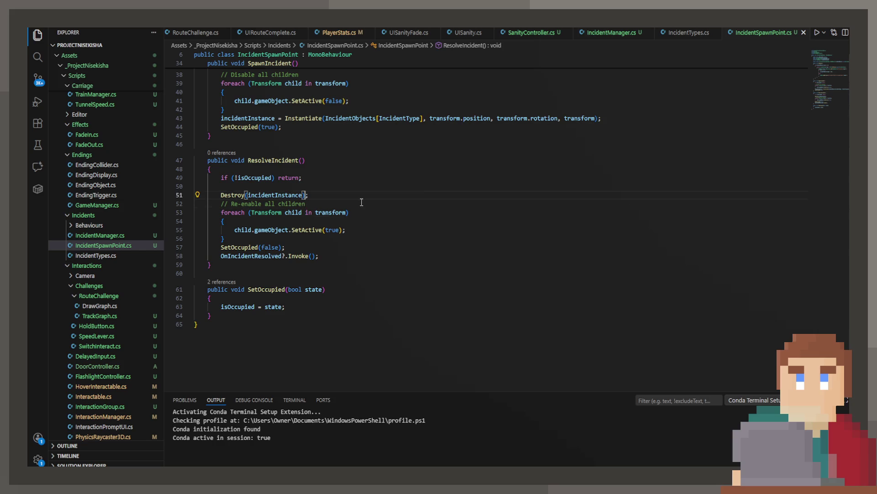
key("End")
key("Return")
scroll(364, 196, "up", 10)
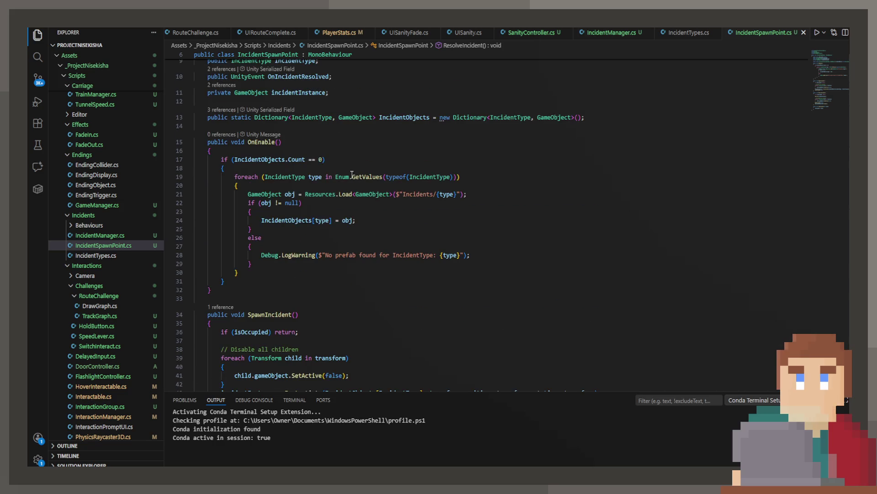
scroll(352, 174, "up", 3)
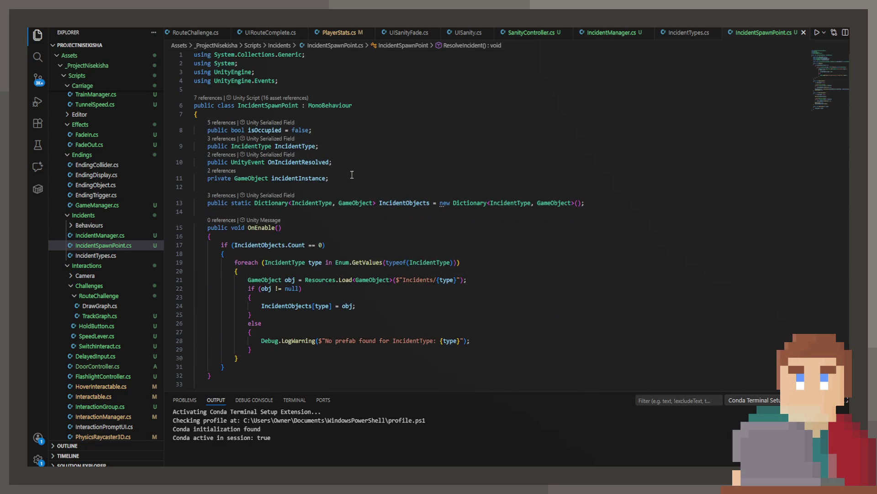
left_click(124, 255)
key("ctrl+Tab")
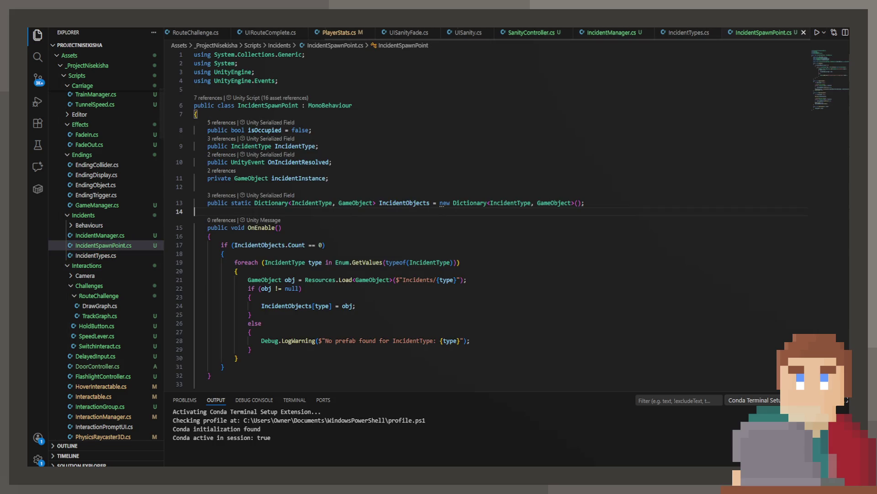
key("alt+Tab")
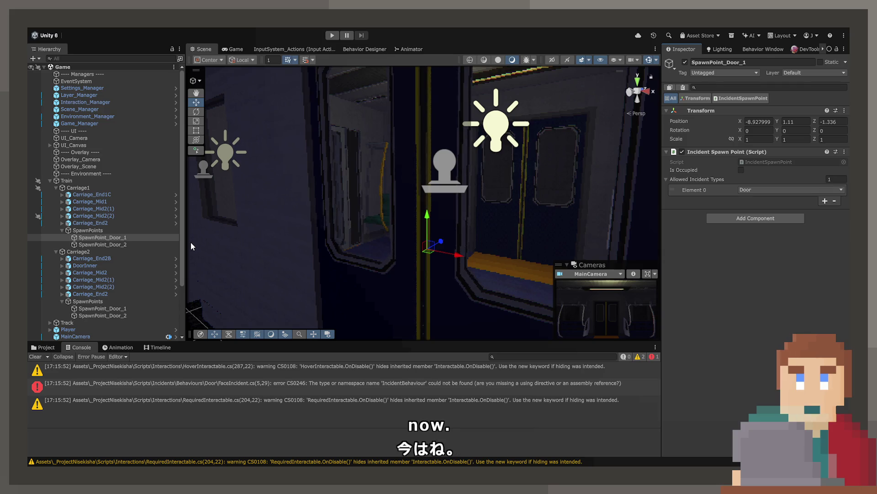
Step: Open the erroring FaceIncident.cs from the Unity console and remove its Behaviours folder, returning to IncidentSpawnPoint.cs
double_click(441, 388)
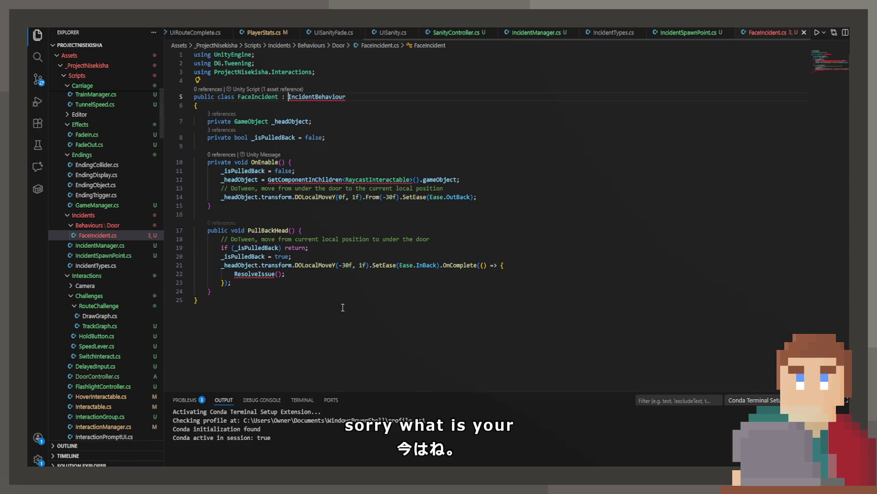
left_click(122, 234)
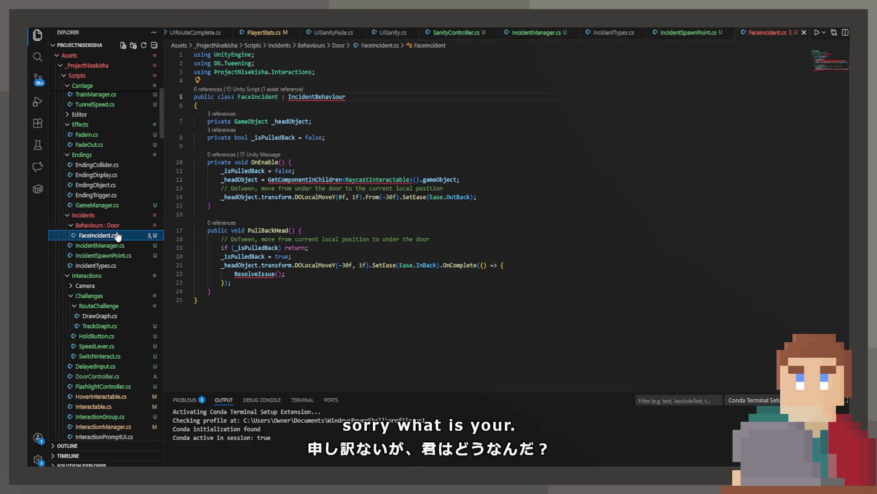
left_click(90, 226)
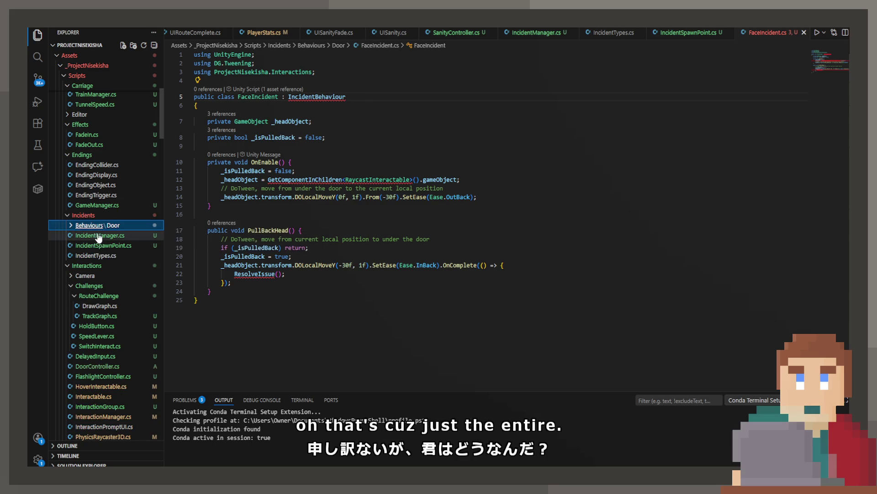
left_click(97, 244)
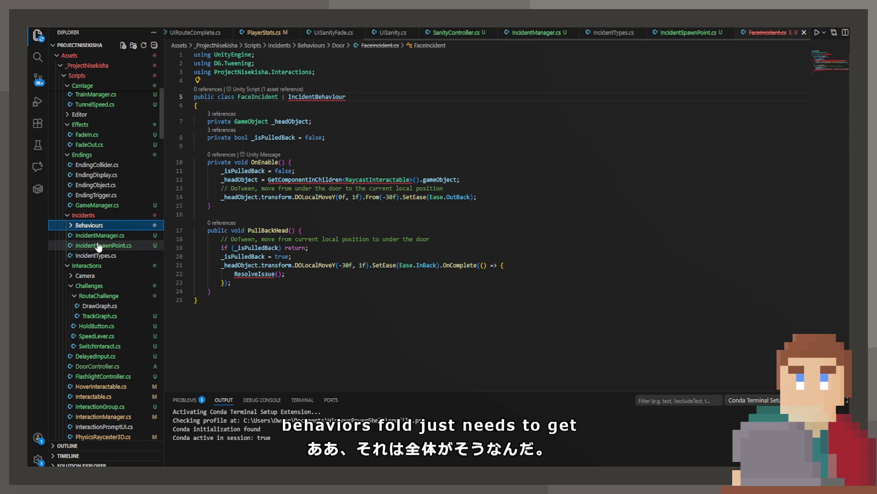
left_click(463, 223)
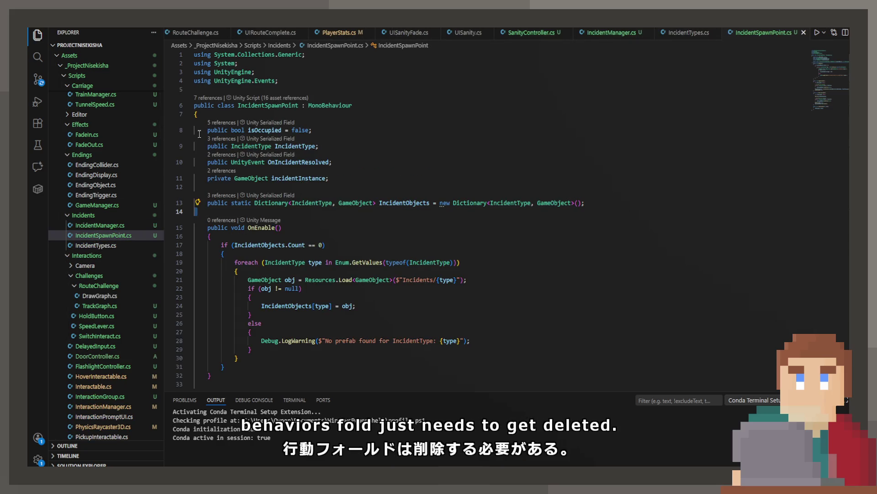
key("alt+Tab")
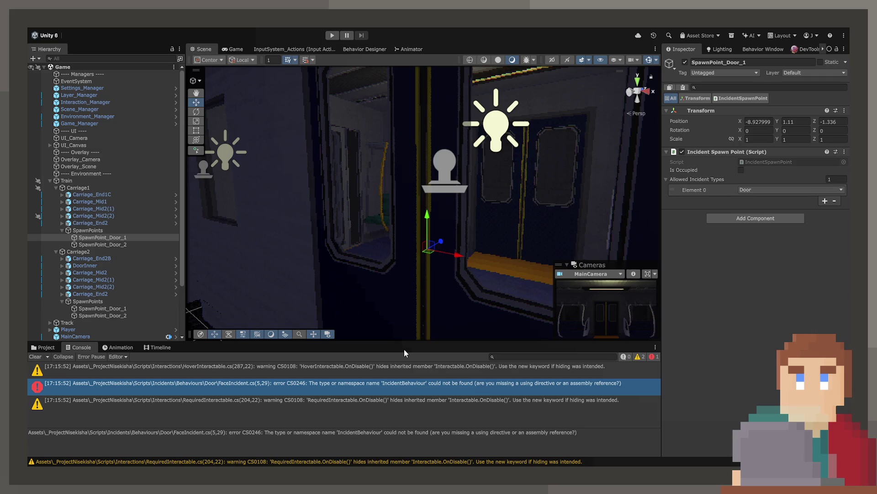
Step: Clear the console and delete both carriages' SpawnPoints groups
left_click(34, 356)
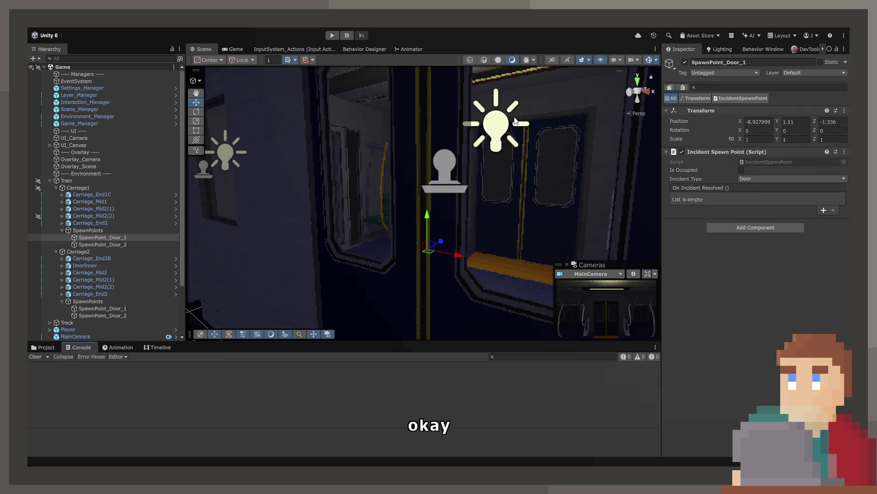
left_click_drag(525, 186, 556, 192)
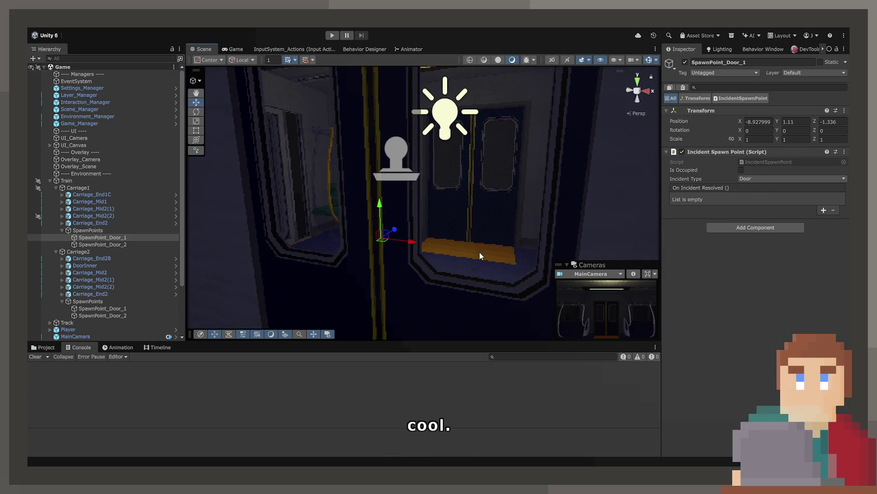
left_click(138, 231)
key("Delete")
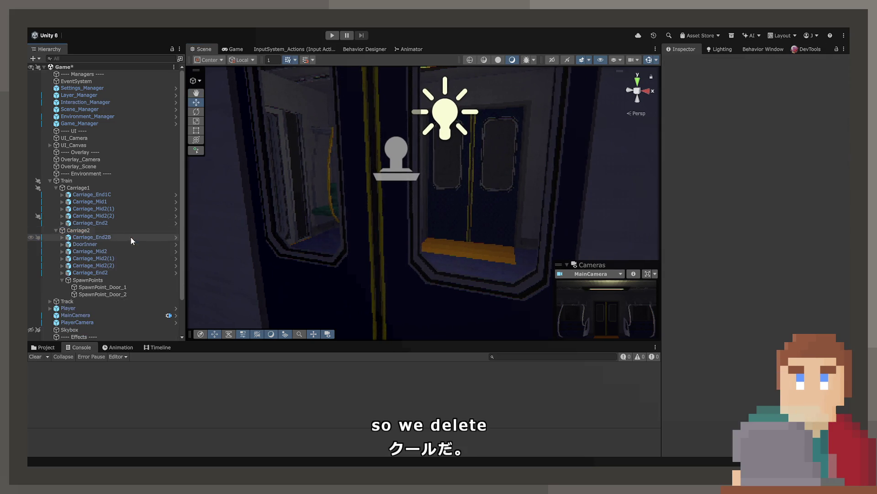
left_click(120, 280)
key("Delete")
Step: Select the DoubleDoor and frame it in the Scene view
left_click(408, 302)
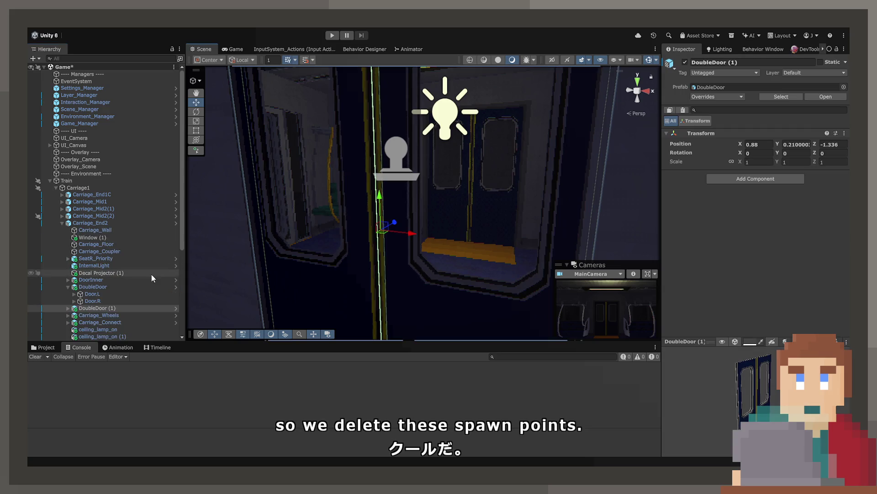
scroll(137, 268, "down", 3)
left_click(92, 233)
left_click_drag(435, 219, 517, 222)
key("f")
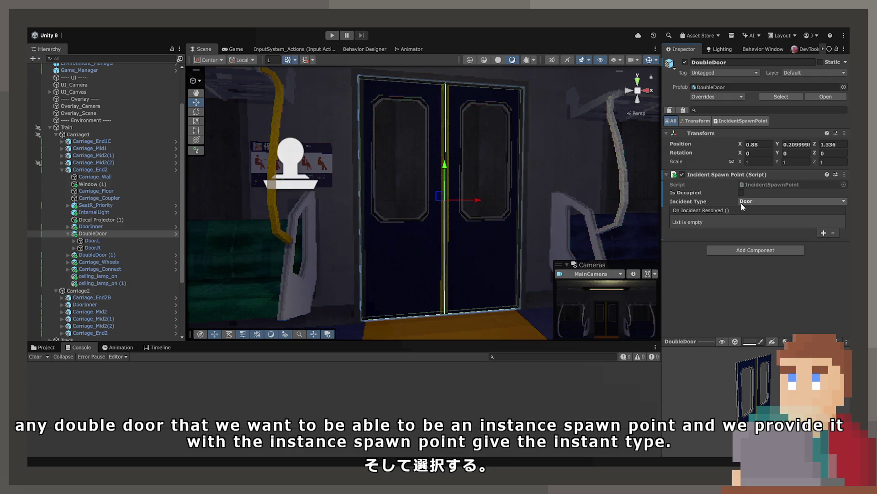
Step: Create a new folder named Incidents inside the Resources folder
left_click(38, 346)
scroll(95, 417, "down", 3)
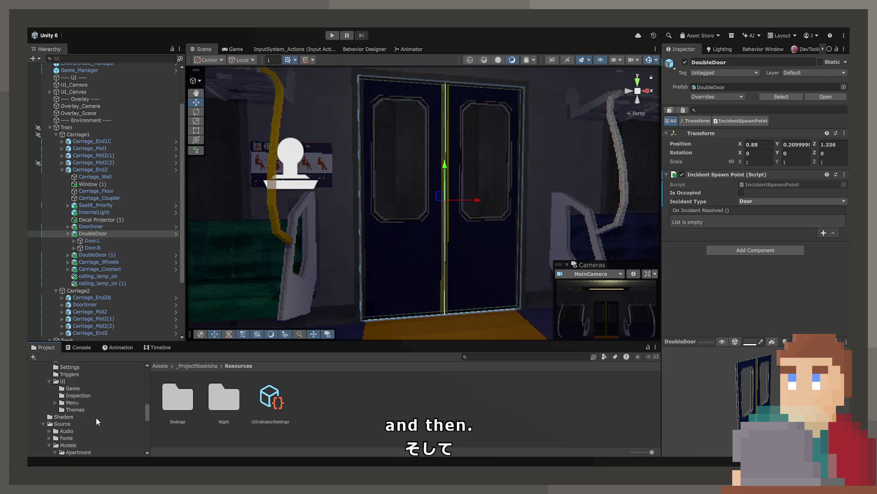
scroll(89, 411, "down", 5)
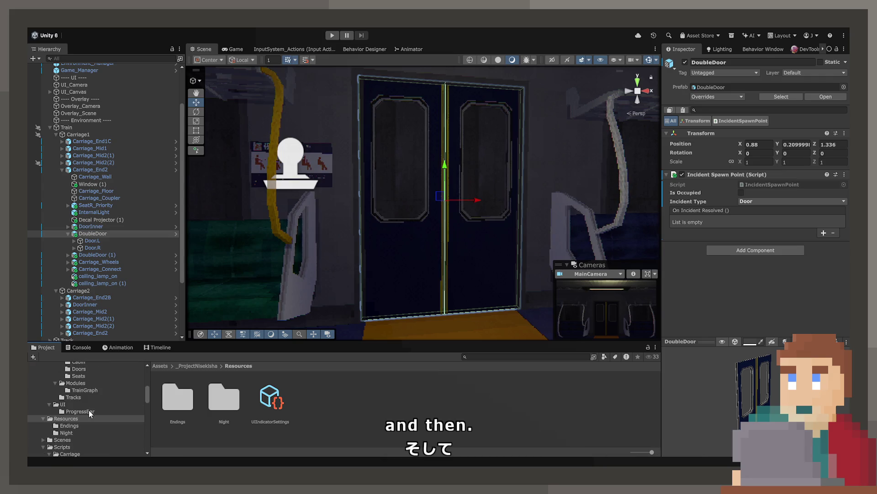
left_click(69, 425)
left_click(66, 418)
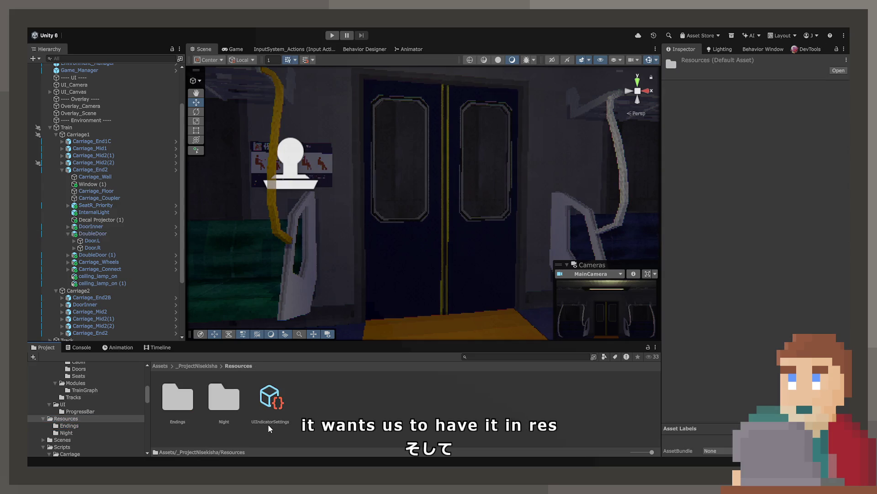
key("ctrl+shift+n")
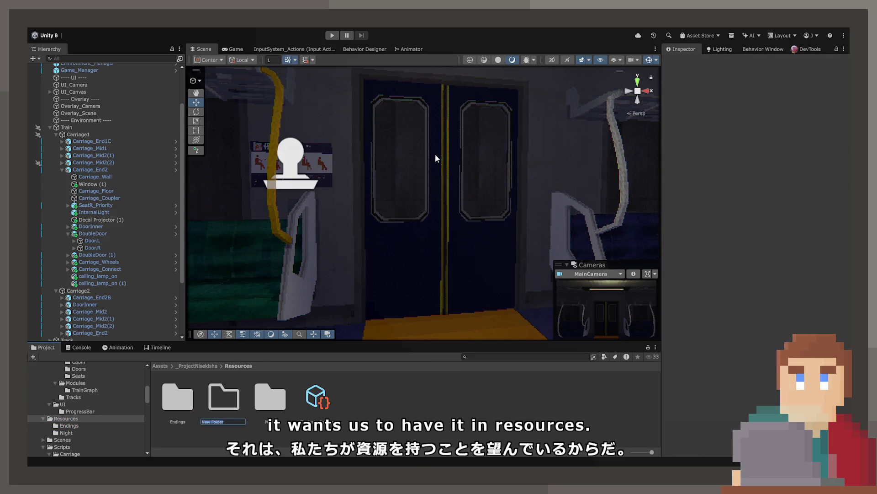
type("Incidents")
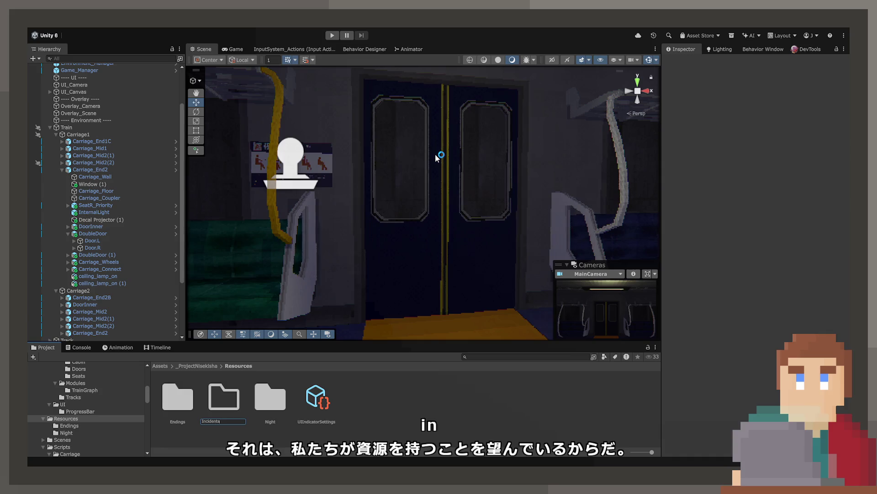
key("Return")
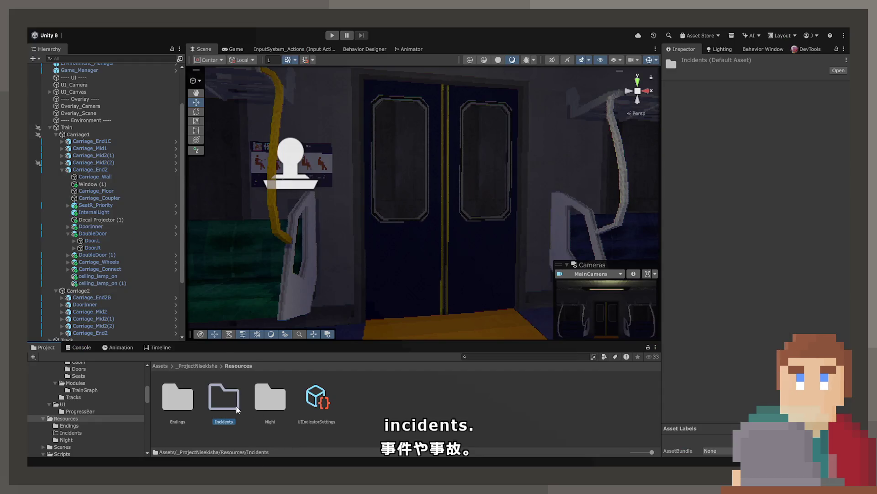
Step: Drag the DoubleDoor from the Hierarchy into Resources/Incidents to make it a prefab
double_click(237, 410)
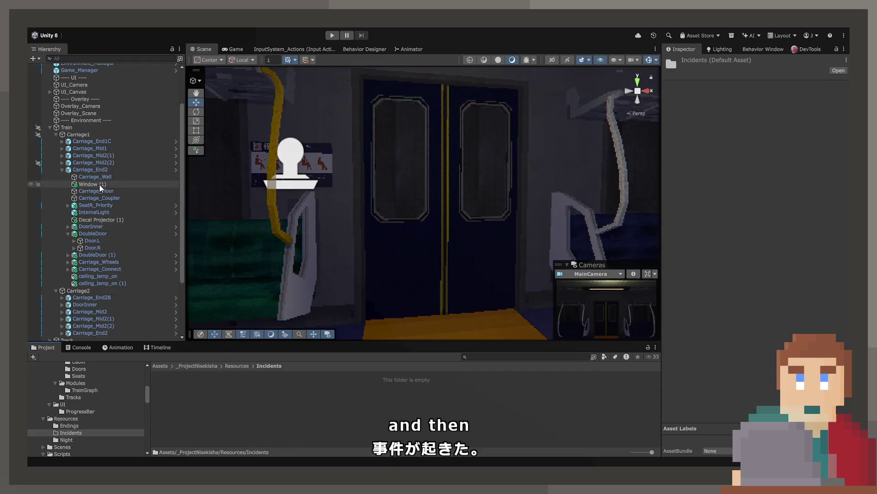
left_click(89, 234)
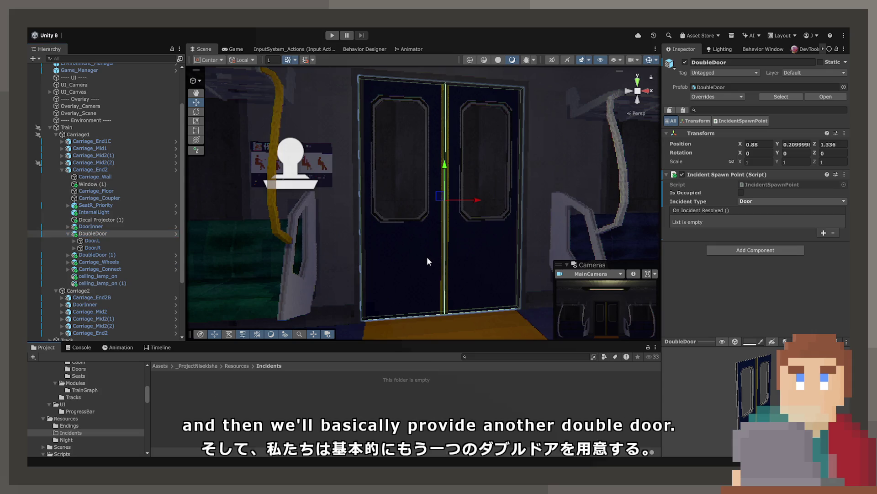
left_click_drag(89, 234, 247, 393)
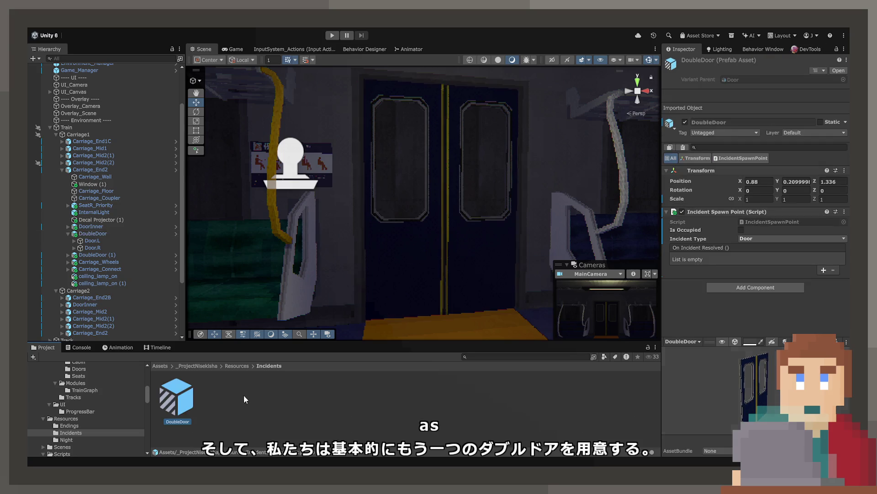
Step: In the DoubleDoor prefab, tilt the left leaf Door.L about 10 degrees and shift it sideways
double_click(191, 388)
scroll(451, 225, "up", 3)
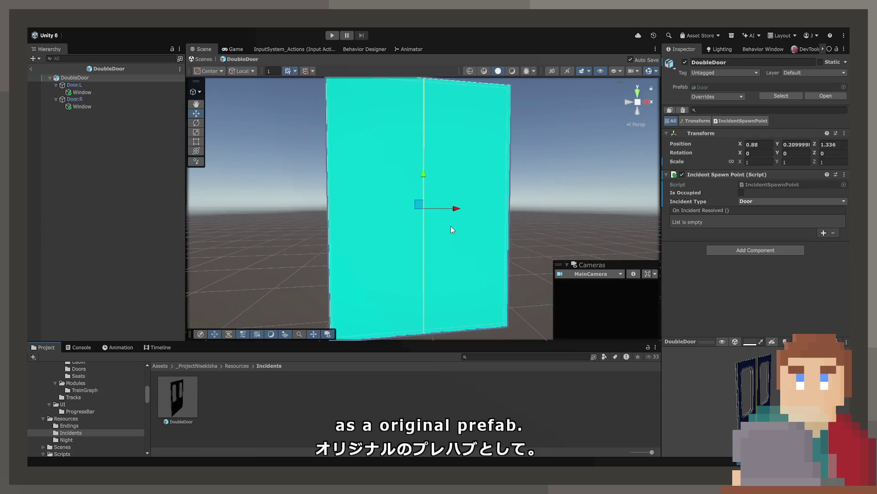
left_click(197, 123)
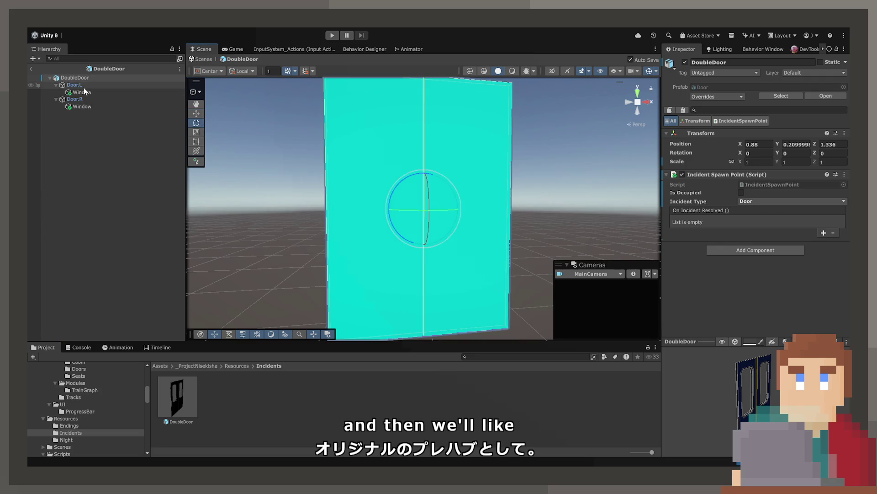
left_click(74, 85)
left_click_drag(447, 184, 456, 206)
key("w")
left_click_drag(359, 250, 766, 258)
key("f")
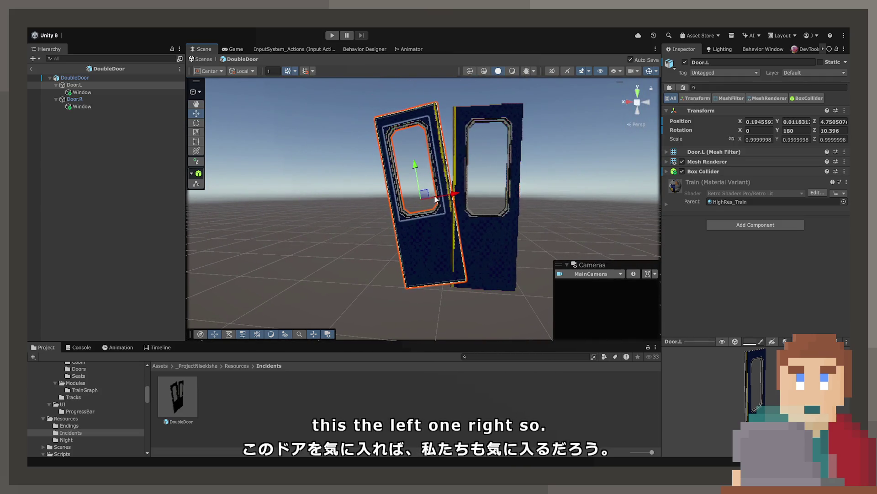
left_click_drag(428, 197, 372, 196)
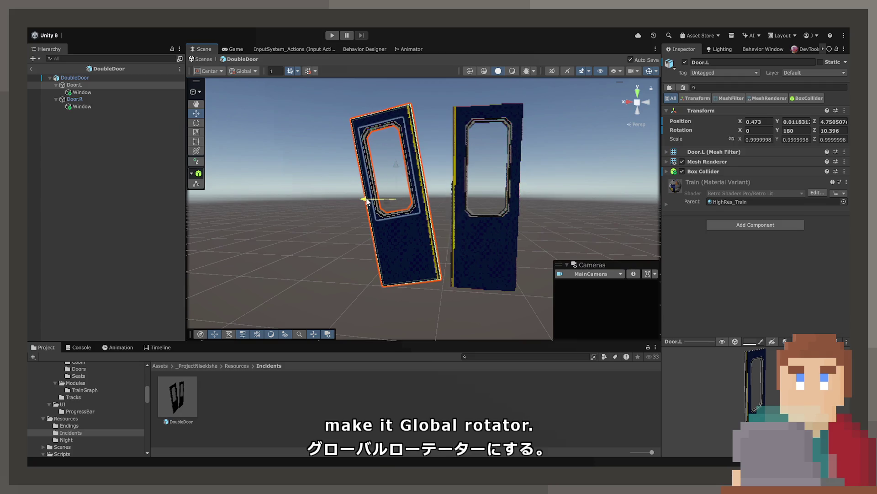
Step: Tilt the right leaf Door.R the opposite way, about -10.676° on Z
left_click(75, 99)
left_click(198, 122)
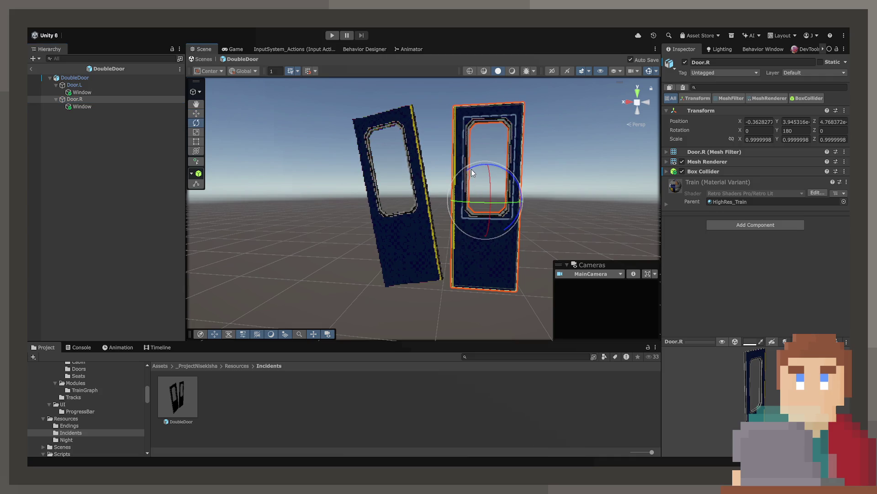
mouse_move(472, 173)
left_mouse_down()
mouse_move(485, 184)
mouse_move(477, 201)
left_mouse_up()
key("w")
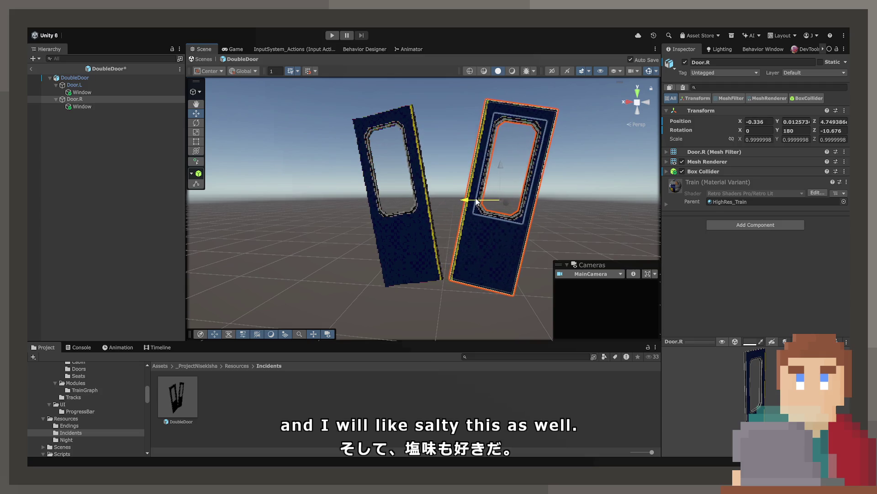
left_click(296, 180)
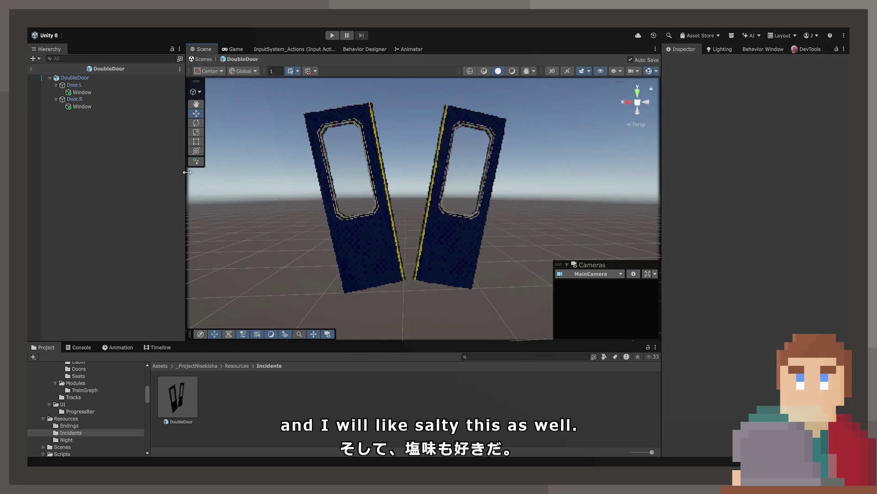
Step: Exit Prefab Mode, undo to restore upright doors, and locate DoubleDoor's source prefab
left_click(31, 68)
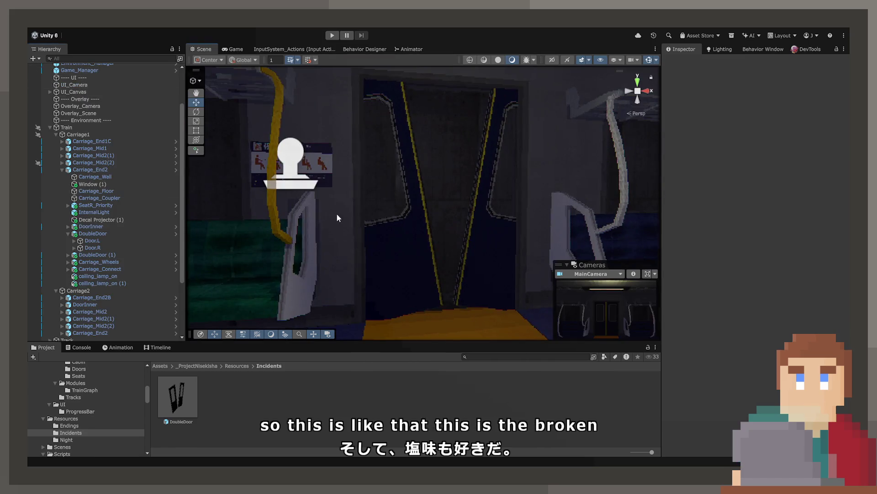
mouse_move(352, 218)
left_mouse_down()
mouse_move(394, 263)
mouse_move(407, 265)
left_mouse_up()
key("ctrl+z")
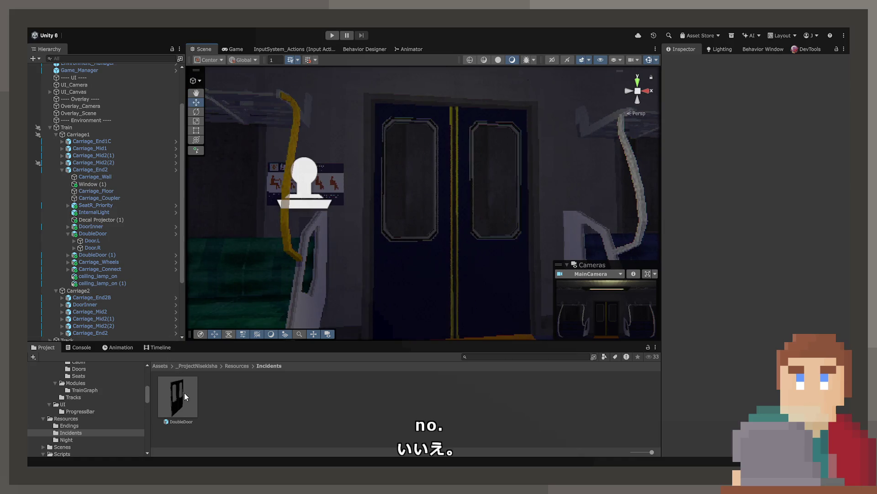
left_click(107, 233)
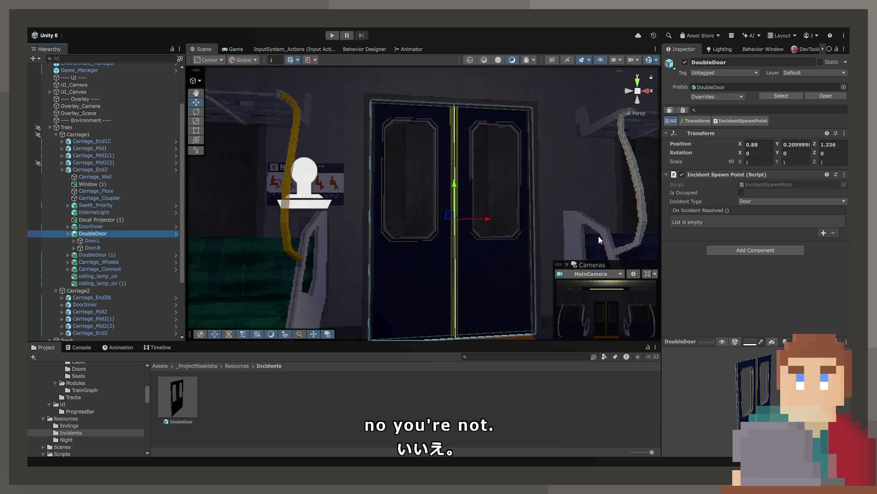
left_click(722, 87)
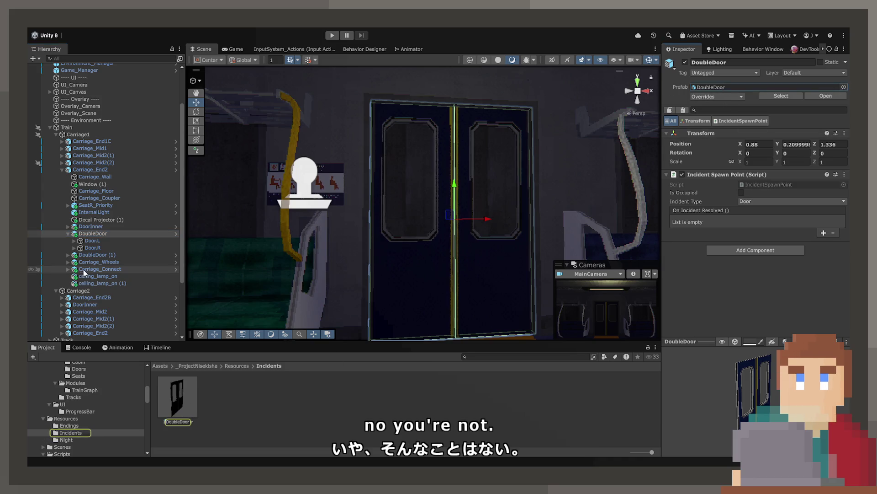
Step: Reselect the scene's DoubleDoor and locate its source prefab asset
left_click(100, 254)
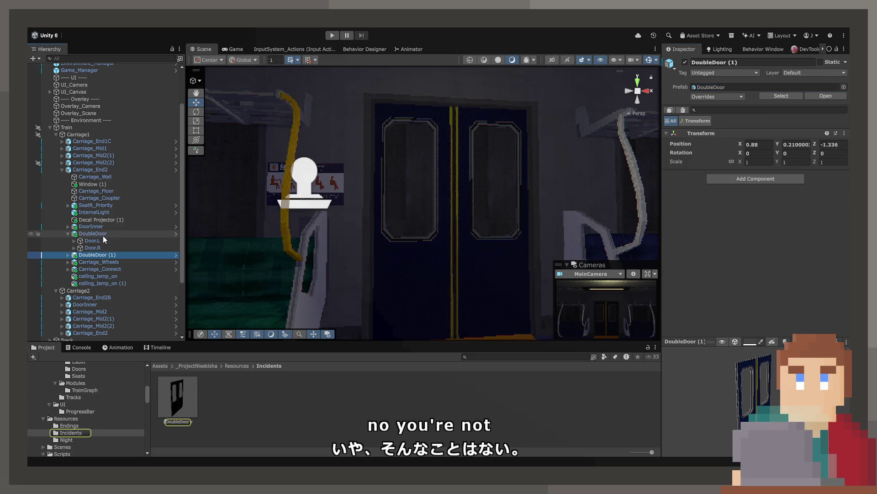
left_click(102, 234)
left_click(718, 87)
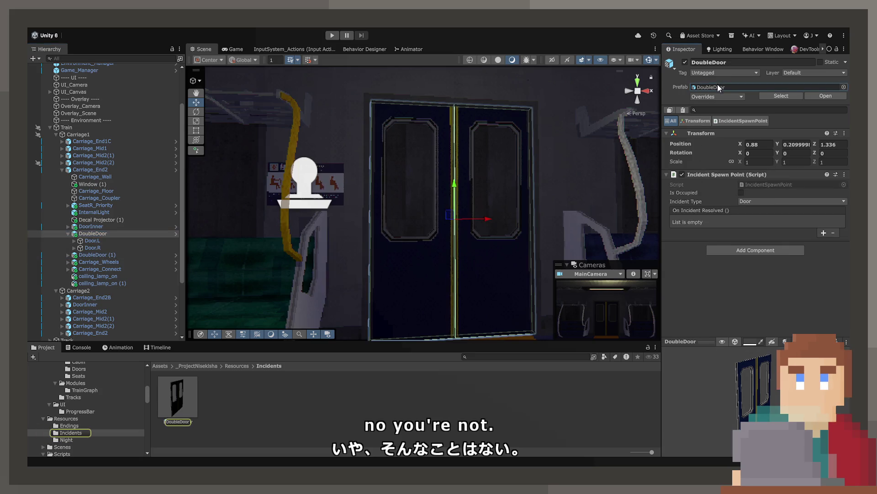
left_click(89, 235)
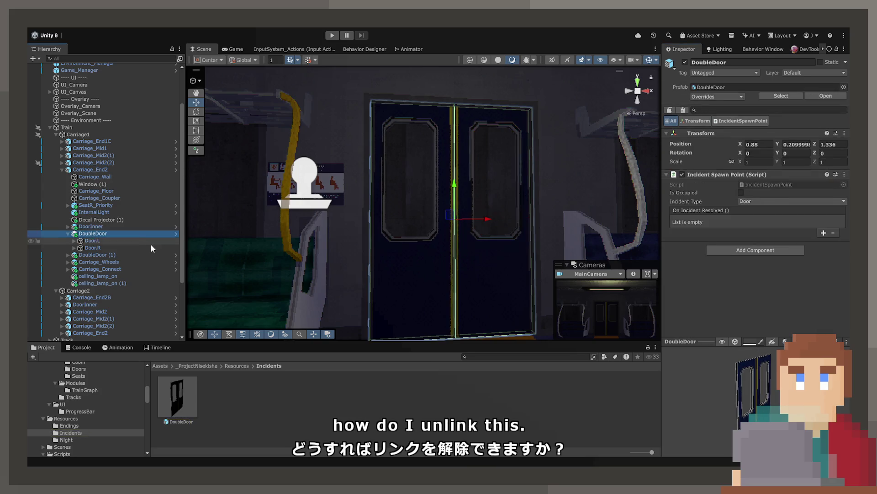
key("shift+d")
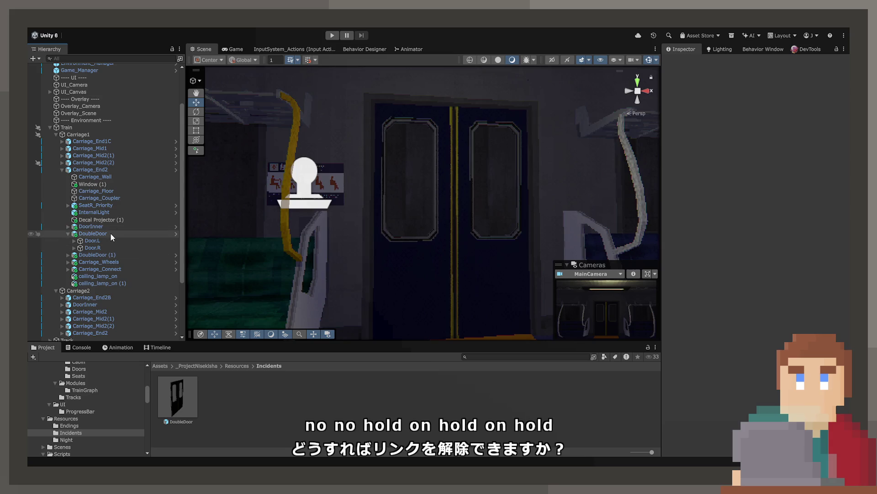
key("ctrl+z")
key("ctrl+z")
key("ctrl+z")
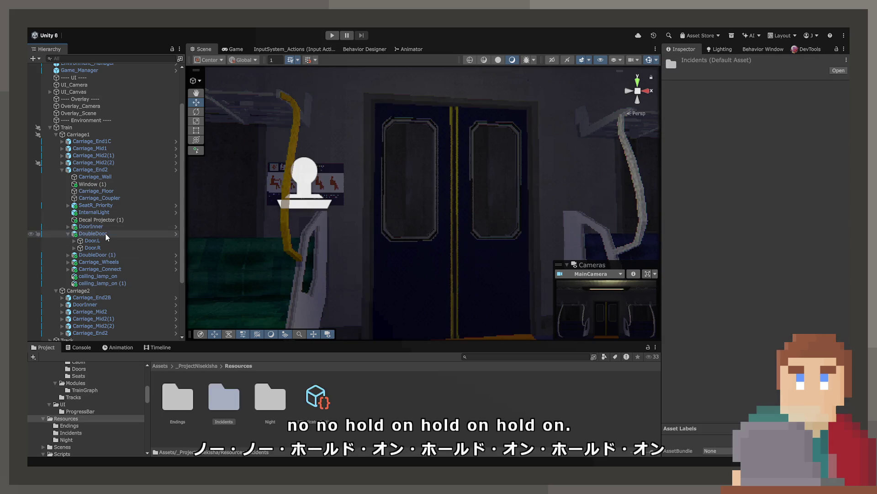
Step: Open the Incidents DoubleDoor prefab and lean Door.L about 21 degrees on Z
double_click(224, 398)
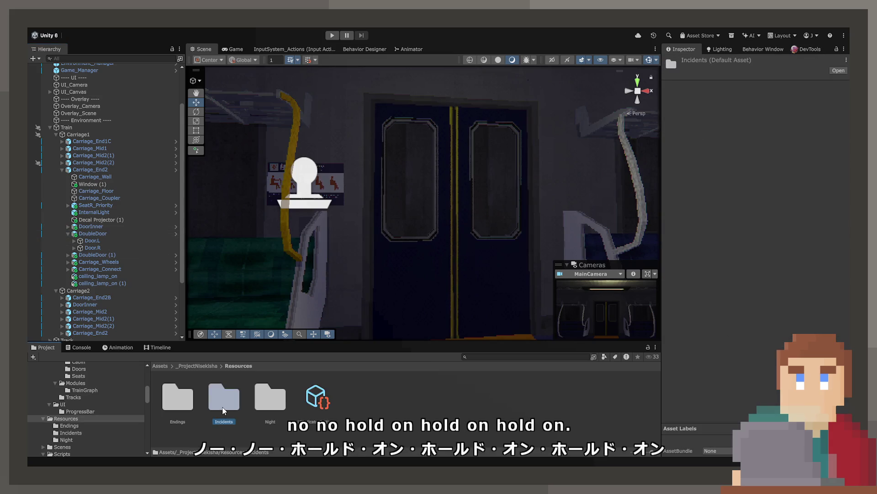
left_click(104, 232)
double_click(188, 389)
left_click(430, 219)
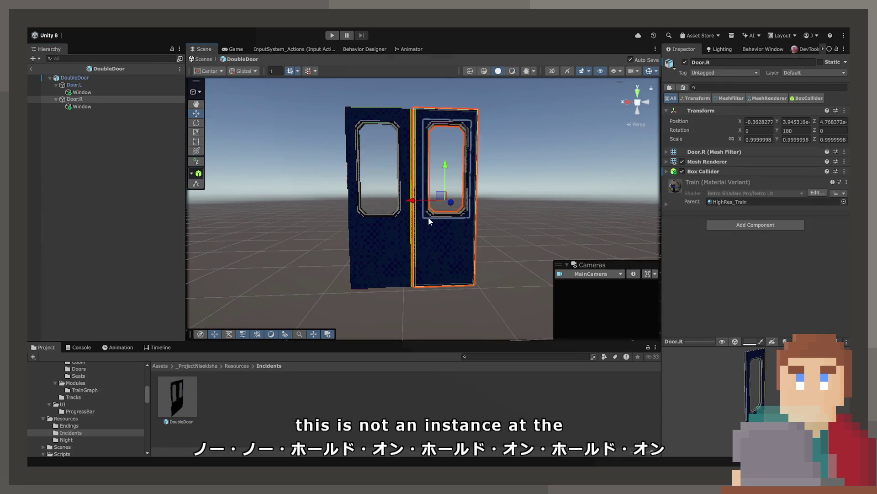
left_click(101, 79)
key("Down")
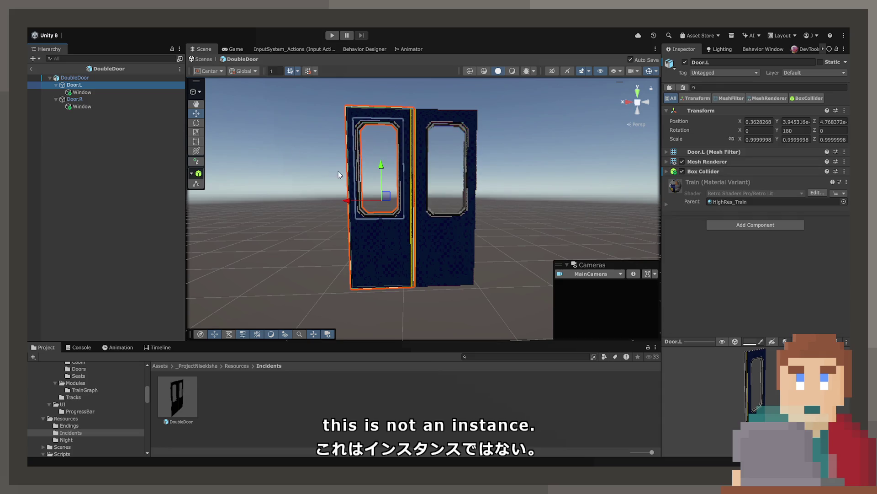
key("e")
left_click_drag(371, 171, 346, 173)
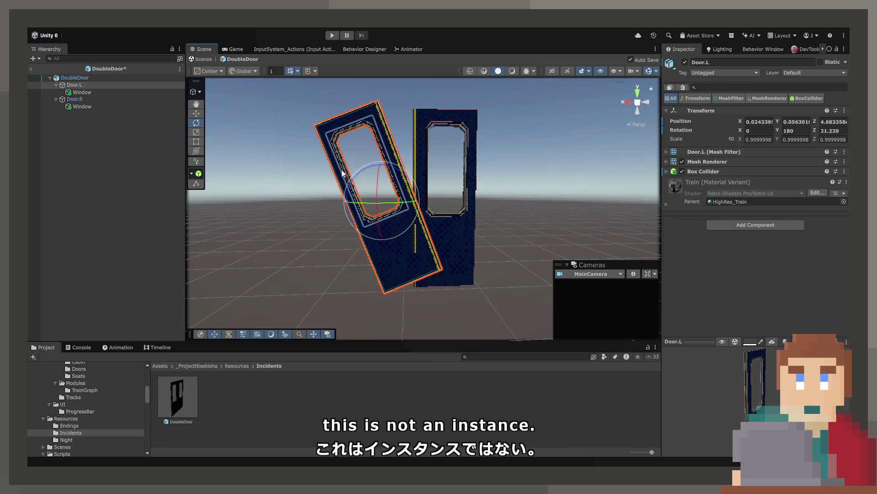
left_click(32, 71)
mouse_move(320, 220)
left_mouse_down()
mouse_move(329, 214)
mouse_move(320, 238)
left_mouse_up()
Step: Reopen the DoubleDoor prefab and undo recent door edits back to the root selection
double_click(178, 397)
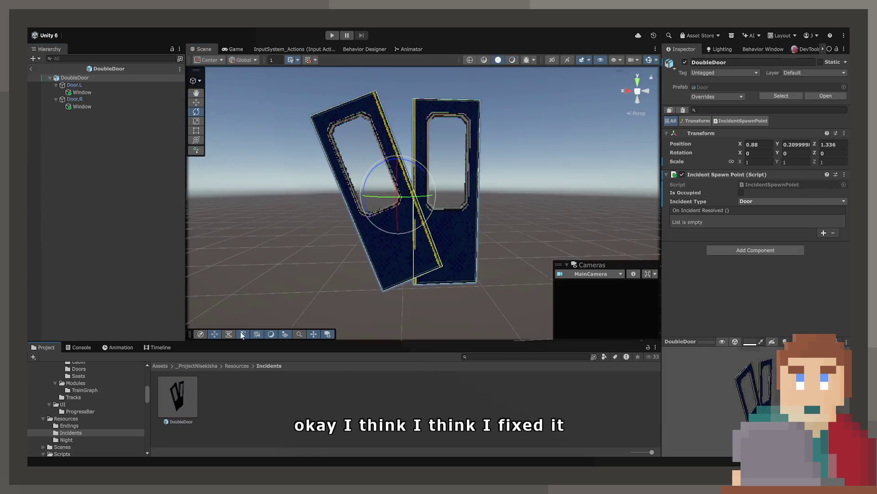
key("ctrl+z")
key("ctrl+y")
key("ctrl+z")
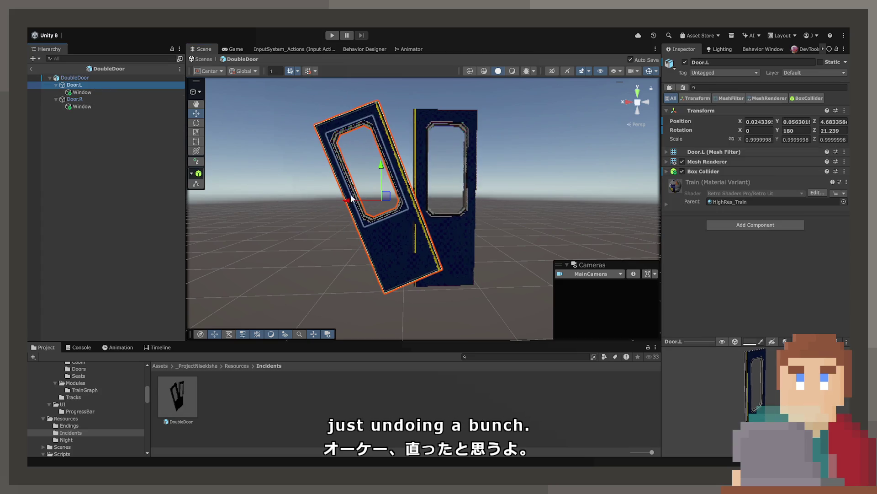
key("ctrl+z")
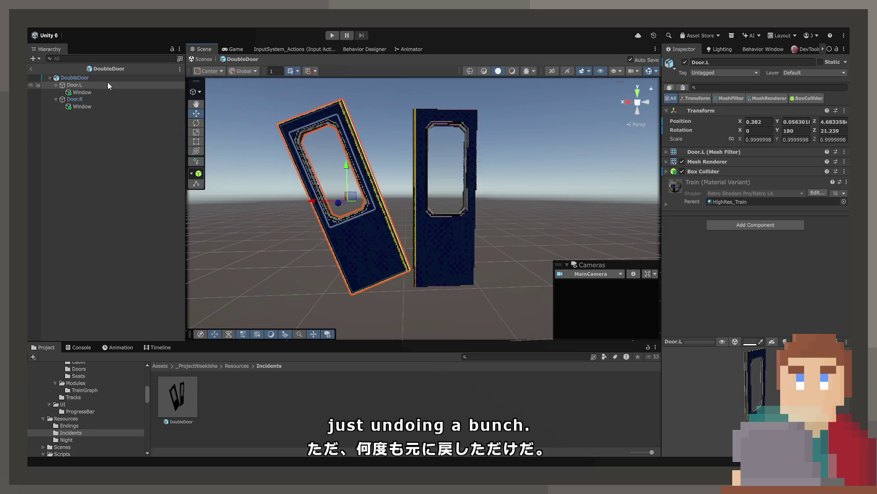
key("ctrl+z")
Step: Set the prefab root's Position to 0, 0, 0 and exit Prefab Mode
left_click(759, 144)
type("0.88")
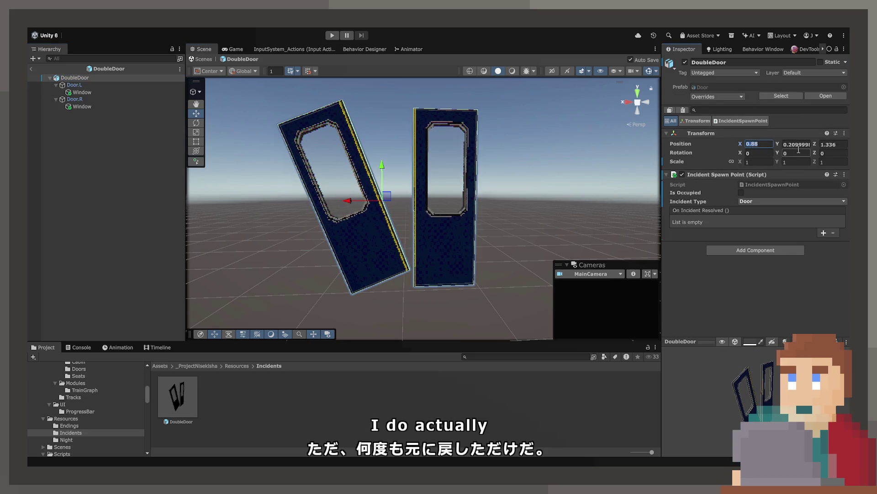
key("Tab")
type("0")
left_click(833, 144)
type("0")
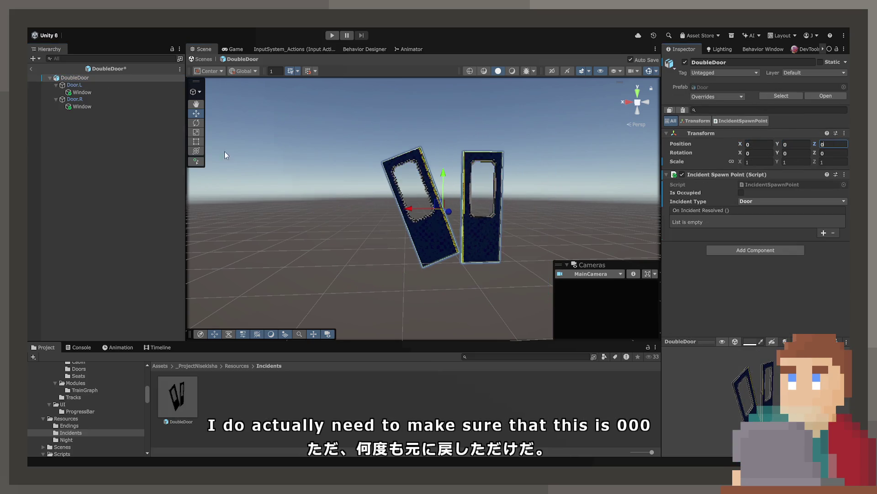
left_click(31, 69)
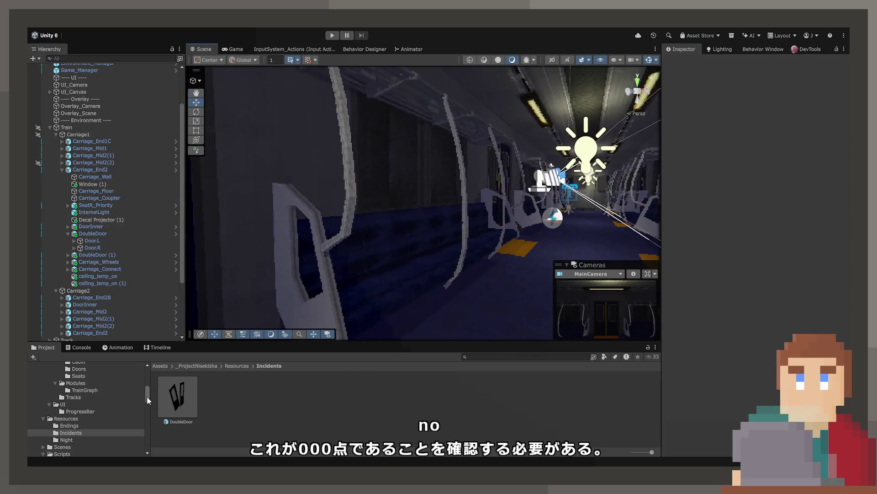
Step: Tilt the prefab's Door.R to about -20.757° on Z and shift it to X -0.34
double_click(189, 395)
scroll(338, 281, "up", 5)
left_click(454, 245)
left_click(196, 123)
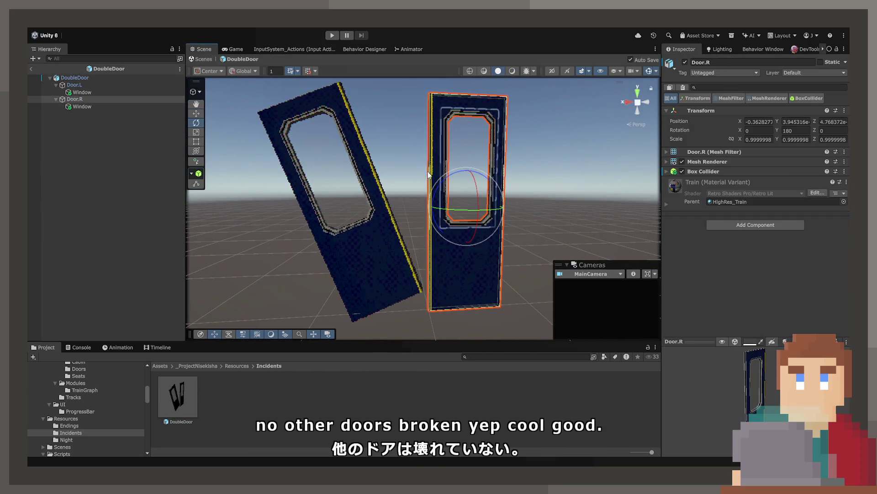
left_click_drag(445, 190, 466, 178)
left_click(195, 115)
left_click_drag(431, 209, 463, 208)
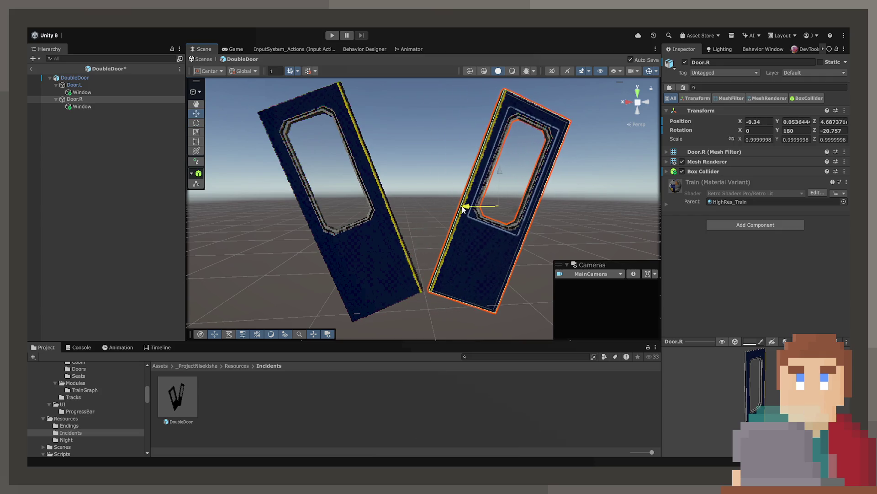
Step: Exit the prefab, select the carriage's DoubleDoor and frame it in the Scene view
left_click(440, 181)
left_click(469, 232)
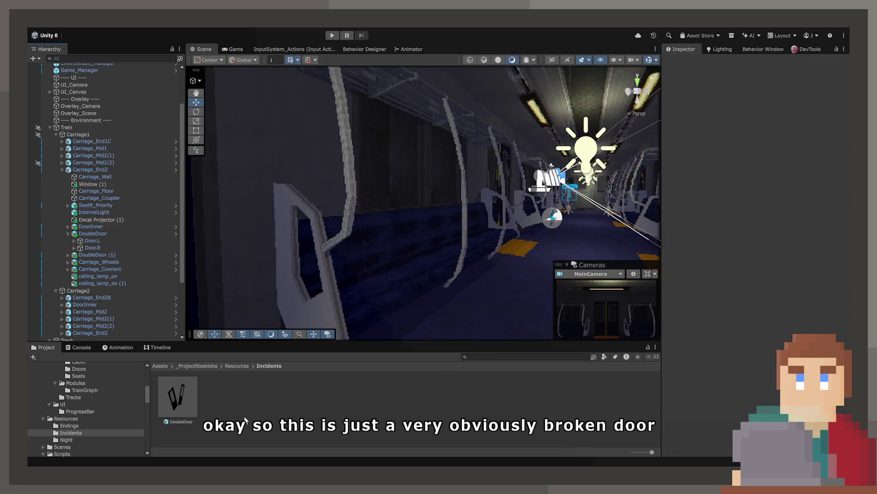
left_click_drag(485, 264, 414, 260)
left_click(333, 235)
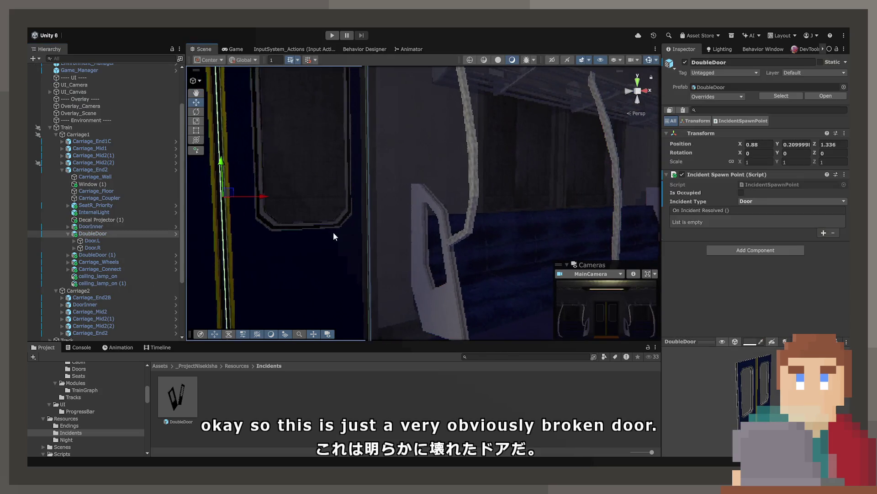
key("f")
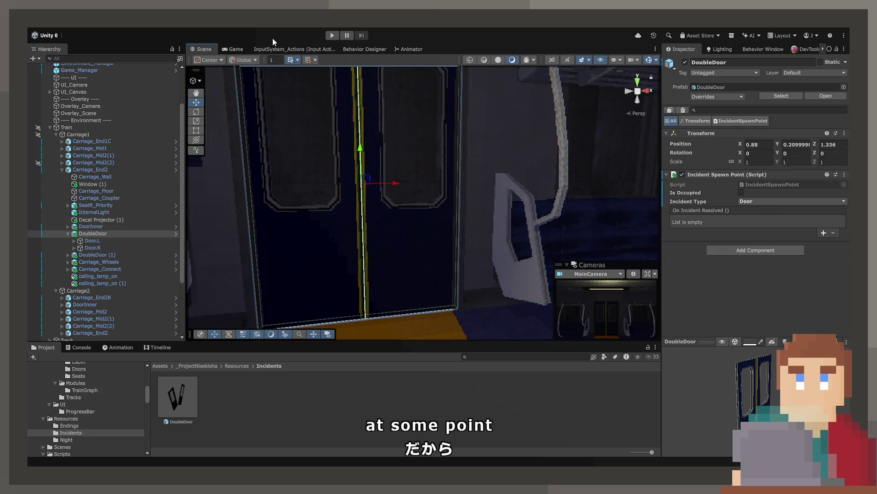
Step: Show the Game view, tidy the Scene tab layout, and enter Play mode
left_click(242, 48)
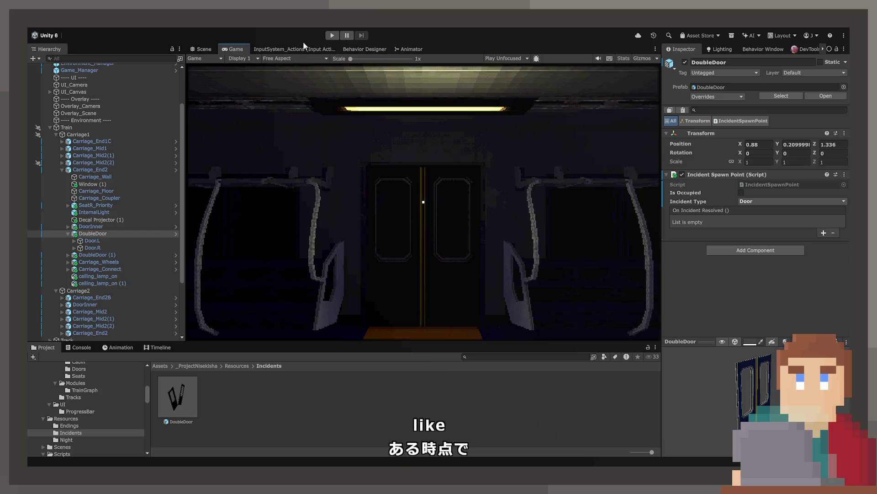
left_click_drag(204, 49, 329, 26)
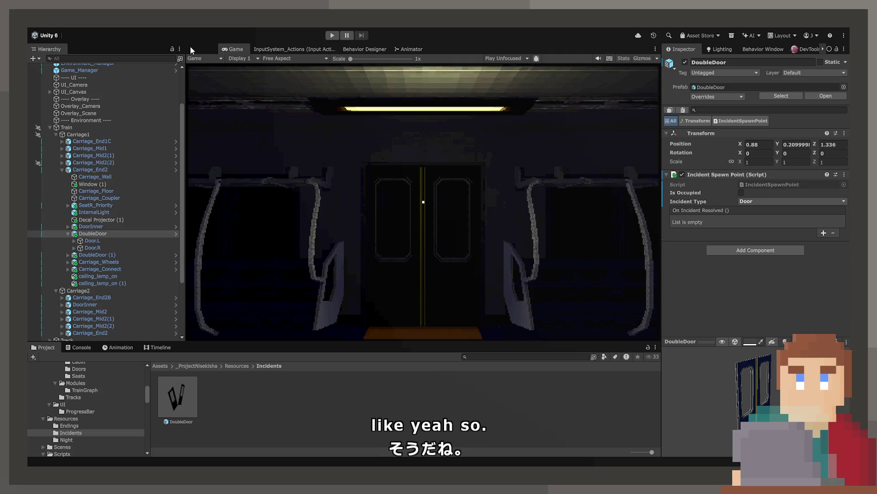
left_click_drag(190, 45, 197, 49)
left_click(332, 36)
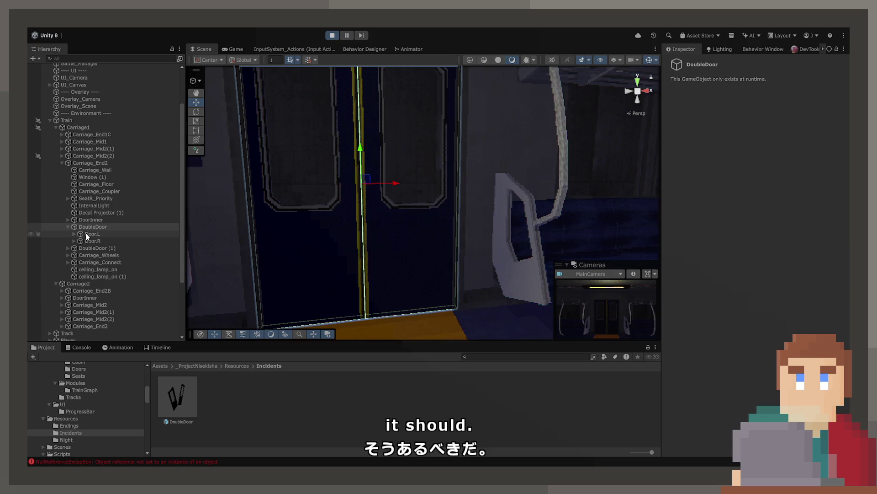
Step: Check the DoubleDoor, open the cabin door, work the console lever, then stop playing
left_click(89, 226)
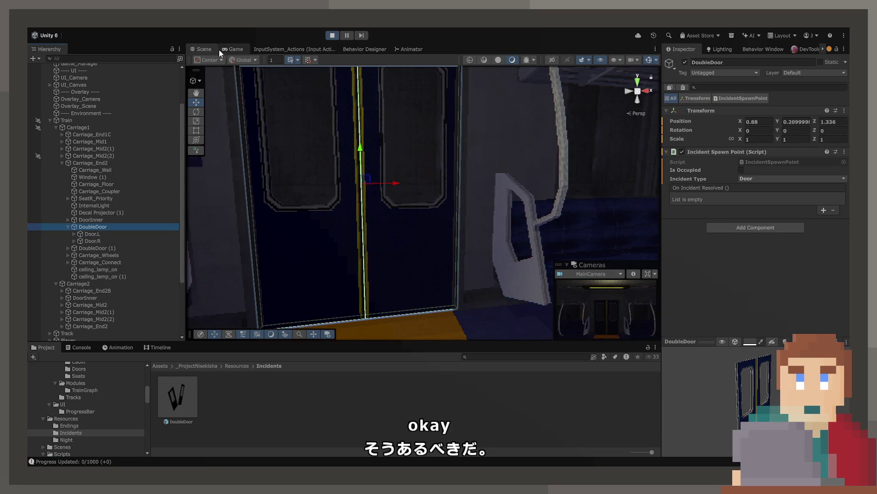
left_click(226, 48)
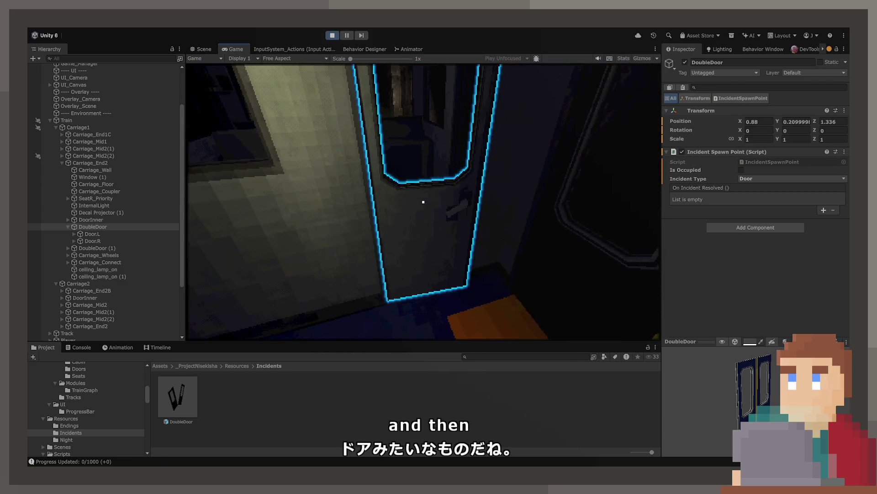
key("e")
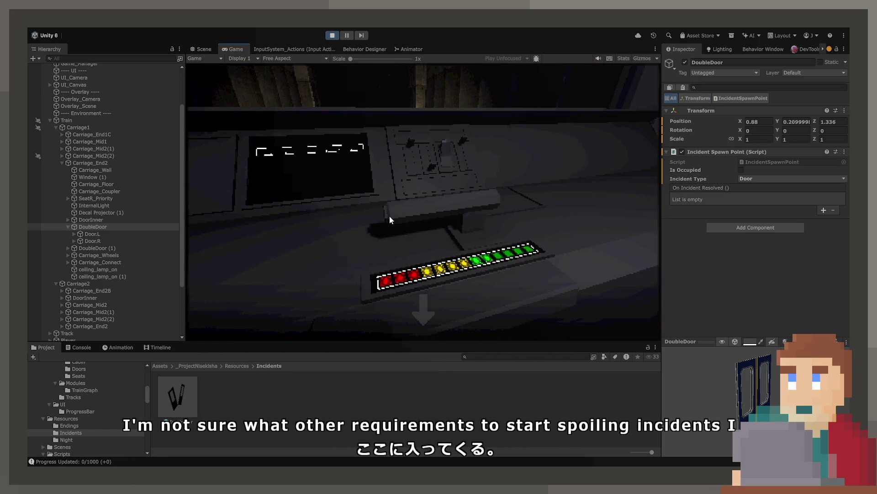
left_click(415, 323)
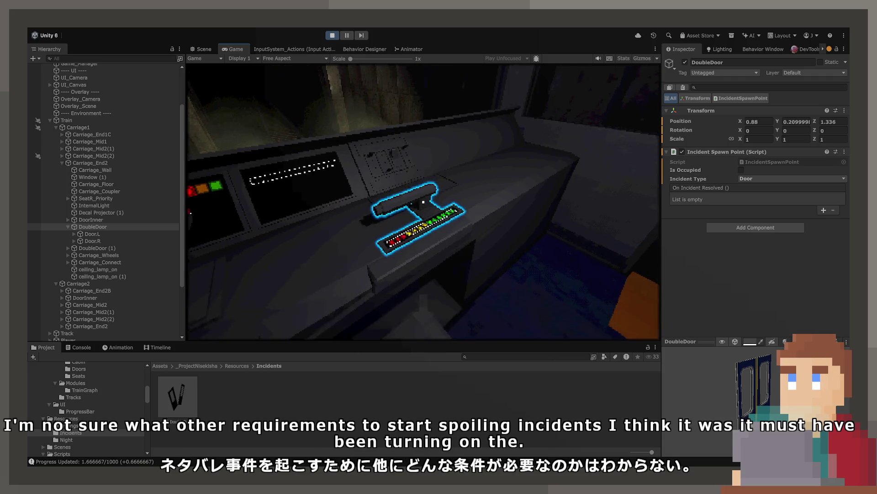
left_click(423, 201)
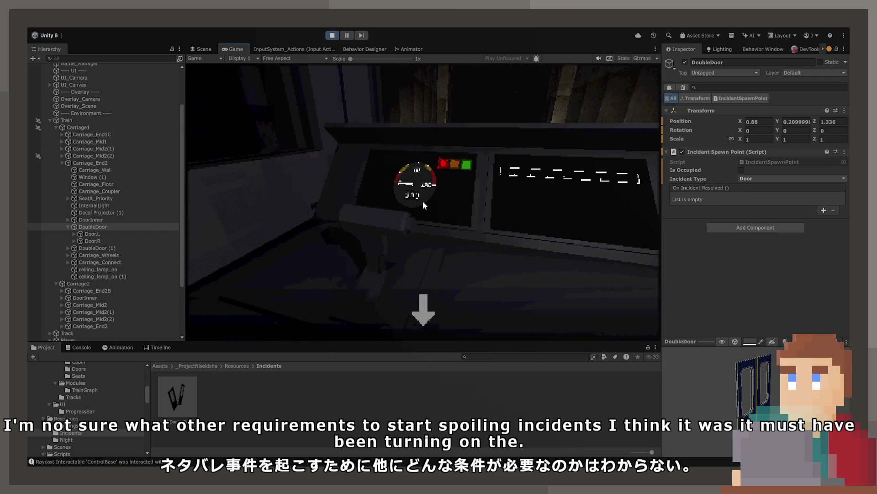
left_click(436, 316)
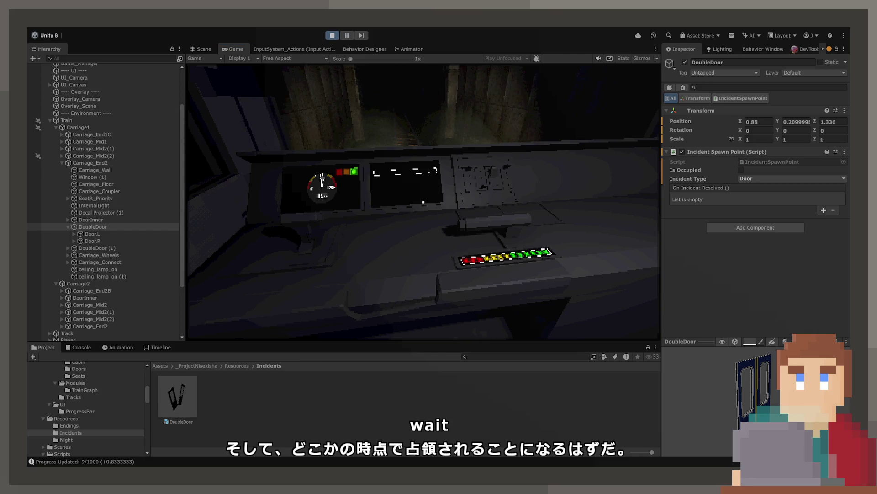
left_click(332, 36)
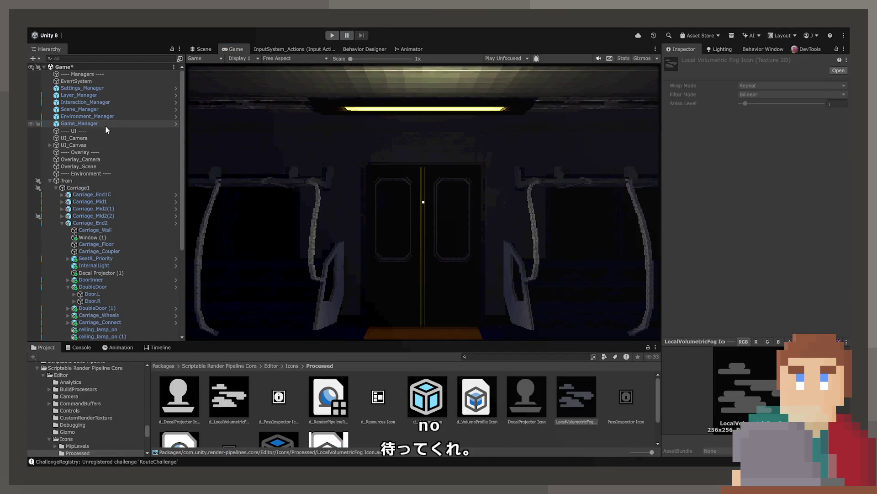
Step: On Environment_Manager, add Door as the Incident Manager's only possible type, then play
left_click(109, 117)
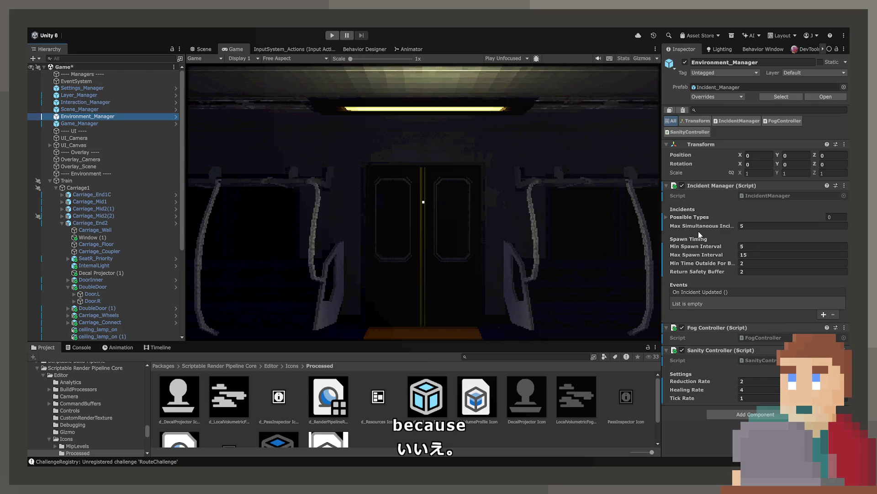
left_click(672, 217)
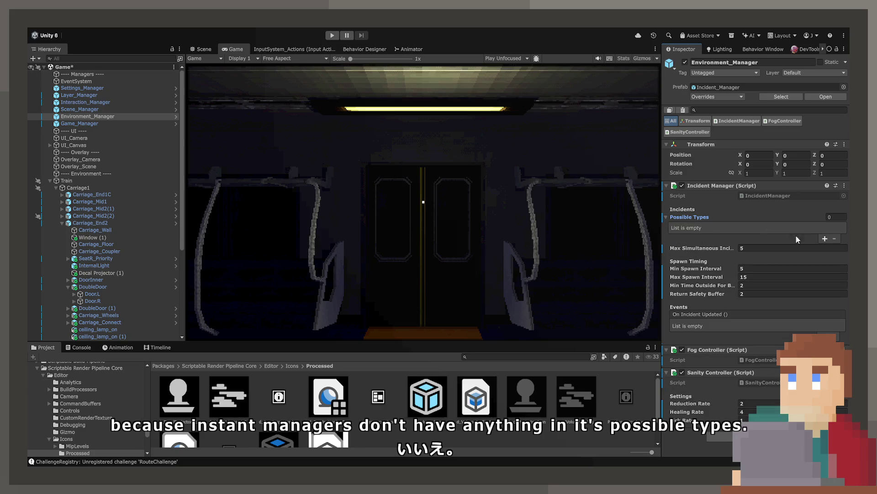
left_click(825, 239)
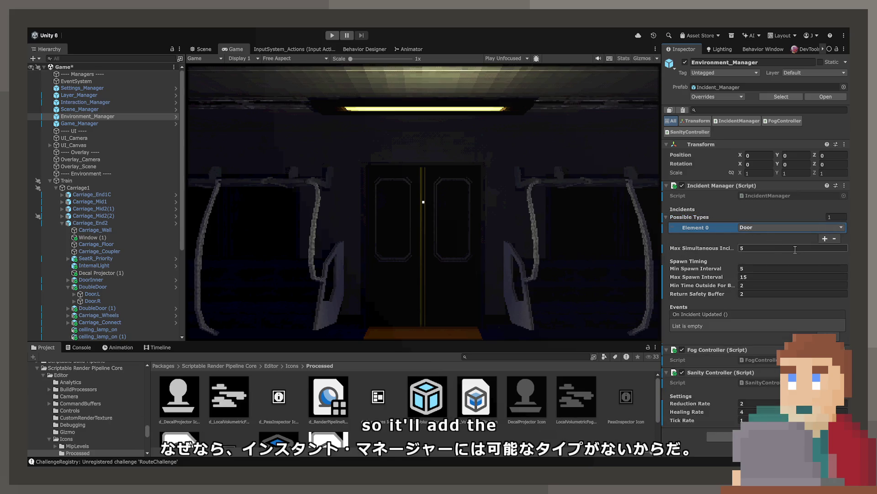
key("ctrl+p")
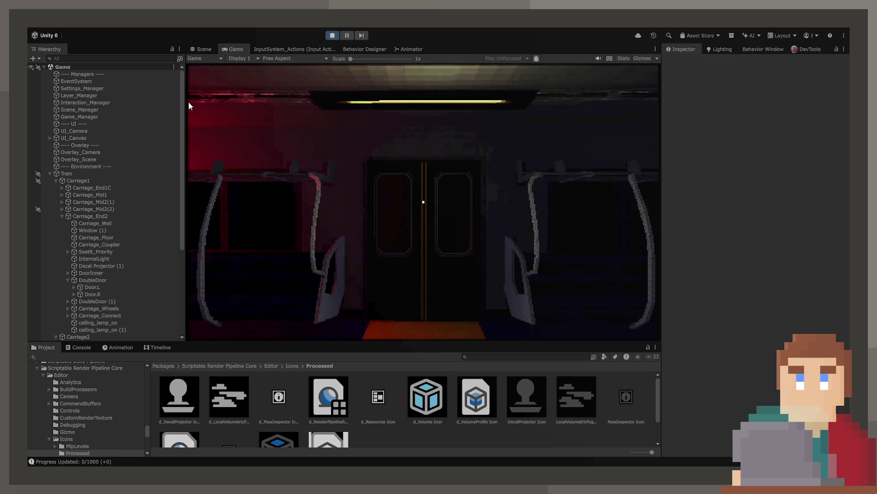
Step: Inspect the DoubleDoor in the Scene view, then walk toward the carriage door in-game
left_click(191, 50)
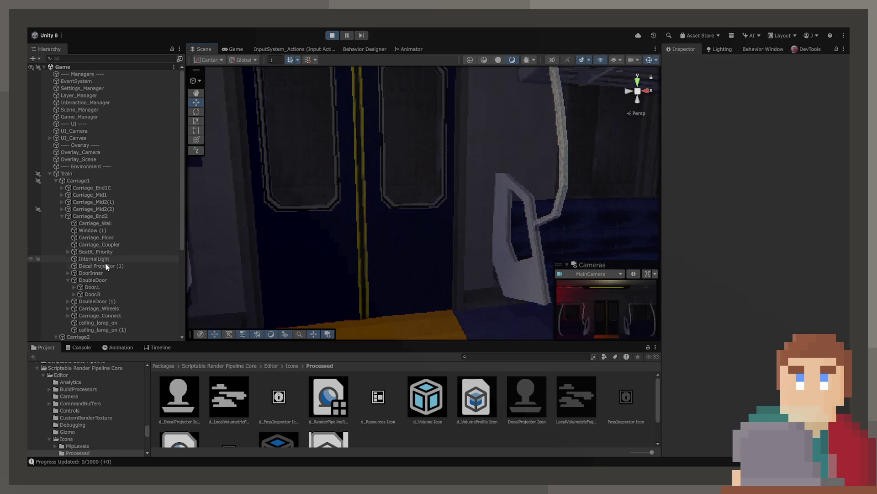
left_click(105, 280)
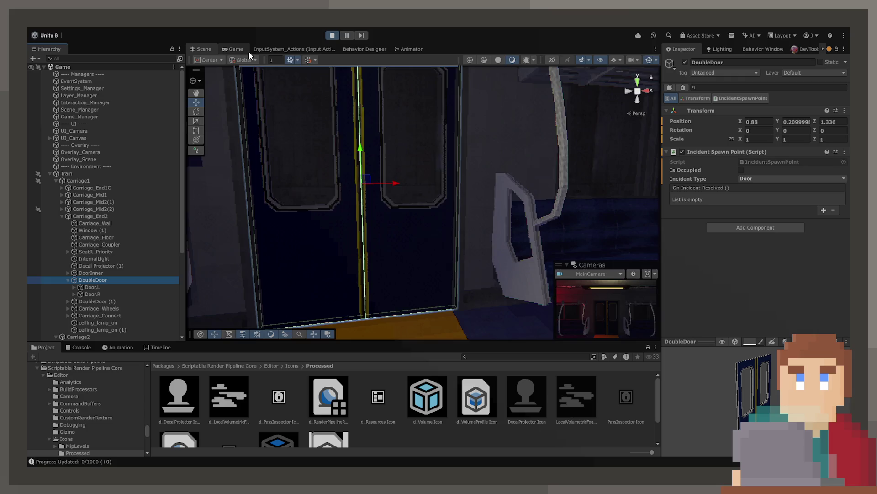
left_click(236, 49)
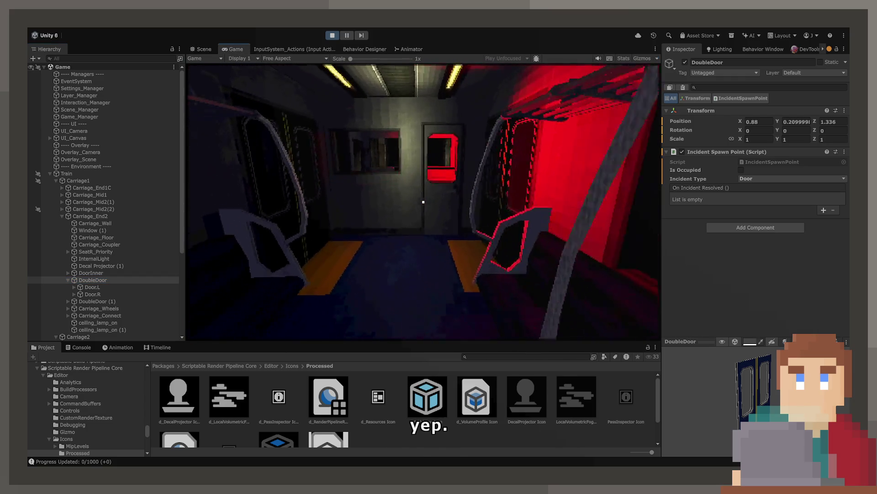
key("w")
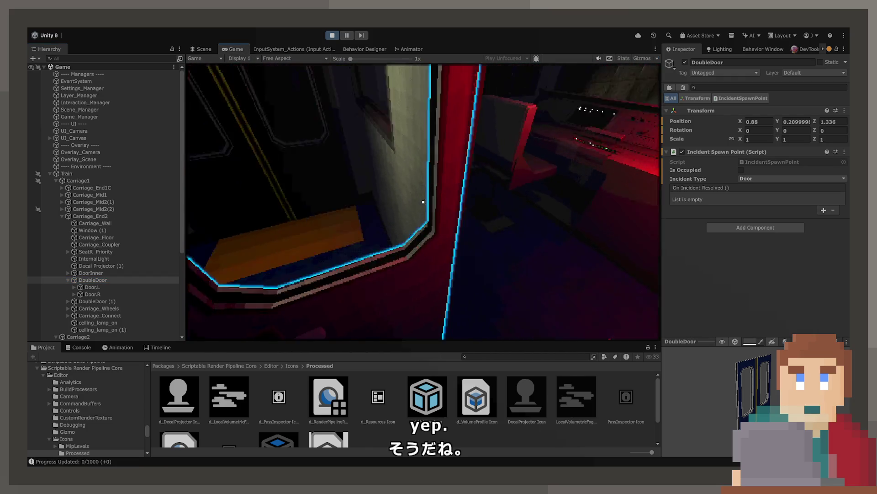
Step: At the console, open the track routing map and flip a route switch to begin routing
left_click(423, 201)
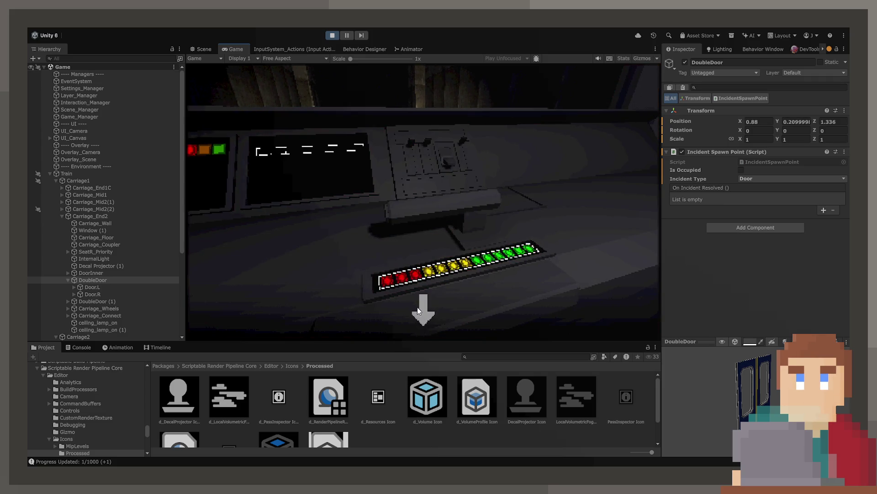
left_click(418, 306)
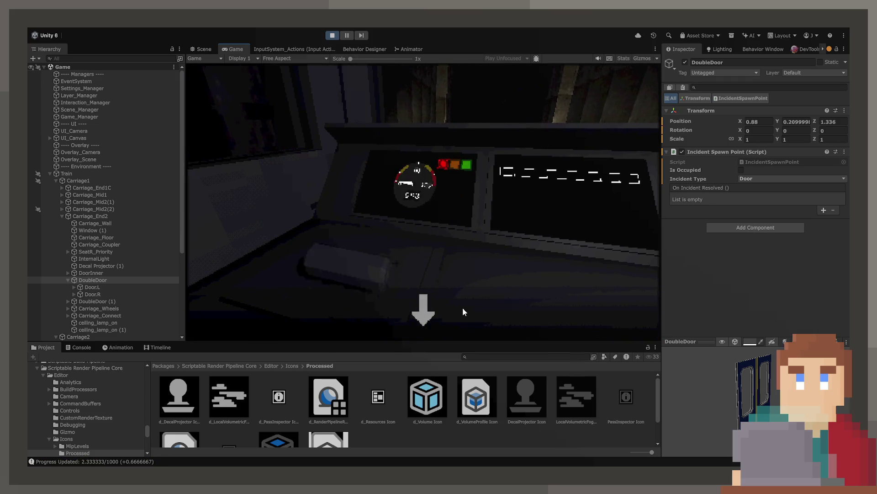
left_click(423, 310)
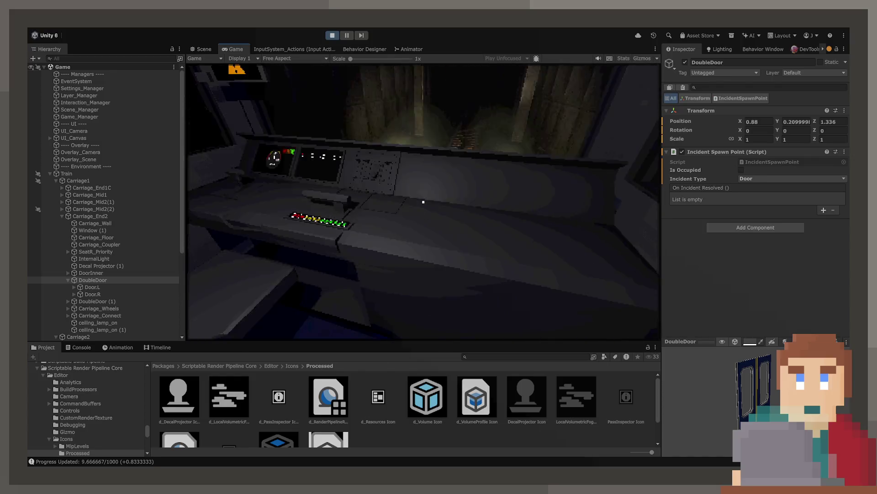
left_click(423, 202)
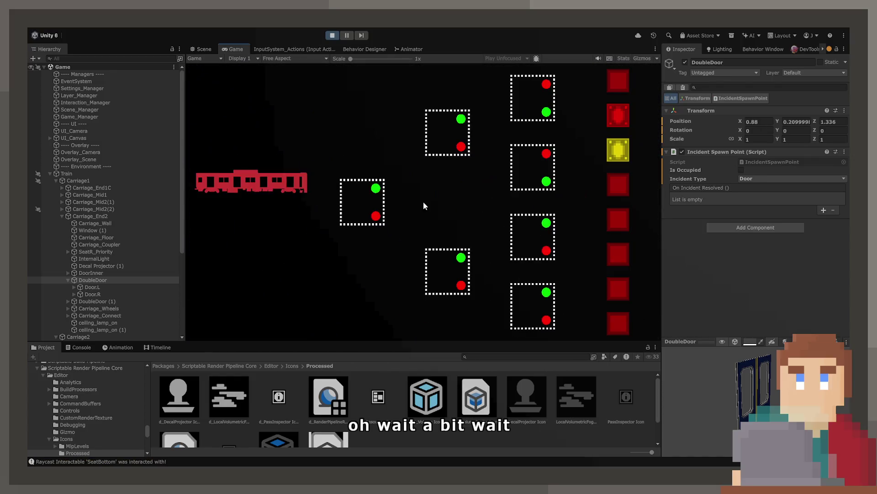
left_click(532, 167)
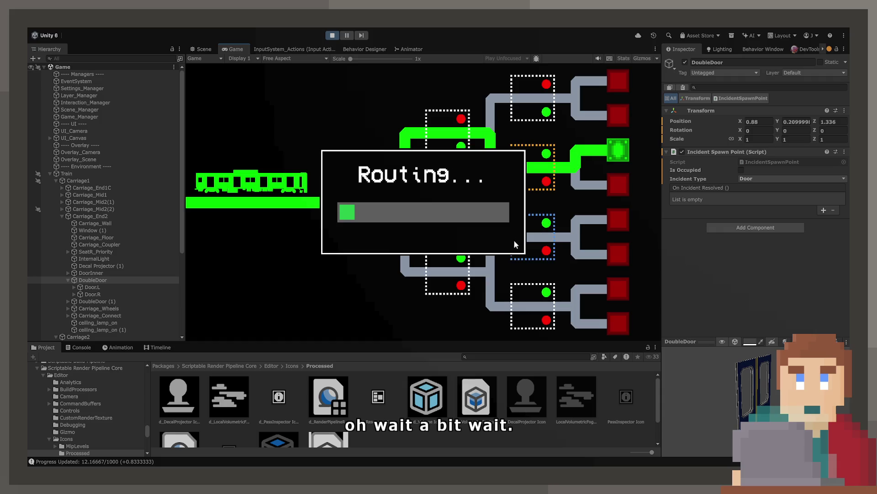
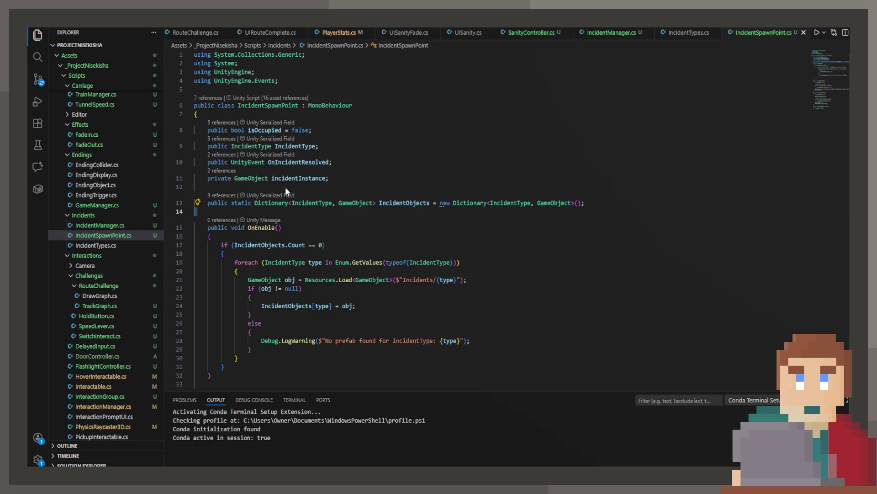
Step: Review IncidentManager.cs's TrySpawnRandomIncident, Update and OnCabinEnter methods in VS Code
left_click(611, 33)
scroll(281, 166, "up", 15)
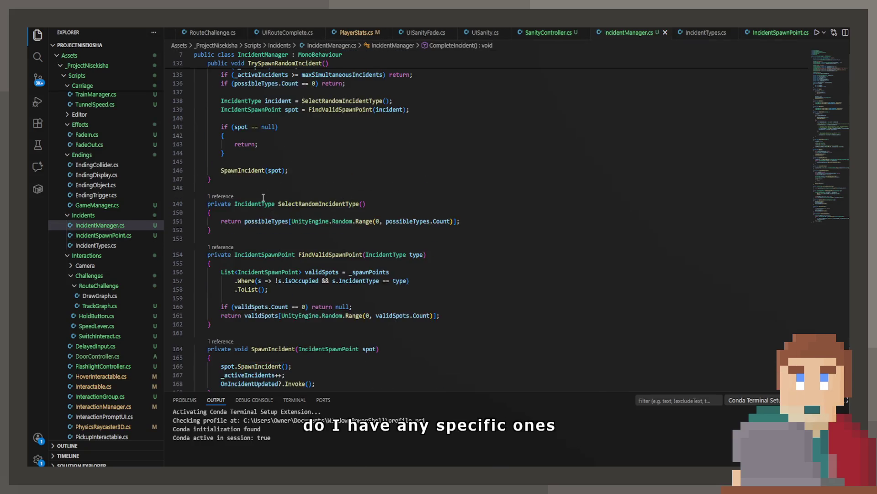
scroll(281, 165, "up", 1)
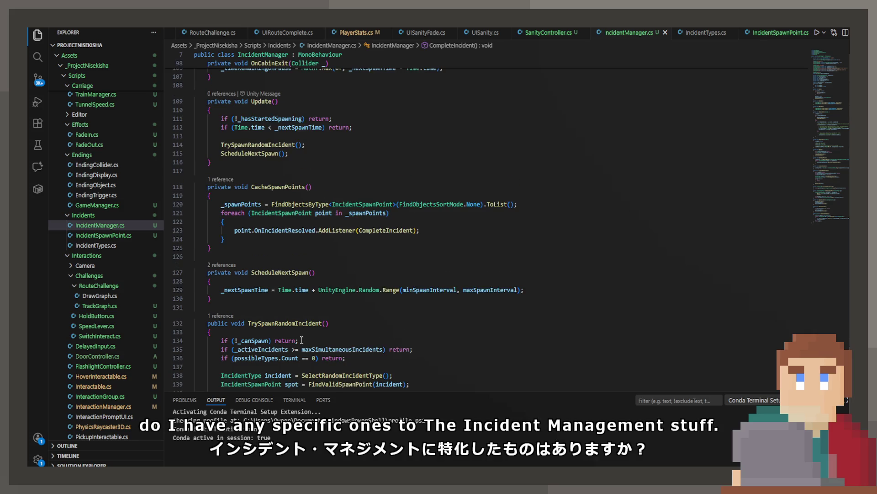
scroll(302, 341, "up", 20)
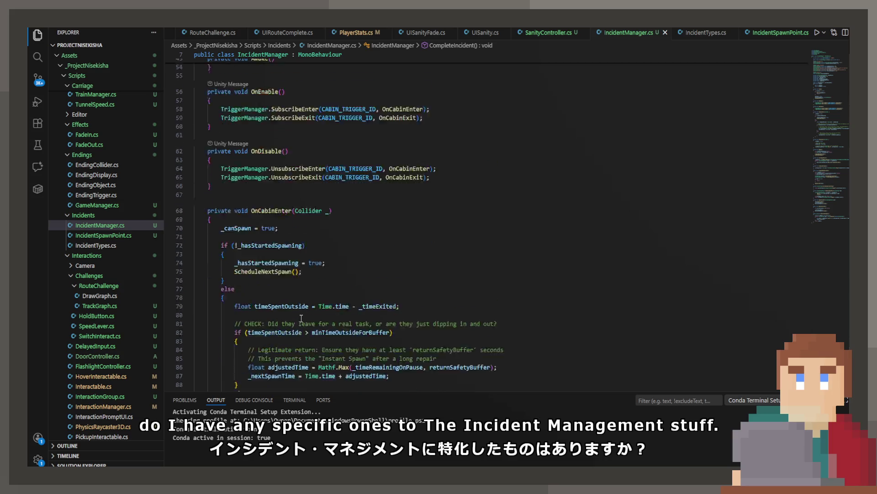
scroll(301, 318, "up", 3)
scroll(301, 313, "up", 2)
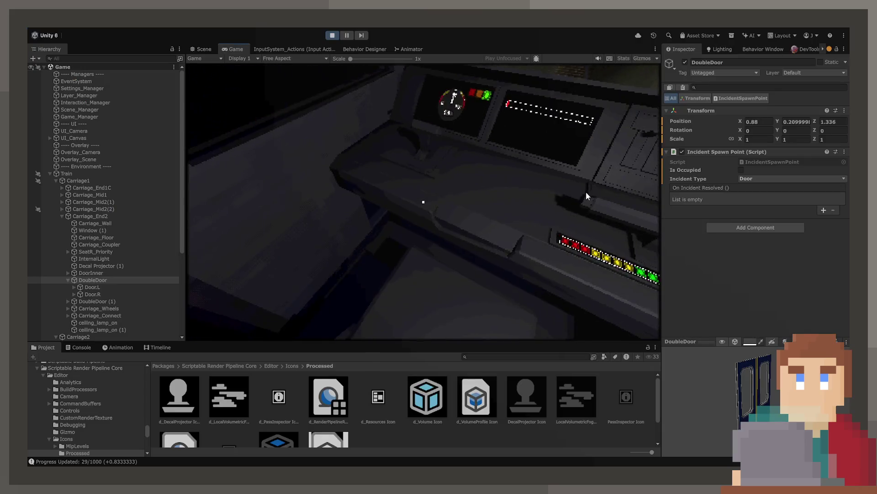
Step: Inspect the Interaction, Game, Layer and Scene manager objects in the Hierarchy
left_click(91, 105)
left_click(119, 117)
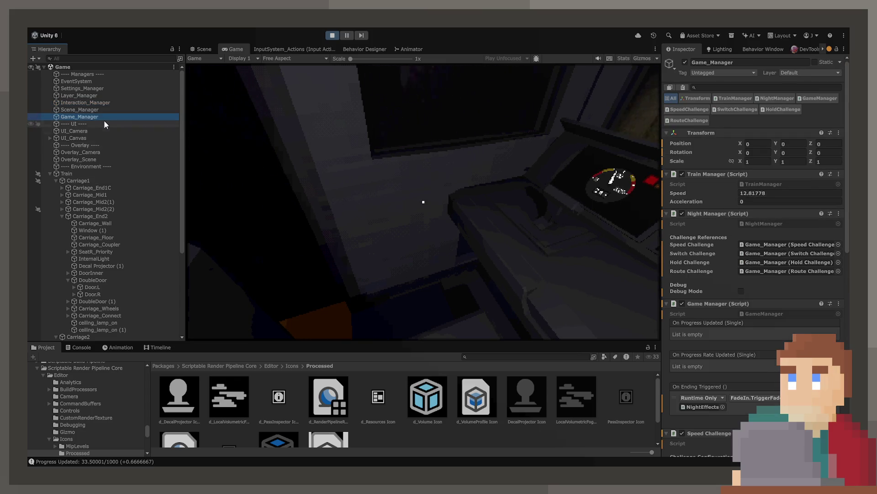
left_click(107, 94)
left_click(108, 102)
left_click(108, 106)
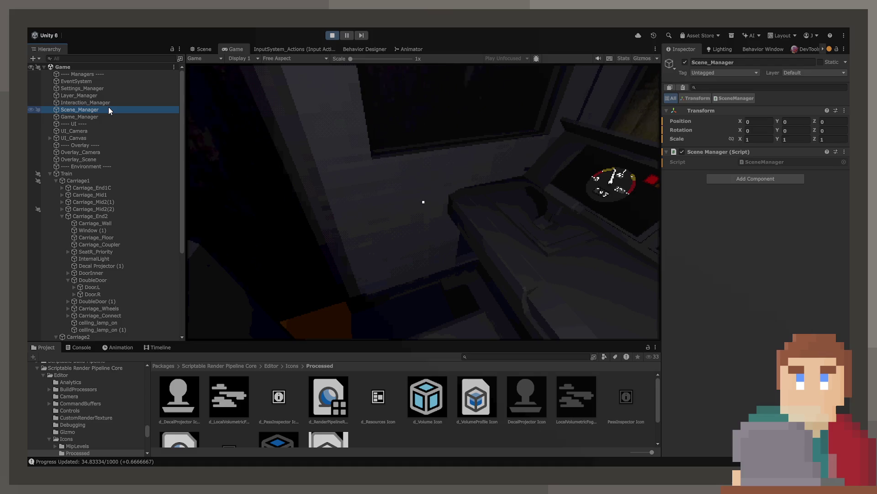
left_click(109, 116)
scroll(695, 336, "down", 2)
scroll(696, 331, "down", 5)
scroll(698, 327, "up", 8)
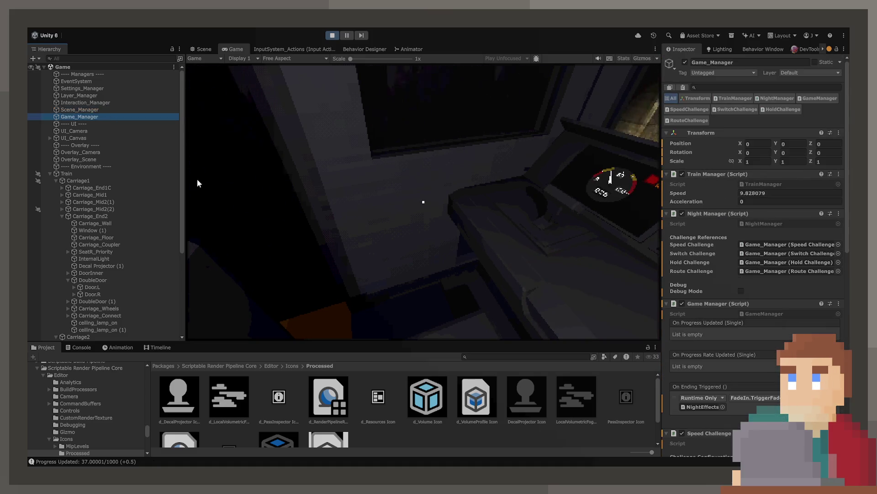
Step: Push the in-game throttle up, then recheck the manager objects' components
left_click(299, 197)
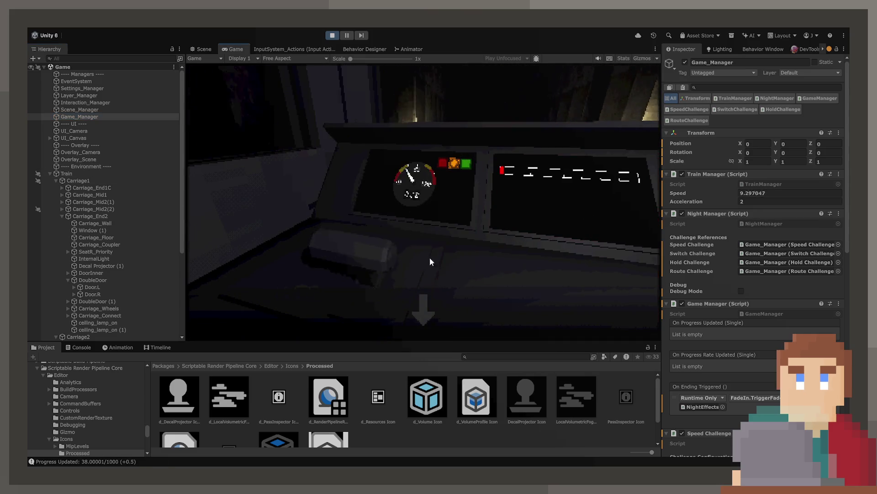
left_click_drag(429, 254, 441, 309)
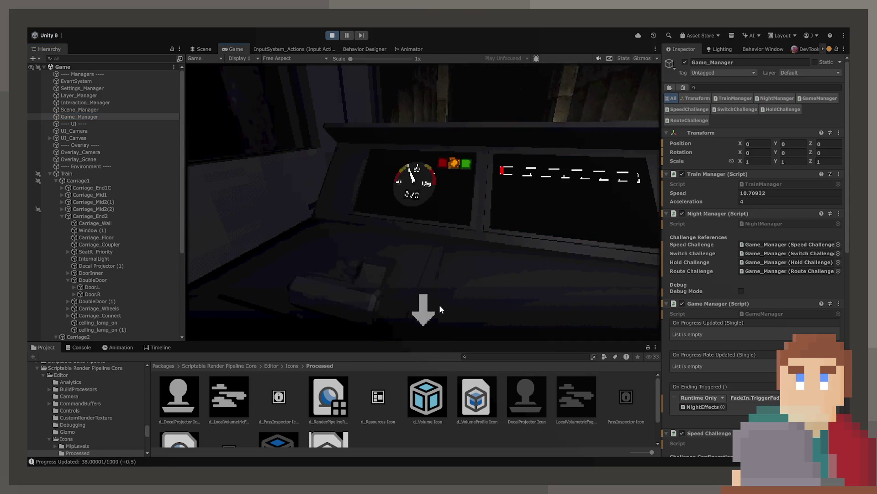
left_click(85, 94)
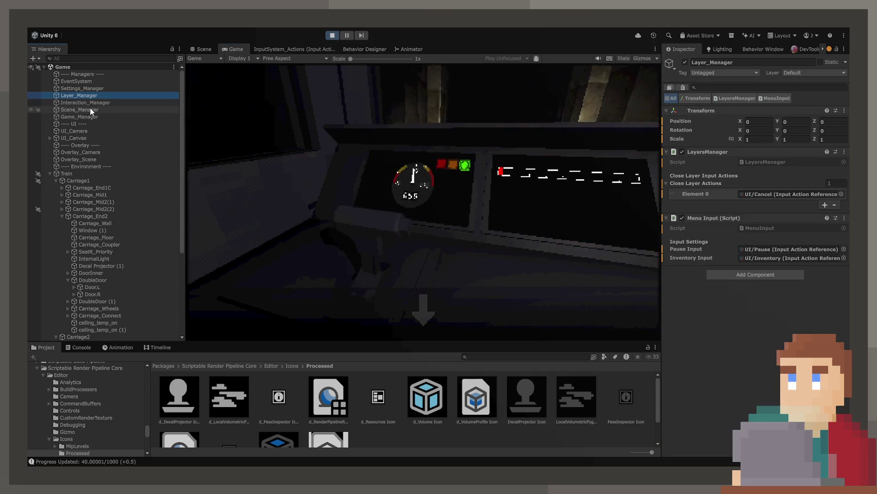
left_click(89, 103)
left_click(89, 116)
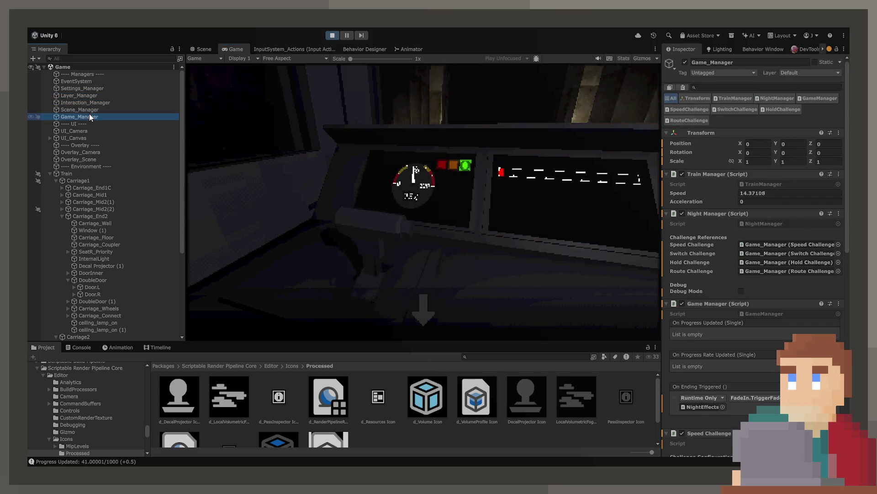
scroll(754, 229, "down", 5)
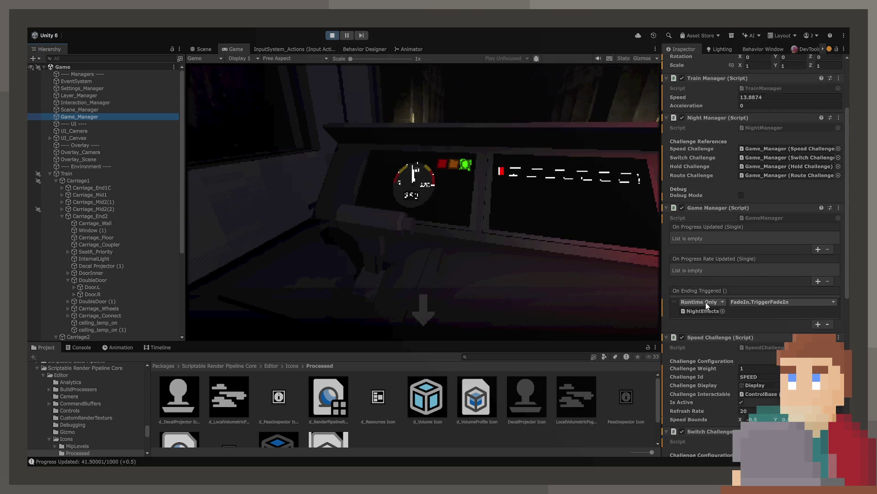
left_click(90, 109)
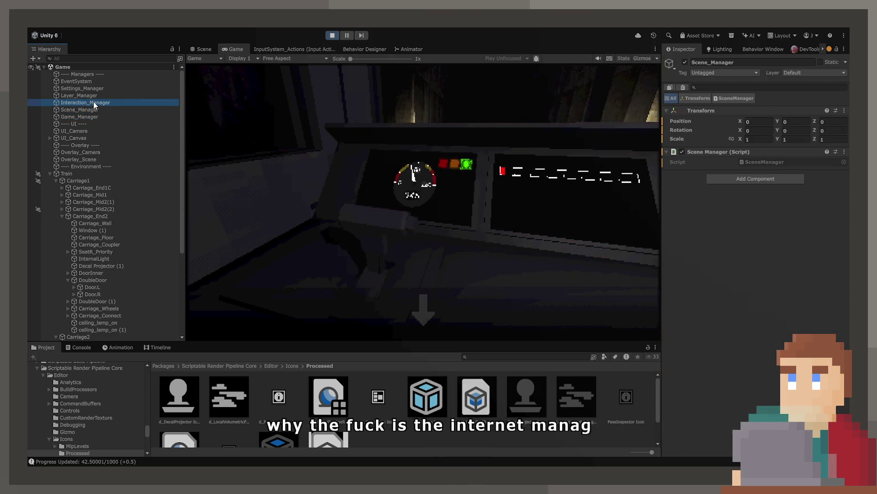
left_click(94, 101)
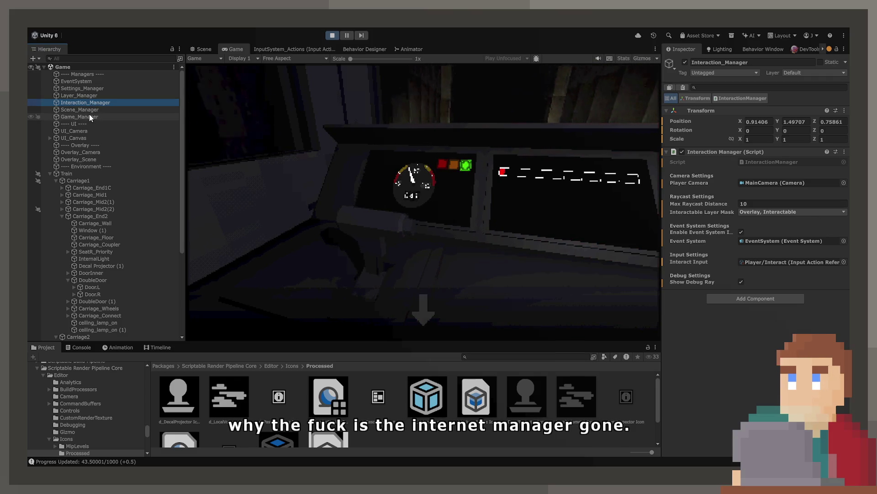
scroll(130, 160, "down", 10)
Step: Expand DontDestroyOnLoad and inspect the Inventory and Layer_Manager objects
left_click(88, 337)
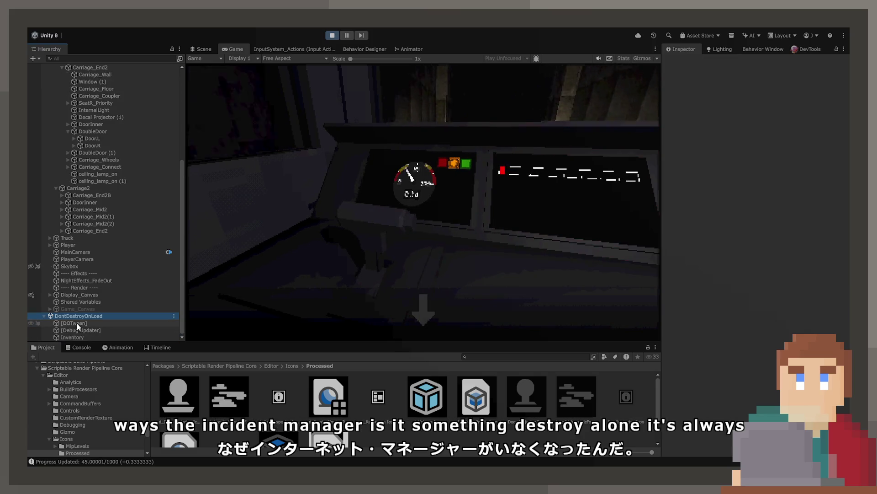
left_click(78, 336)
scroll(80, 332, "up", 10)
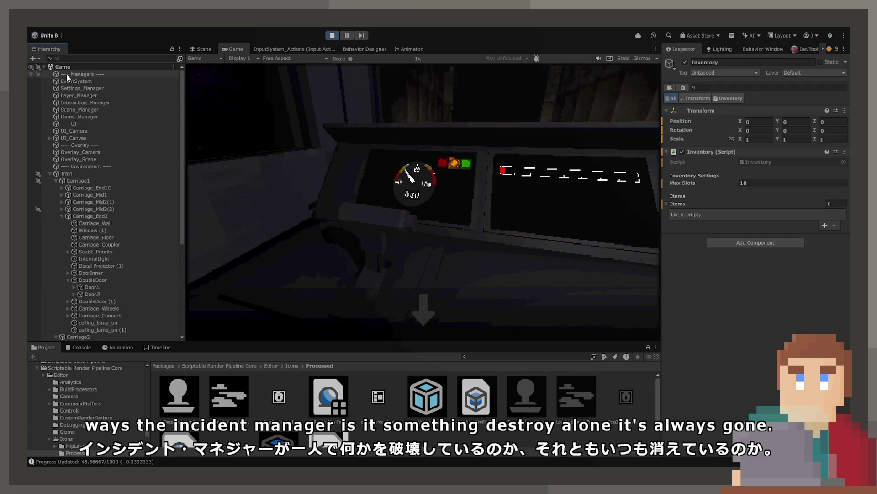
left_click(84, 97)
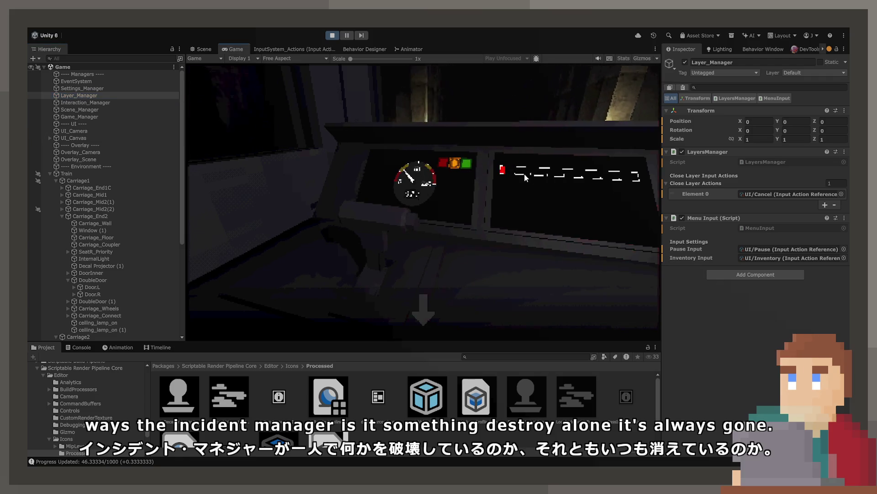
Step: Stop the game and open Environment_Manager's SanityController script in the code editor
left_click(337, 36)
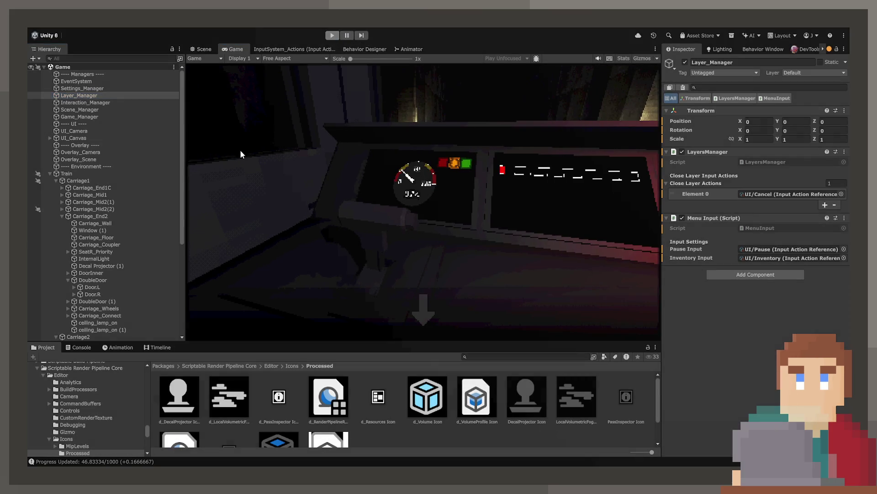
left_click(103, 116)
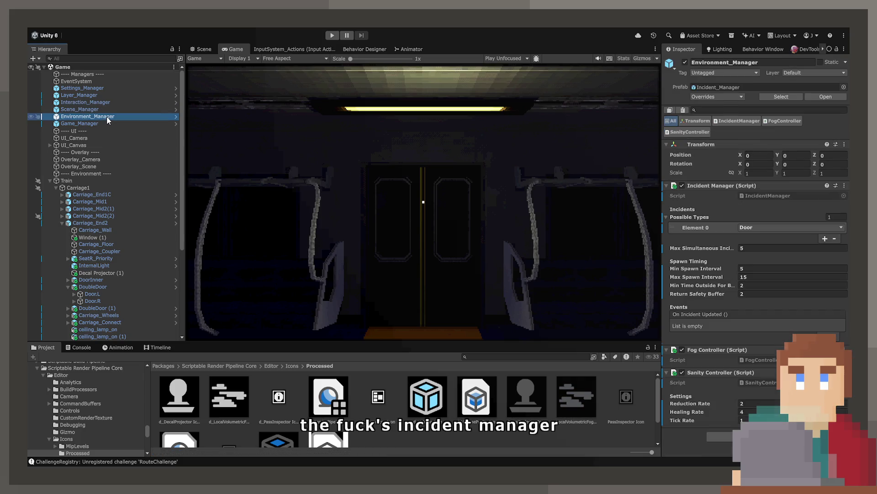
left_click(755, 380)
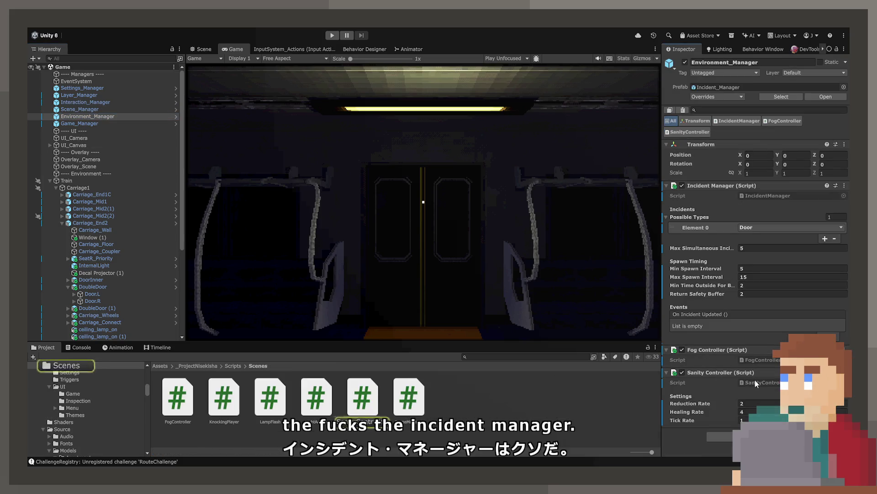
double_click(761, 383)
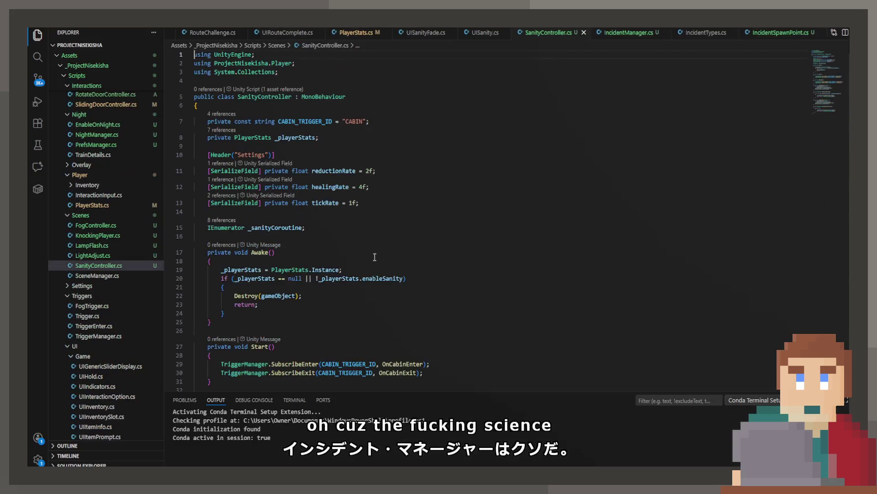
Step: Replace Destroy(gameObject); on line 22 of SanityController.cs with this.enabled = false;
scroll(317, 211, "down", 3)
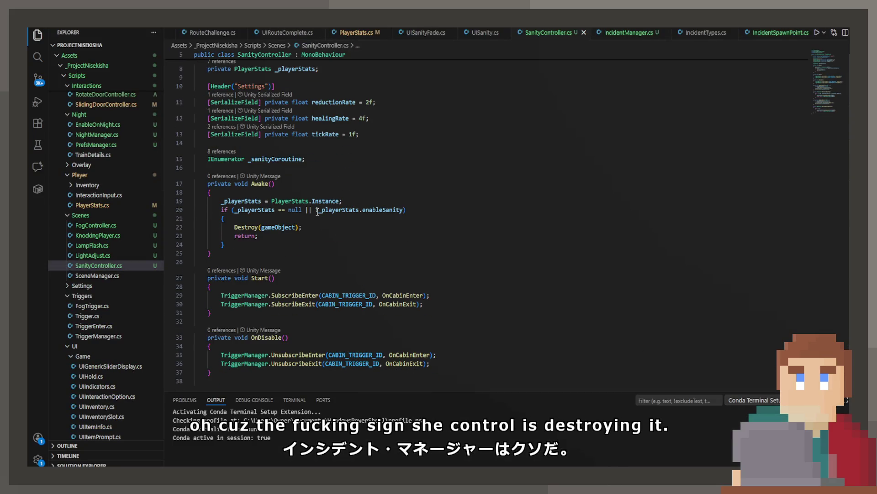
left_click_drag(238, 235, 233, 225)
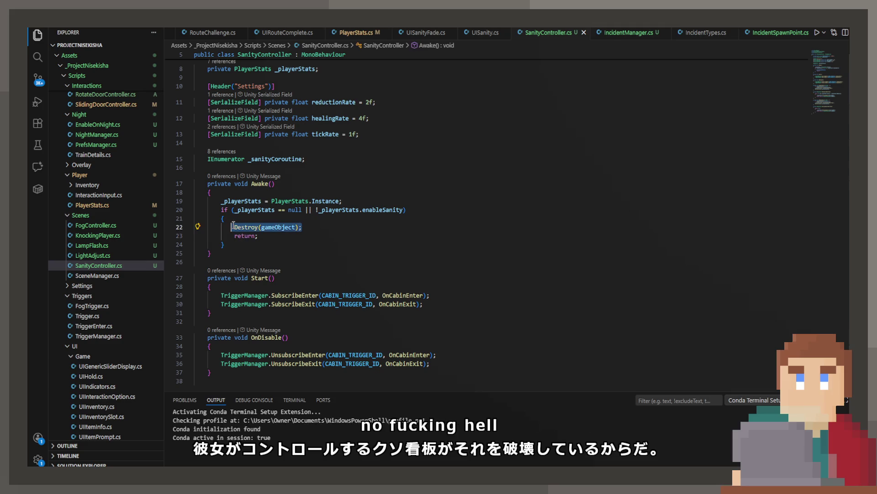
type("this.")
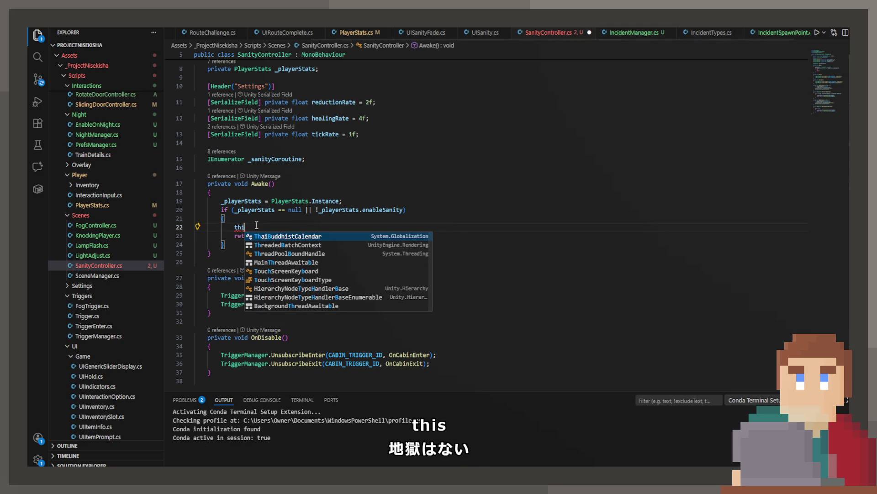
key("Tab")
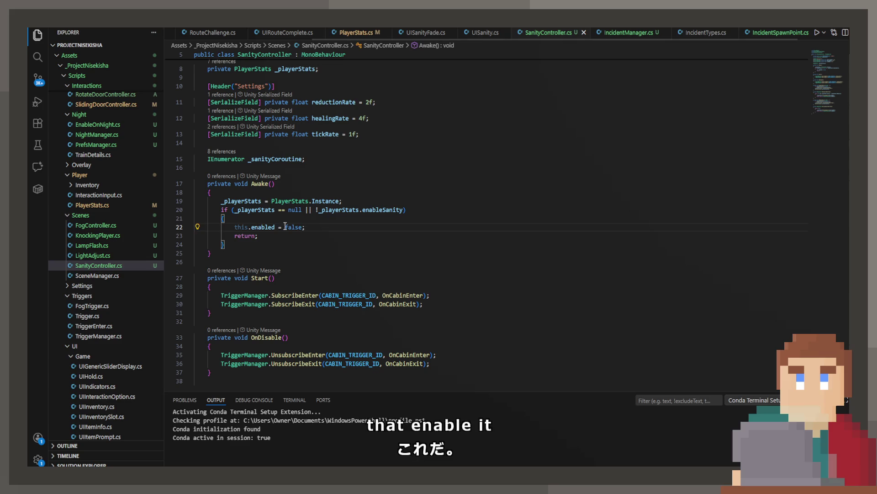
key("Tab")
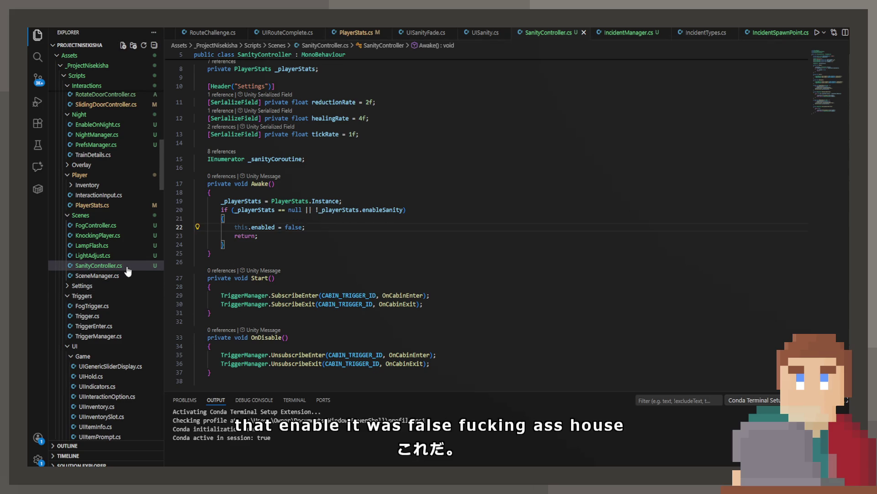
left_click(425, 32)
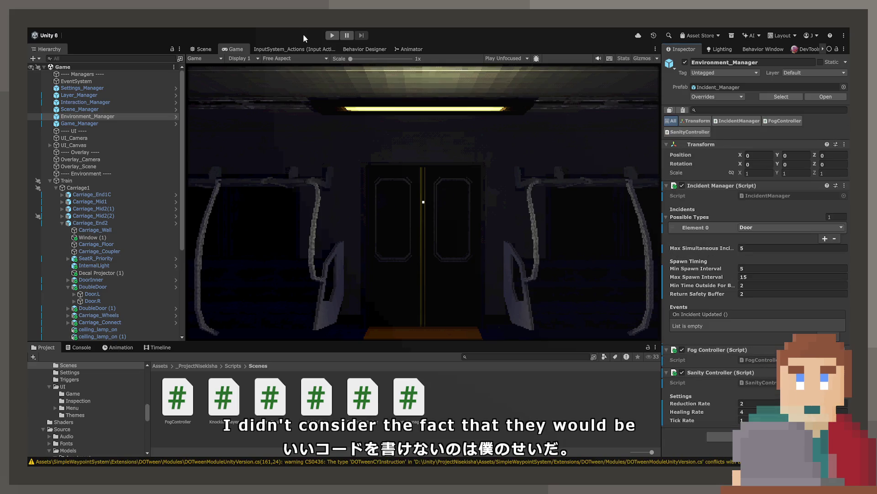
Step: Play-test the game, select the DoubleDoor spawn point and enter the cabin
left_click(326, 35)
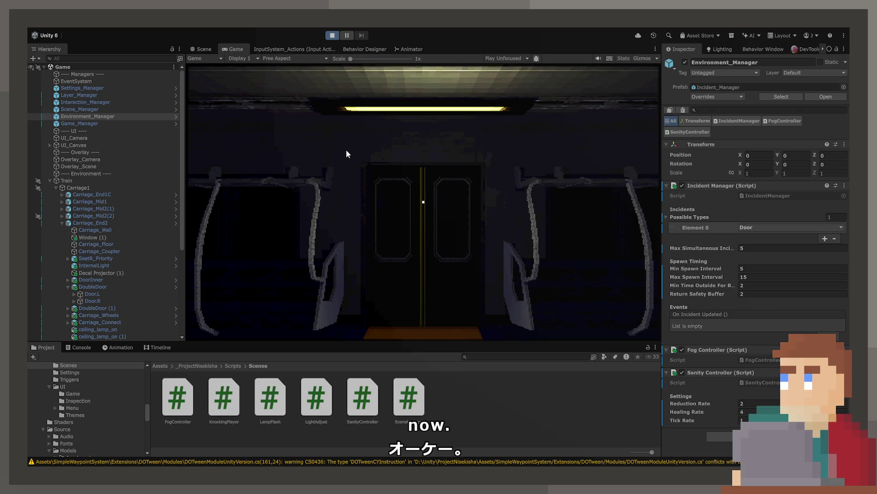
key("ctrl+p")
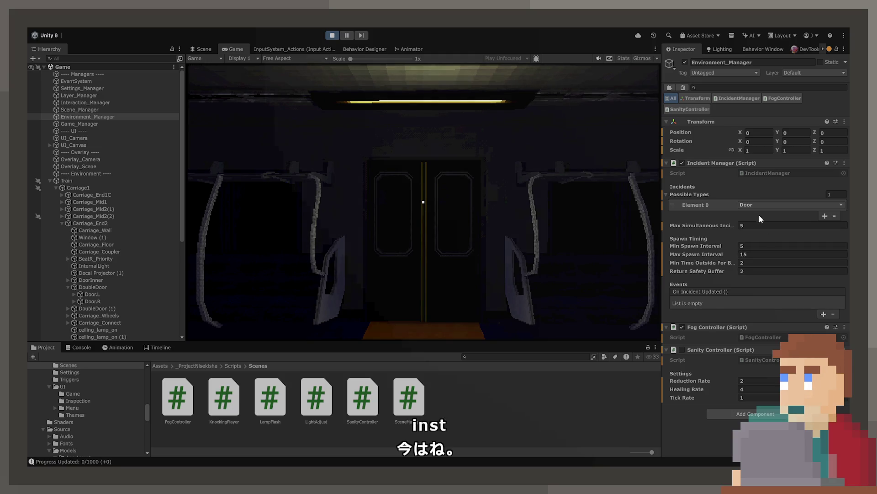
scroll(95, 309, "down", 3)
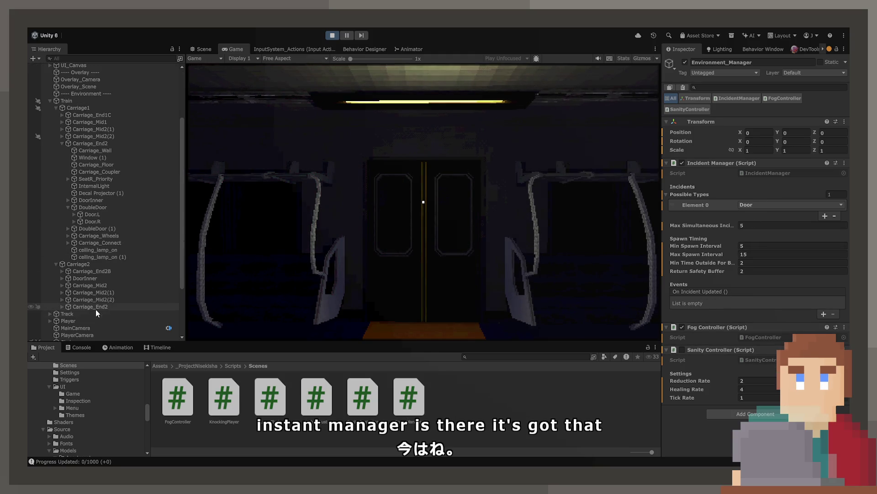
left_click(105, 205)
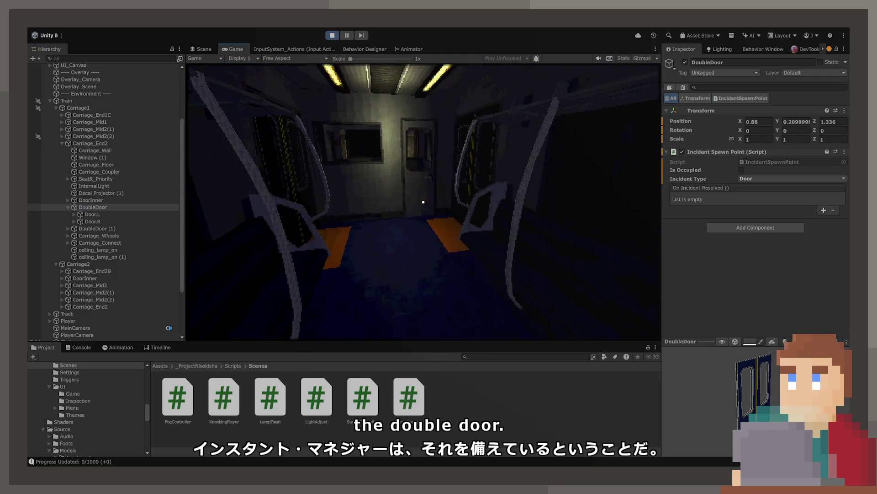
key("e")
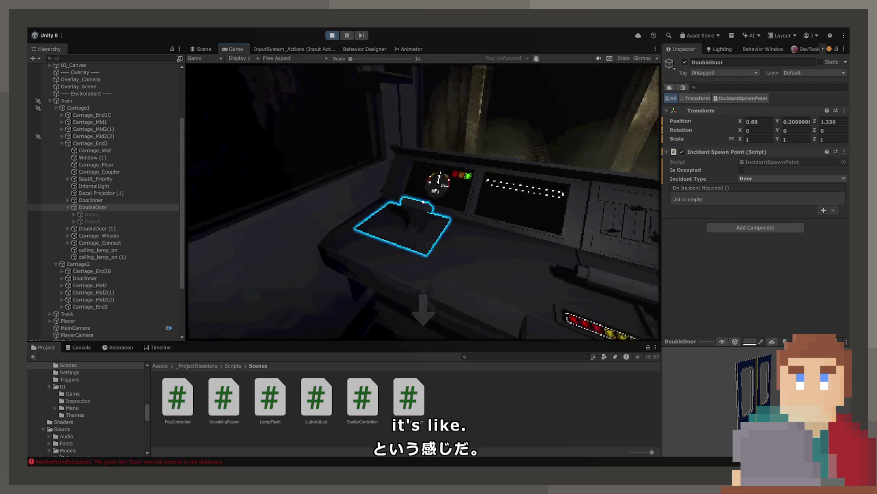
Step: Open the Console's KeyNotFoundException for key 'Door' in the code editor
left_click(78, 347)
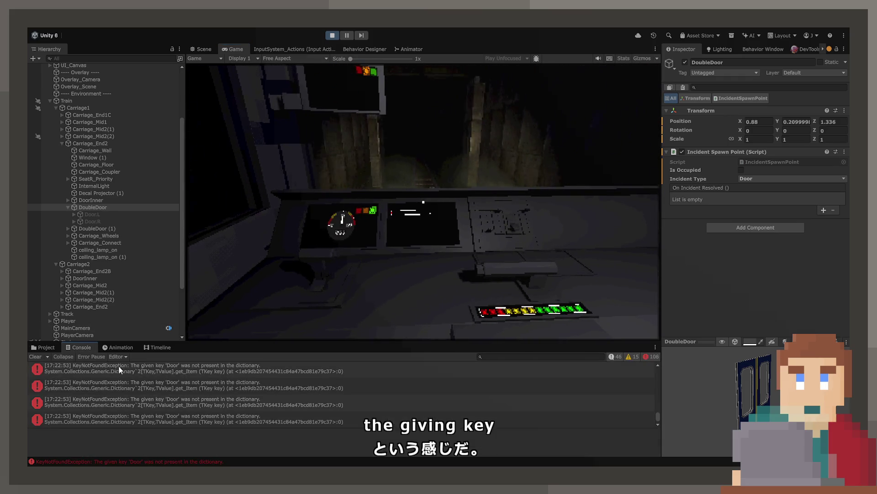
left_click(191, 383)
double_click(191, 383)
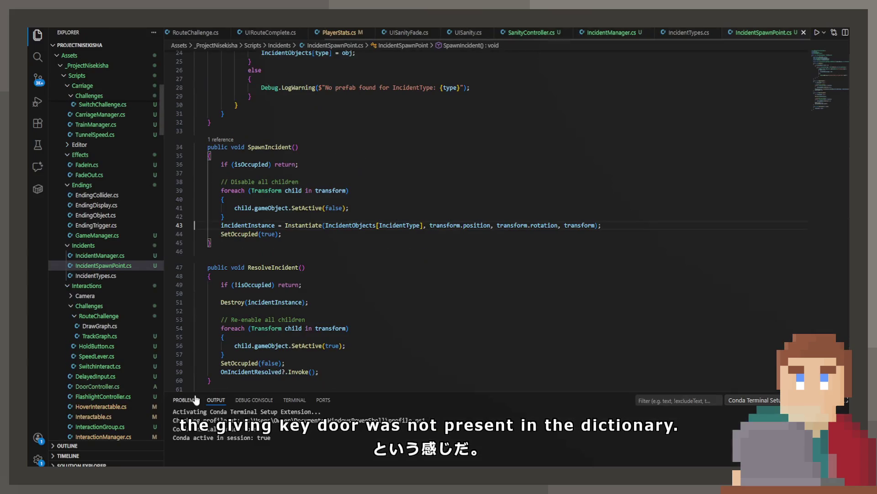
Step: Add Debug.Log($"Loading prefab for IncidentType: {type}") at the top of the IncidentObjects foreach loop
double_click(357, 228)
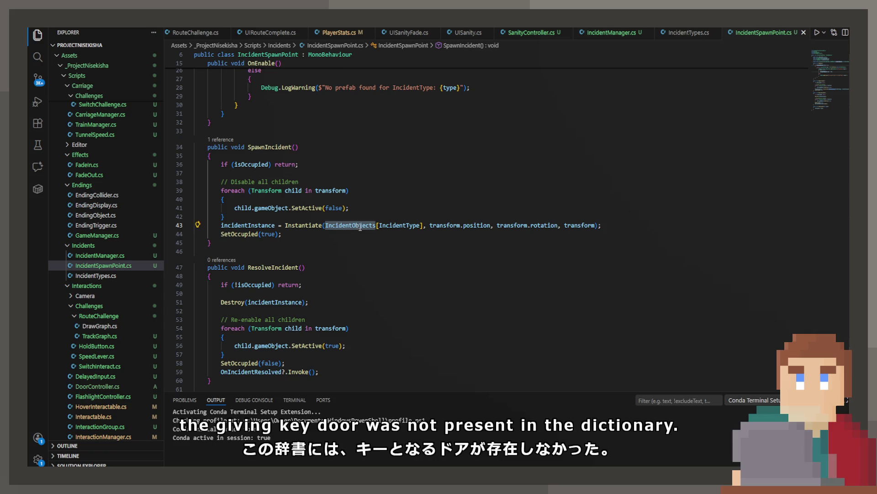
left_click(361, 227, "ctrl")
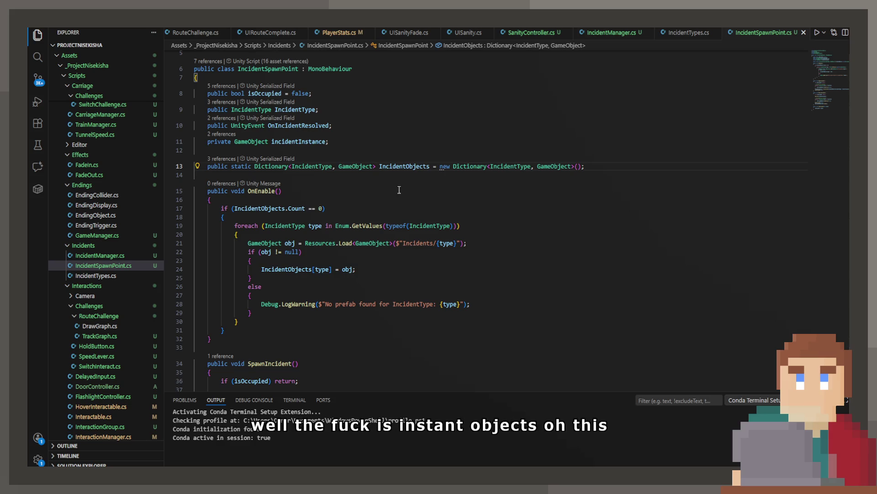
left_click(357, 237)
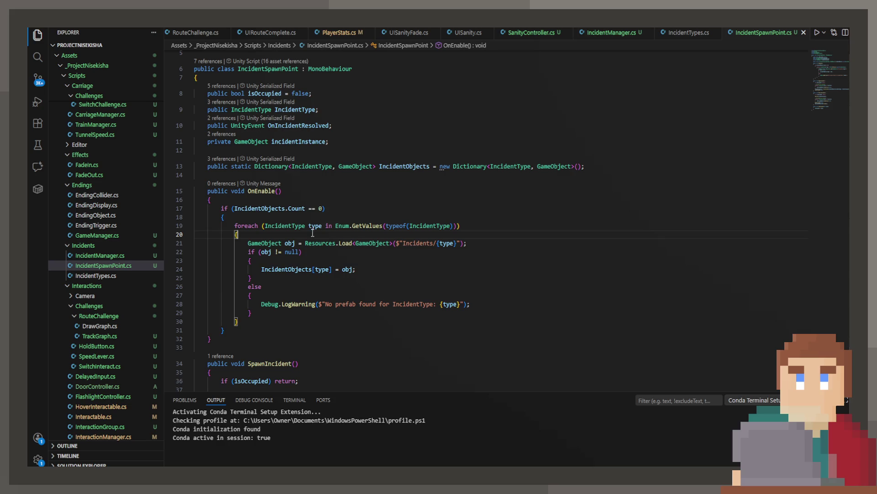
key("Return")
type("Debug.Log")
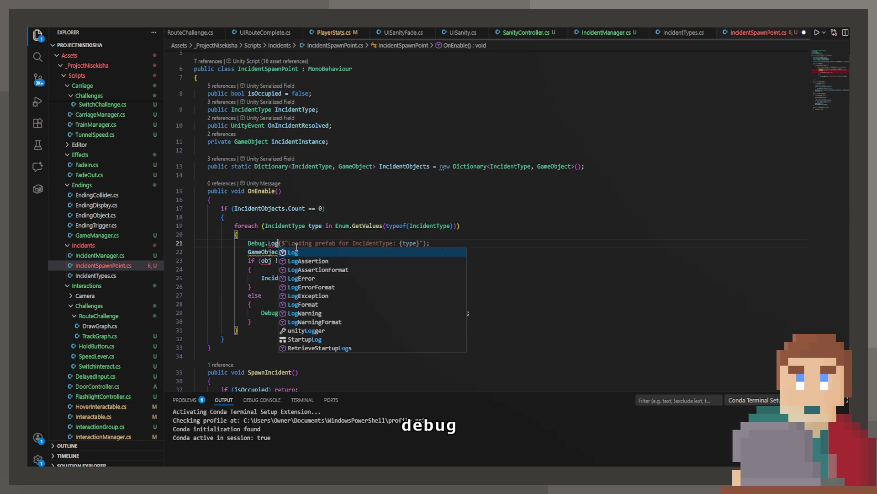
key("Tab")
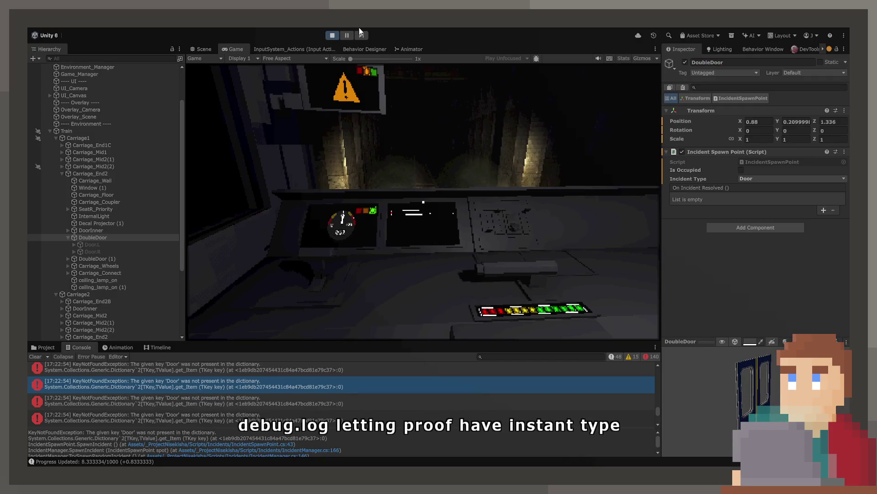
left_click(332, 36)
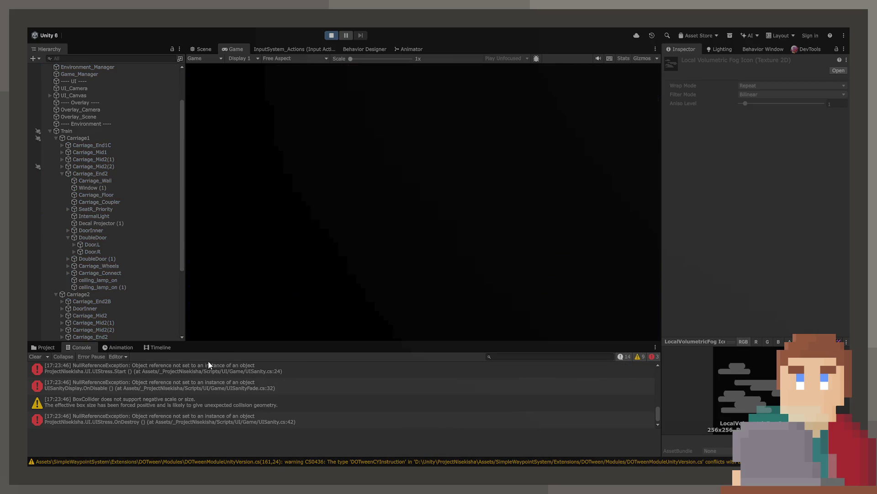
Step: Open UISanityFade.cs from the Console's UISanityDisplay.OnDisable NullReferenceException
left_click(152, 373)
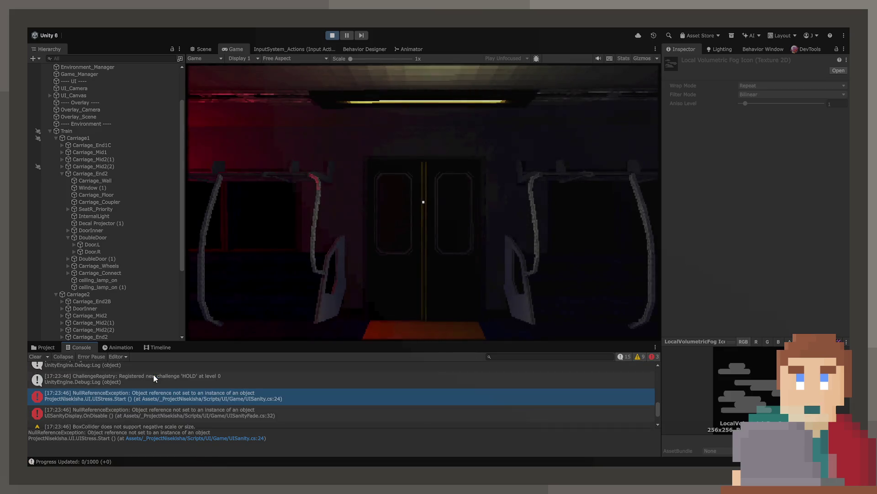
left_click(157, 387)
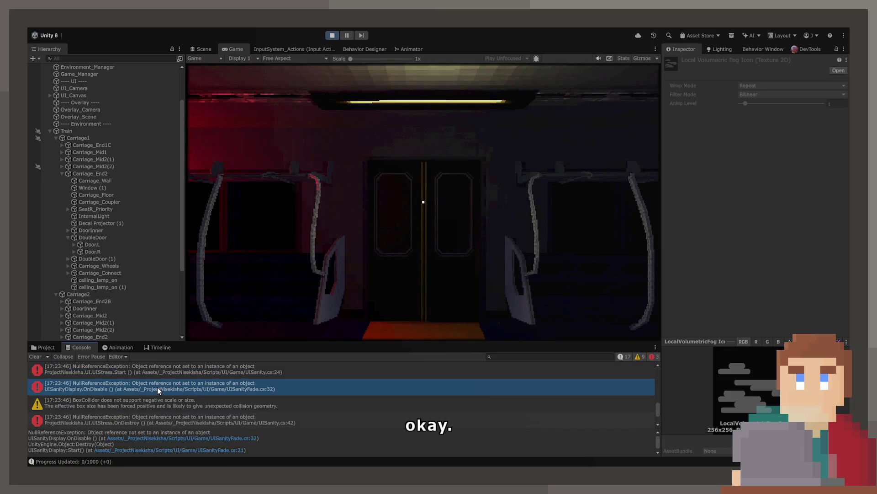
double_click(157, 387)
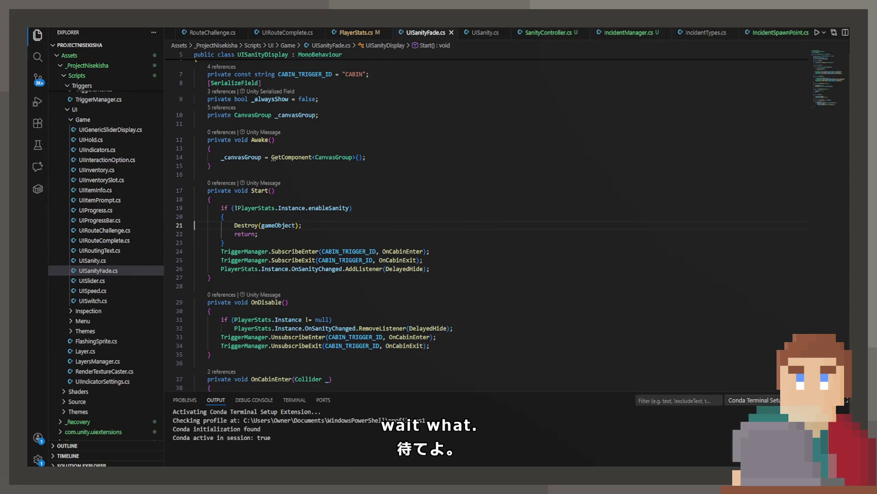
Step: Open UISanity.cs and select the OnSanityChanged reference on line 24
left_click(92, 260)
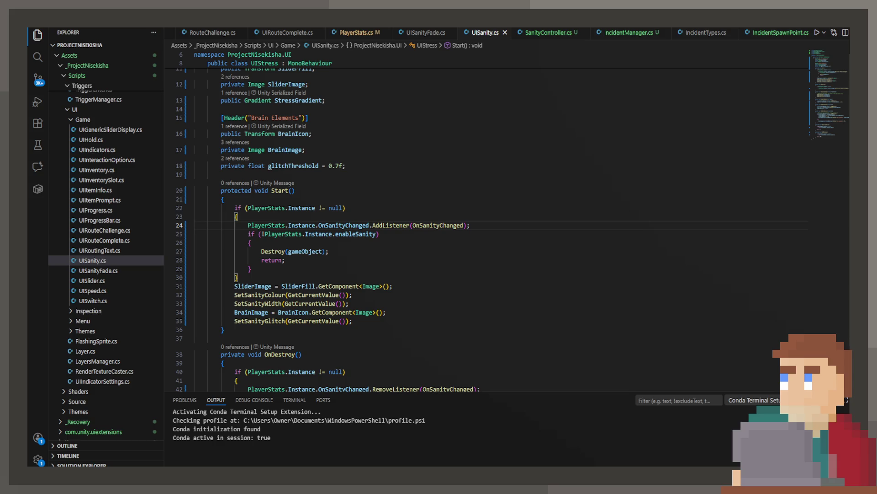
left_click(369, 224)
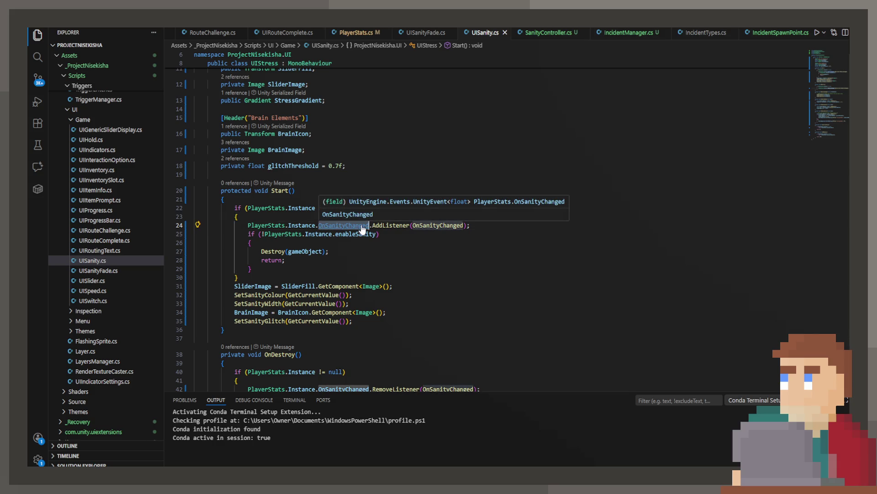
Step: In PlayerStats.Awake, remove the if (enableSanity) wrapper and outdent the OnSanityChanged setup lines
key("F12")
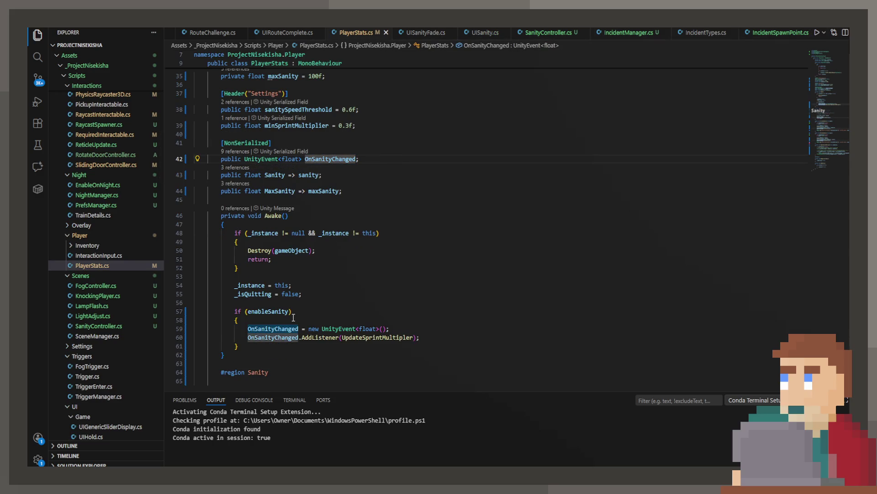
left_click(294, 315)
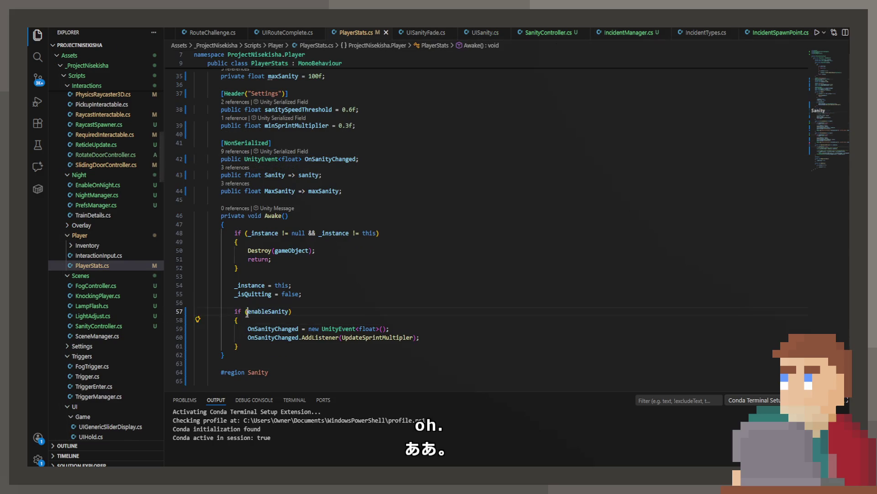
left_click_drag(247, 313, 136, 312)
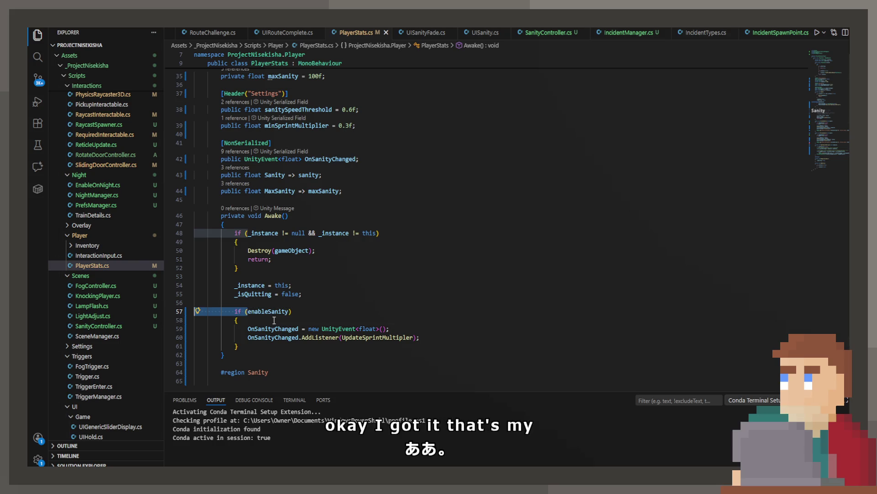
left_click_drag(274, 320, 175, 320)
key("BackSpace")
left_click_drag(238, 329, 192, 329)
key("BackSpace")
mouse_move(419, 320)
left_mouse_down()
mouse_move(228, 321)
mouse_move(68, 307)
left_mouse_up()
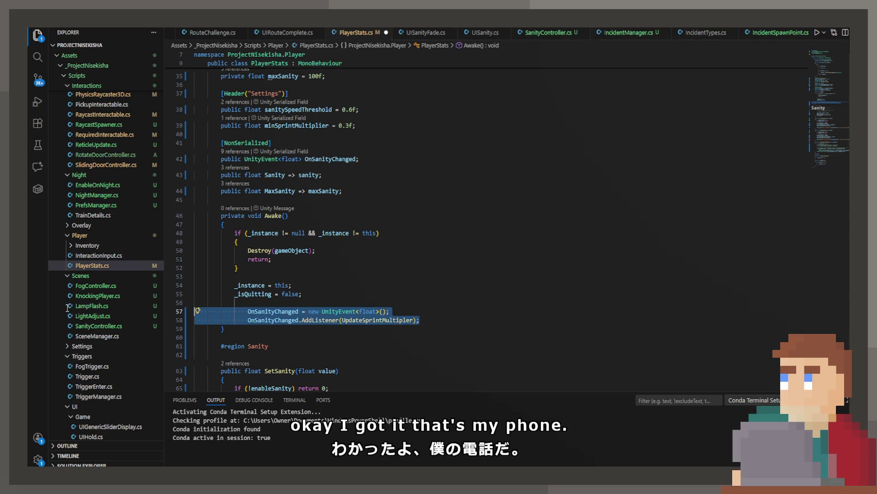
key("shift+Tab")
Step: Check the UpdateSprintMultipler calculation, then save and run the game in Unity
left_click(355, 321)
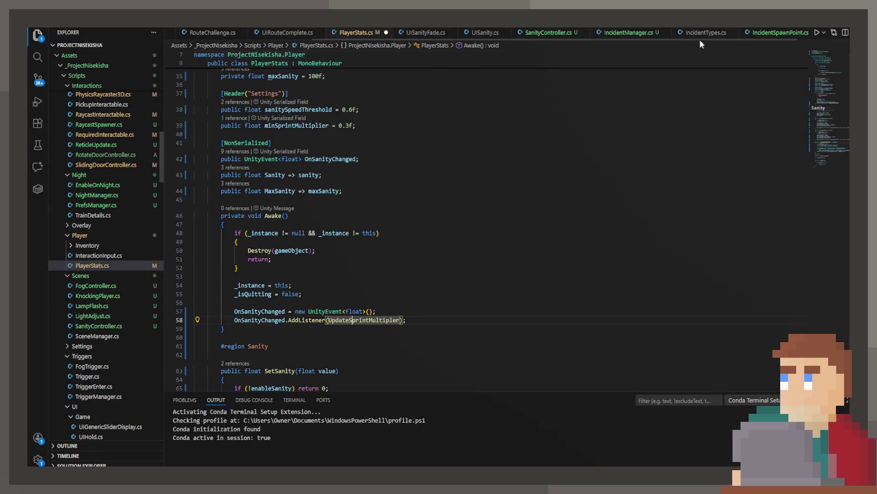
key("F12")
left_click(370, 218)
key("alt+Tab")
left_click(332, 36)
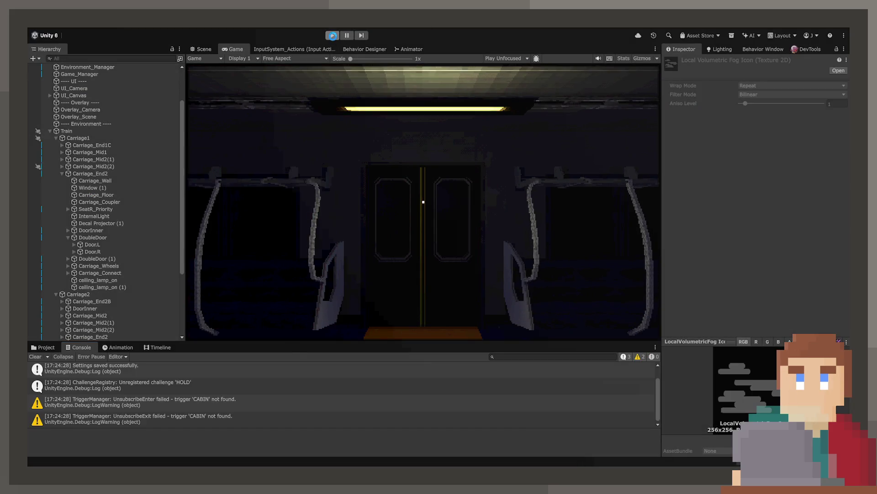
Step: Stop Play mode and restore the enableSanity check in PlayerStats.cs, then save
left_click(332, 36)
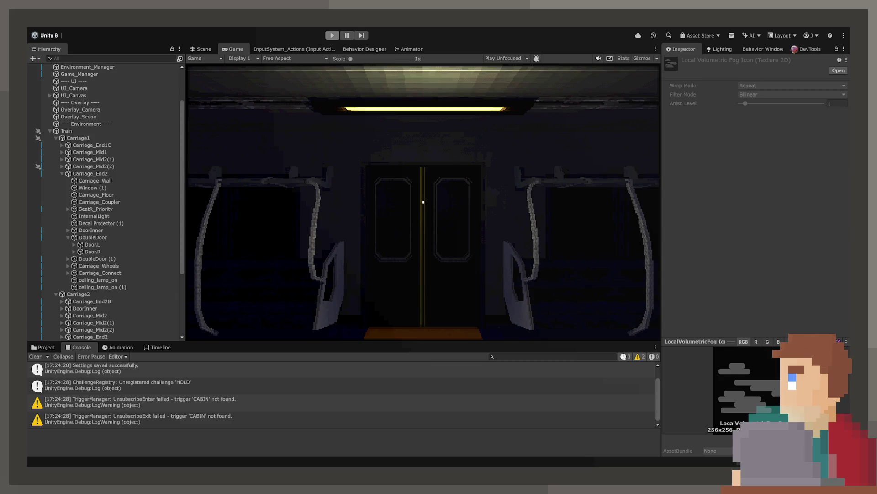
key("alt+Tab")
scroll(357, 168, "up", 5)
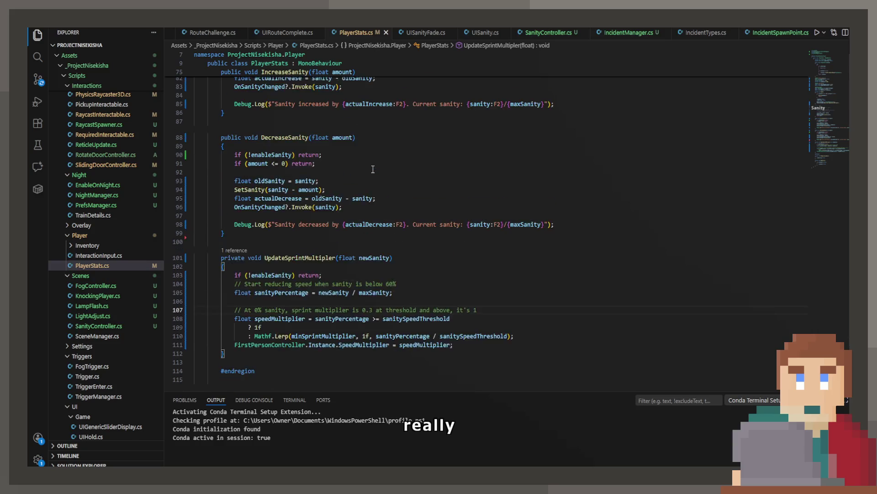
scroll(356, 167, "up", 12)
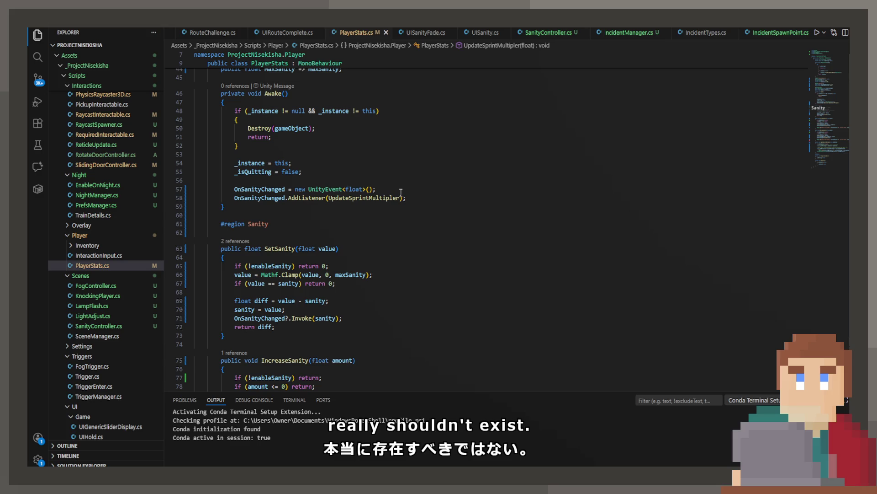
key("ctrl+z")
key("ctrl+z")
key("ctrl+z")
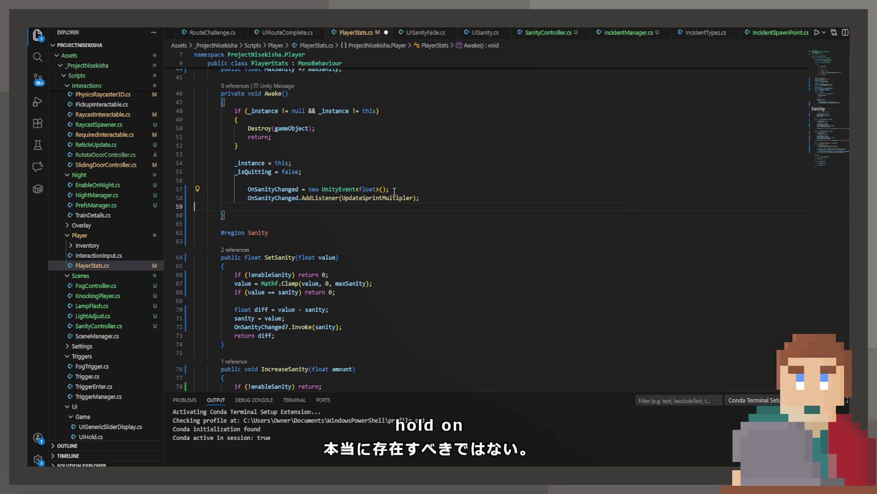
key("ctrl+s")
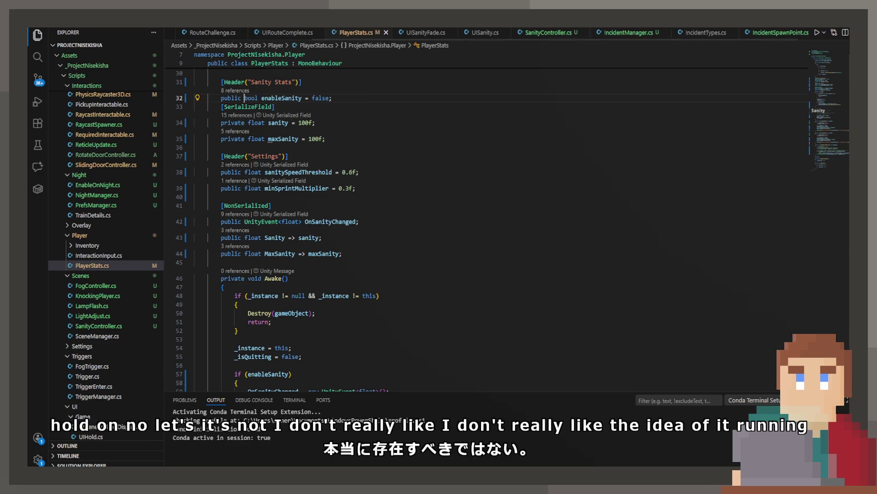
Step: Move UISanity.cs's enableSanity guard block above the AddListener line in Start and save
left_click(422, 32)
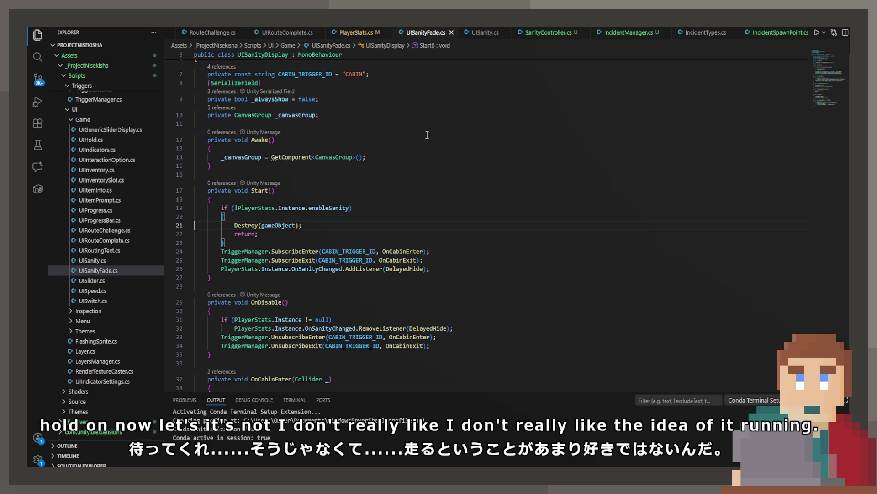
left_click(485, 33)
mouse_move(278, 270)
left_mouse_down()
mouse_move(197, 243)
mouse_move(198, 235)
mouse_move(173, 242)
left_mouse_up()
key("ctrl+c")
key("Delete")
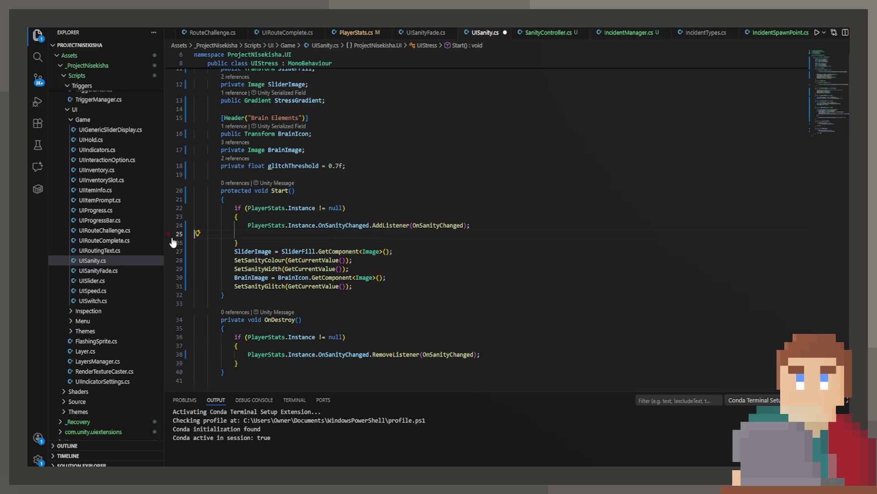
key("alt+Up")
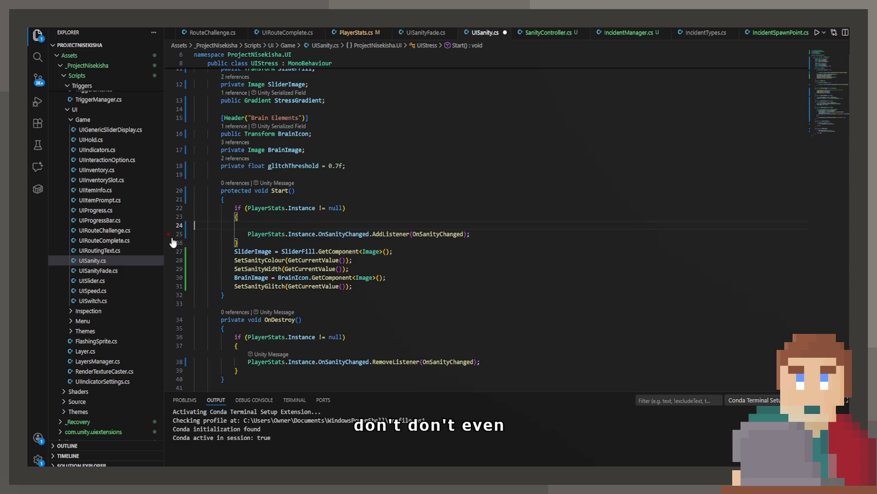
key("ctrl+v")
key("ctrl+s")
Step: Go to the Destroy(gameObject) call on line 21 of UISanityFade.cs
left_click(434, 32)
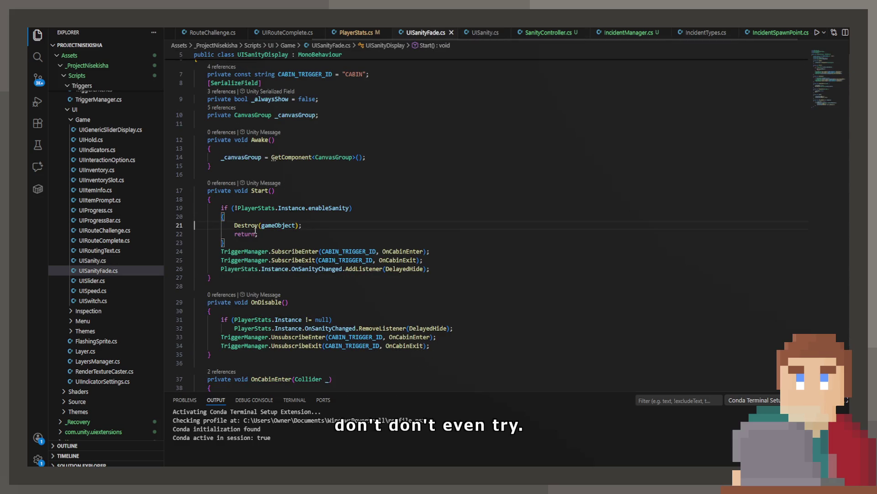
double_click(276, 224)
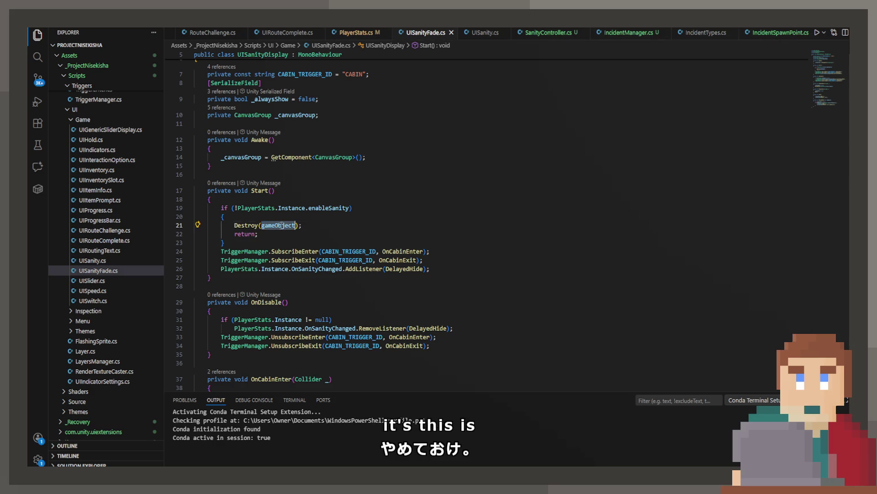
key("Down")
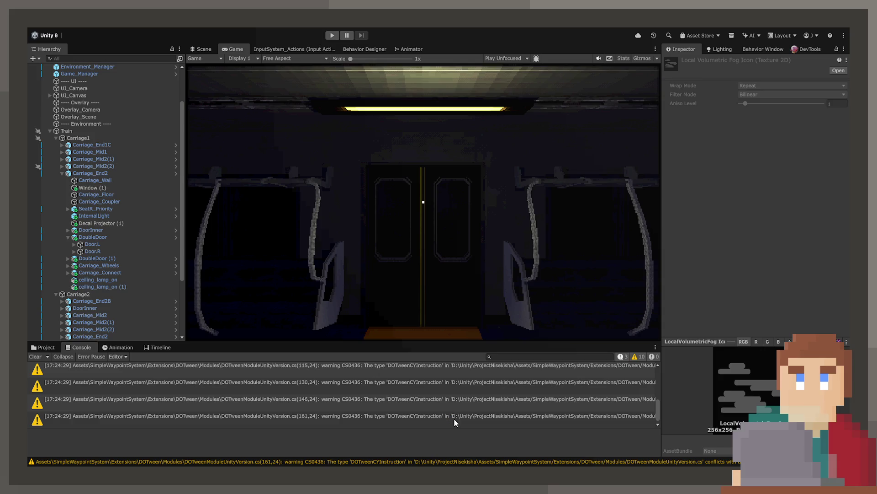
Step: Rerun the game and open the NullReferenceException's UISanity.cs line from the Console
left_click(453, 418)
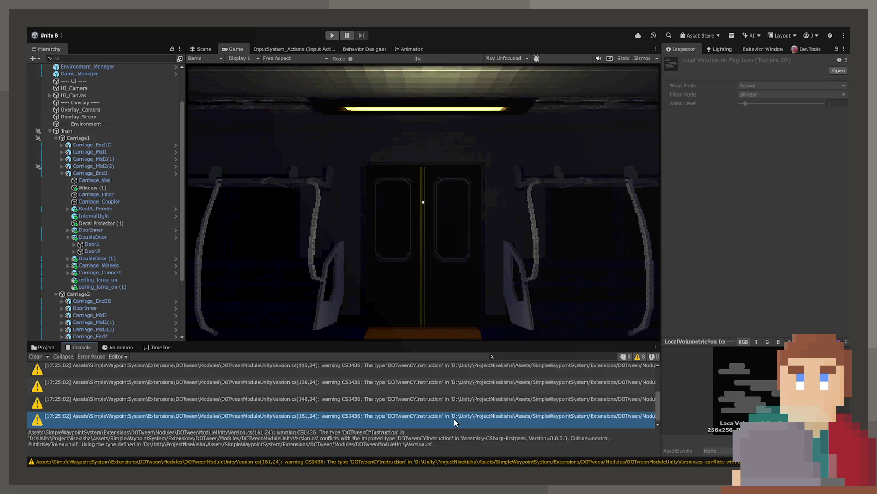
left_click(330, 34)
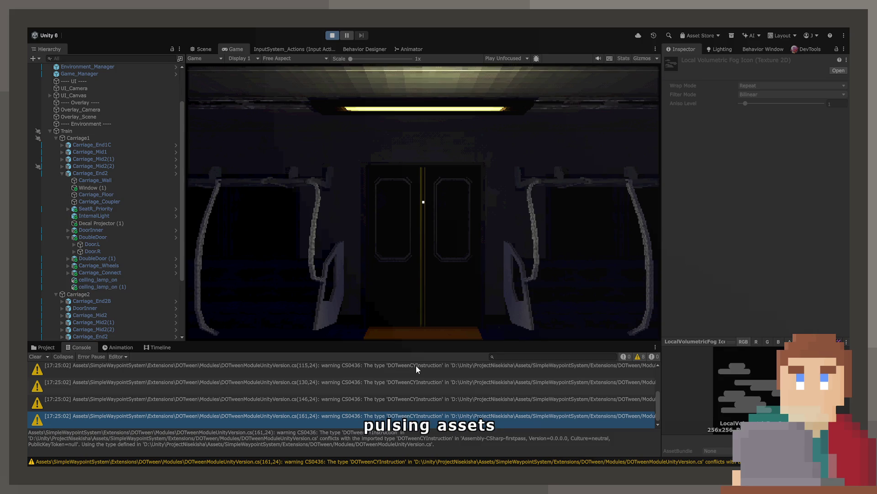
left_click(122, 385)
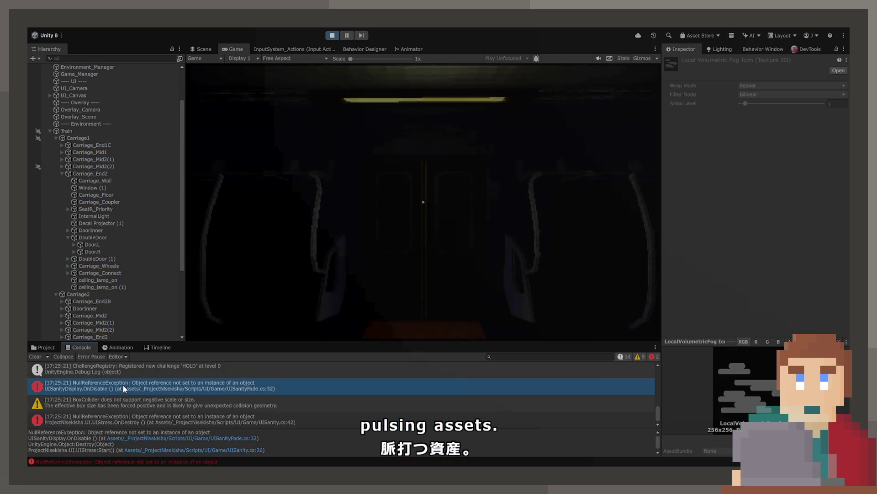
left_click(173, 420)
double_click(174, 386)
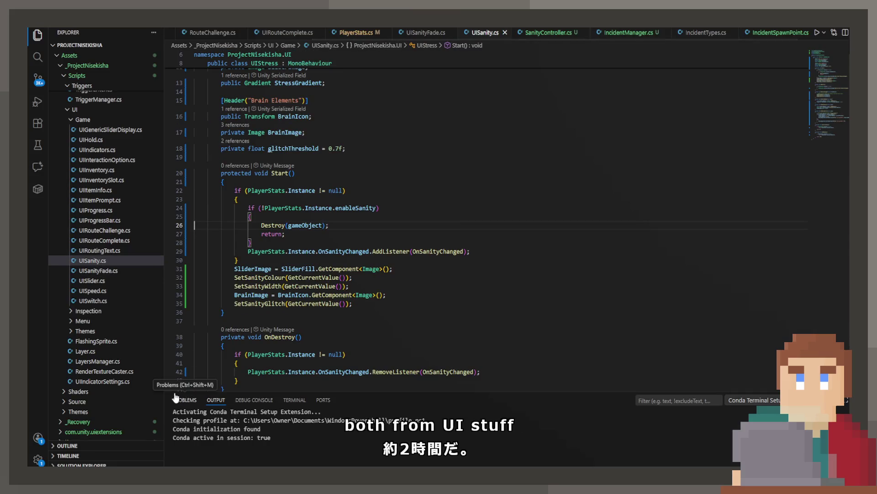
Step: Inspect the UIStress null reference error in Unity and locate the OnSanityChanged unsubscribe on line 42
key("alt+Tab")
left_click(251, 418)
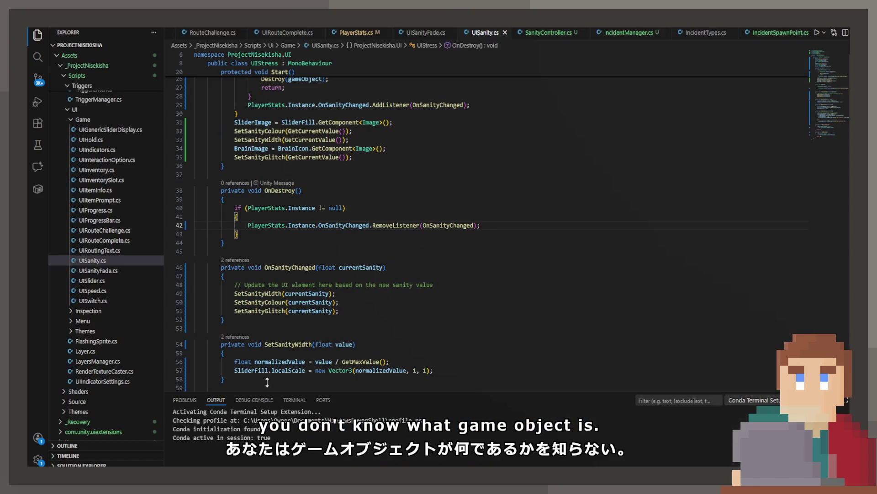
left_click(352, 226)
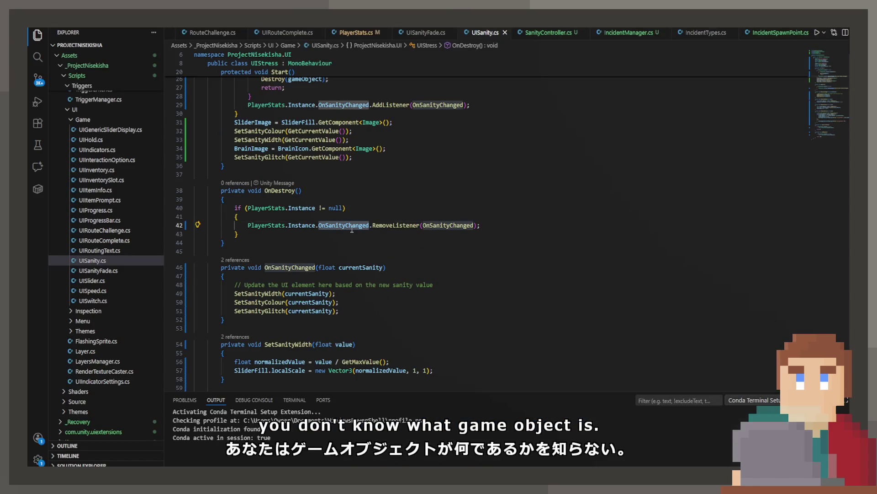
scroll(352, 228, "up", 2)
Step: Add '&& PlayerStats.Instance.OnSanityChanged != null' to line 40's check, fix PlayerStats, and save UISanity
left_click(344, 254)
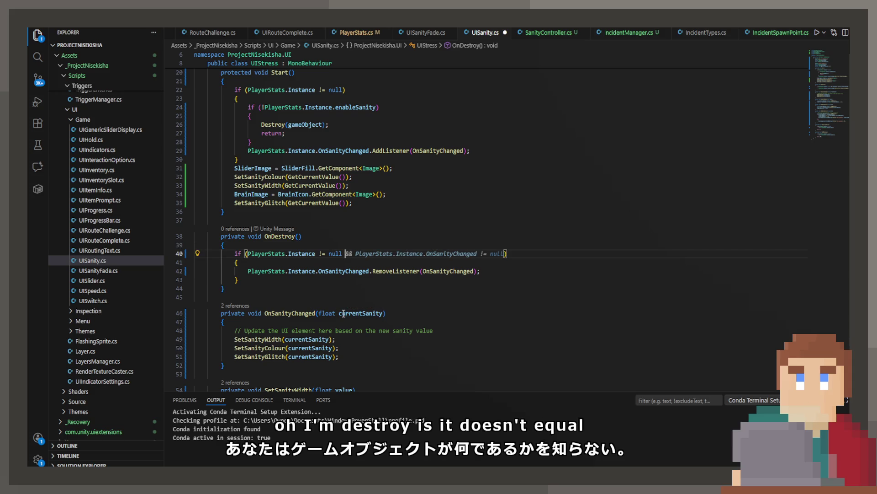
type("&&")
key("Tab")
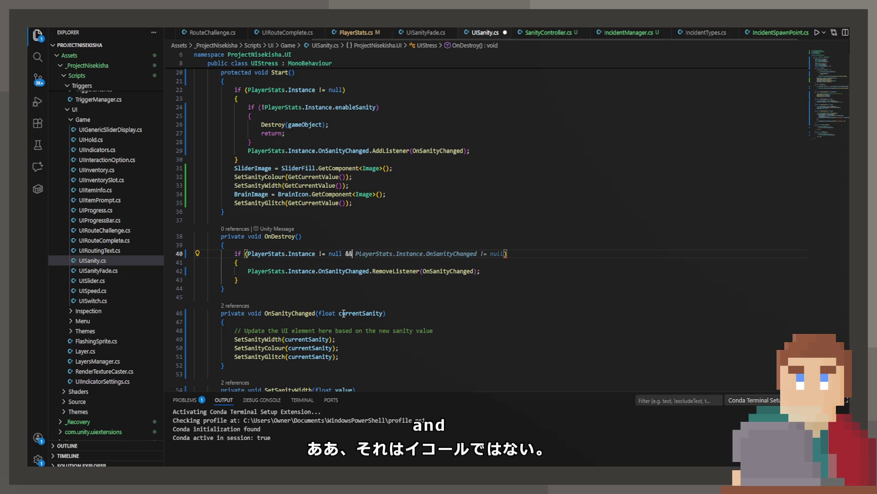
type("Play")
key("Right")
key("Right")
key("Escape")
key("ctrl+s")
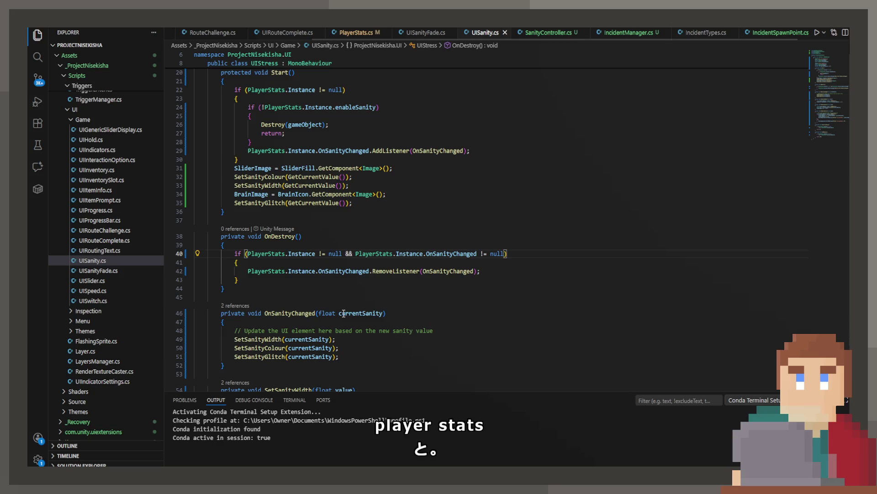
scroll(531, 313, "up", 2)
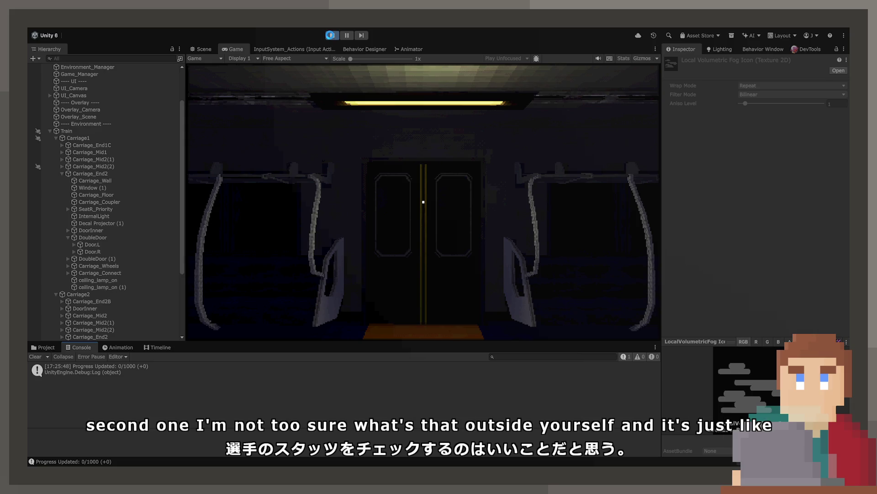
Step: Stop the running game and return to line 42 of UISanity.cs
left_click(331, 35)
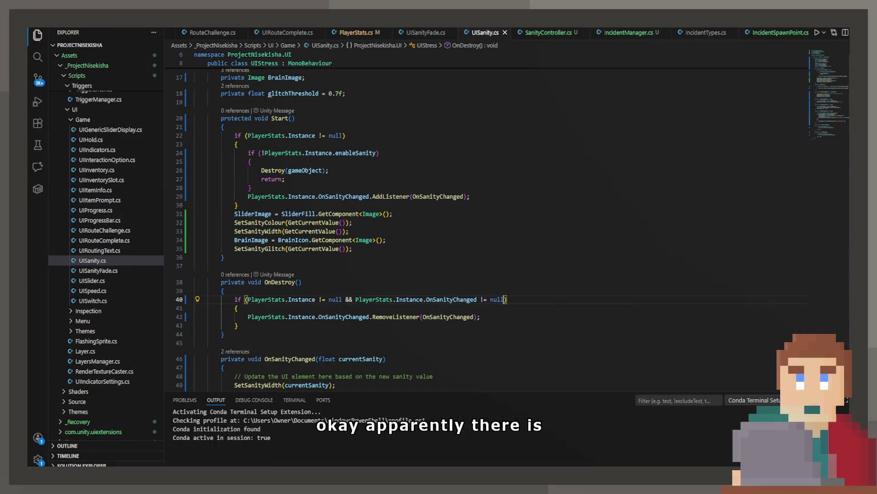
left_click(382, 317)
Step: Search the workspace for 'Resources.UnloadUnusedAssets', then just 'UnloadUnusedAssets', finding no results
key("ctrl+shift+f")
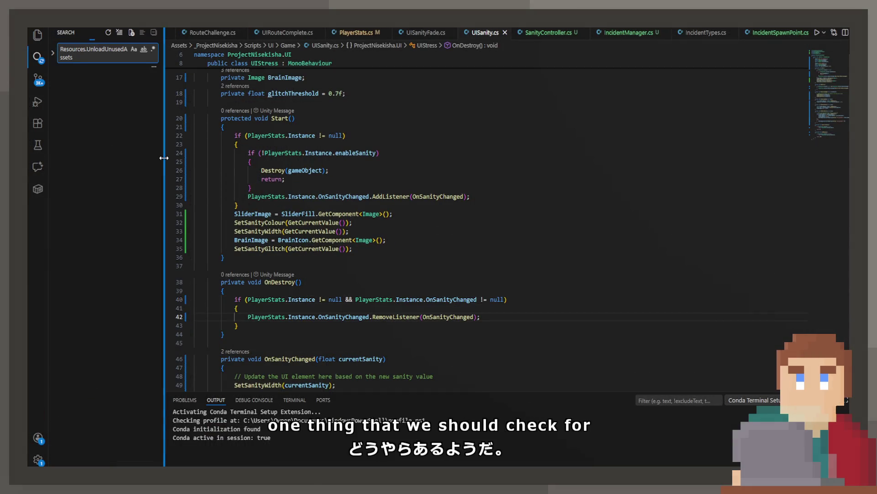
double_click(66, 49)
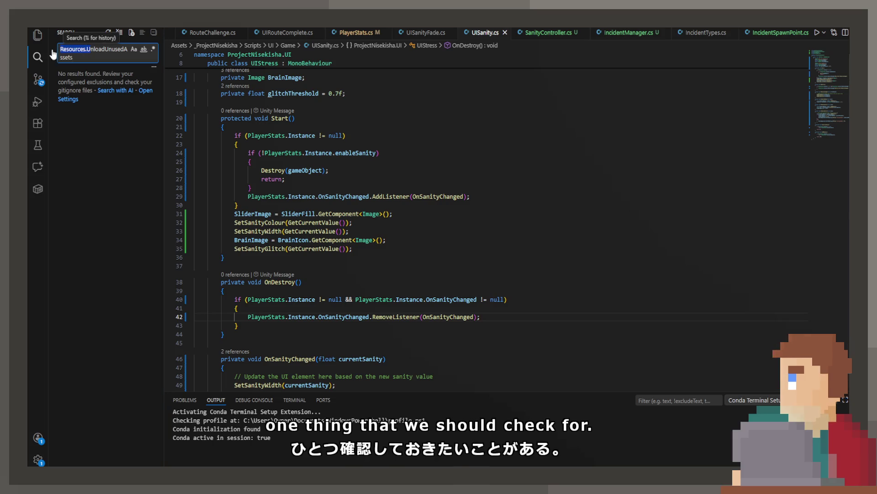
key("BackSpace")
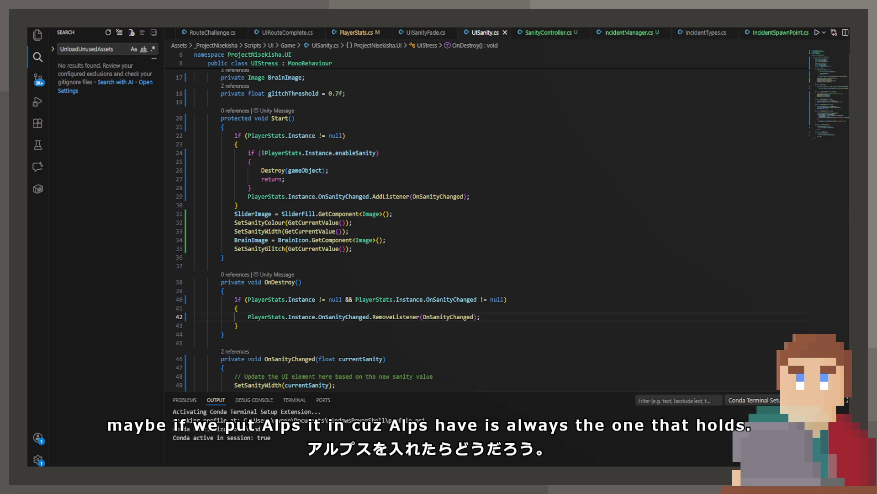
left_click(601, 222)
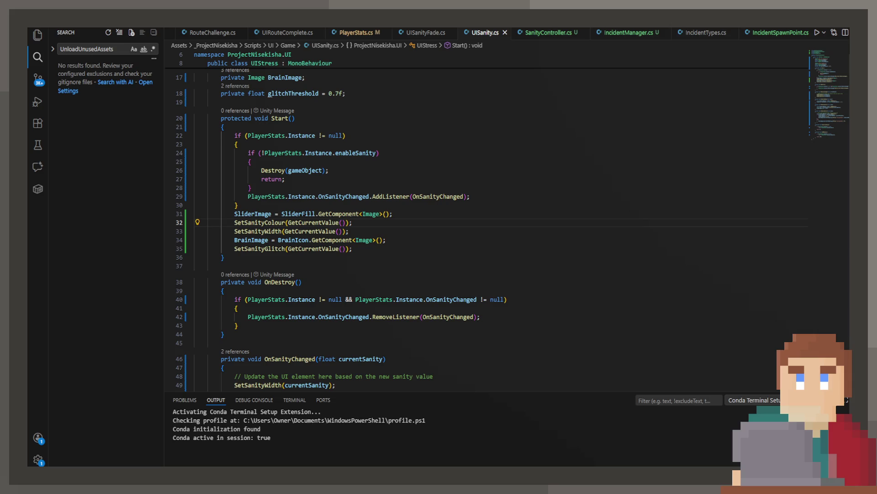
scroll(413, 249, "up", 2)
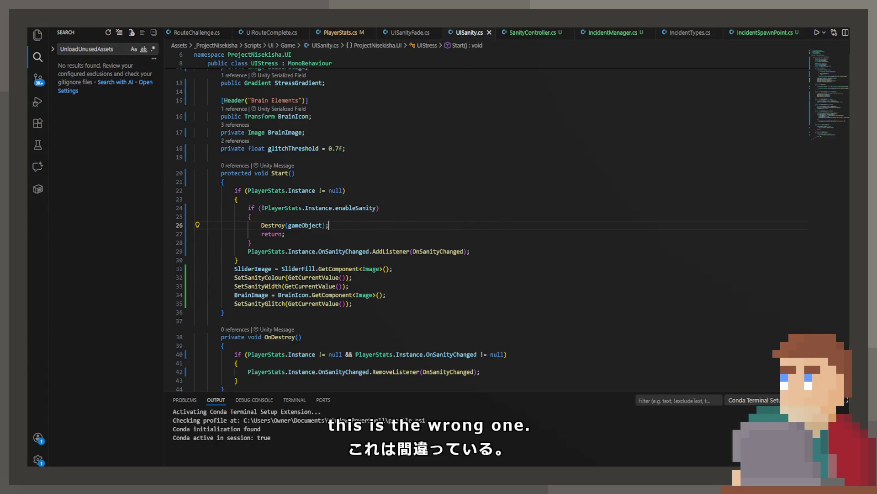
Step: In UISanityFade.cs, add the OnSanityChanged null check to line 31's condition and save
key("ctrl+Tab")
left_click(305, 225)
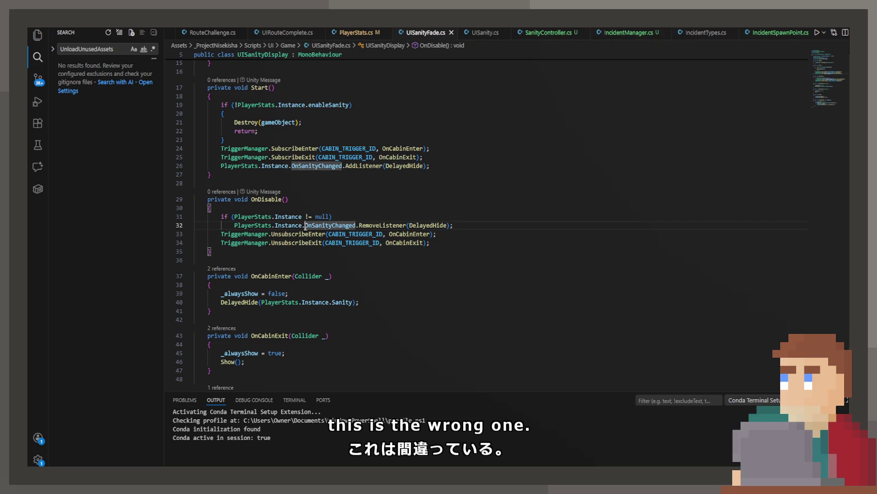
left_click(328, 217)
key("Tab")
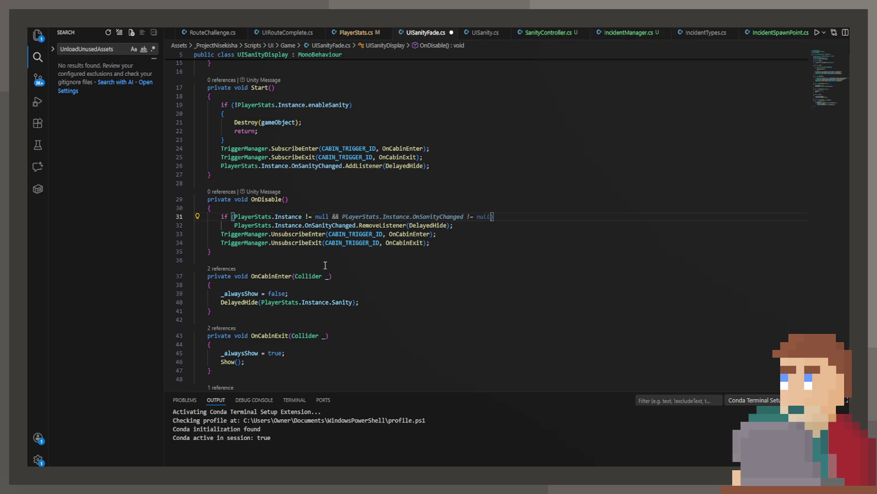
key("ctrl+s")
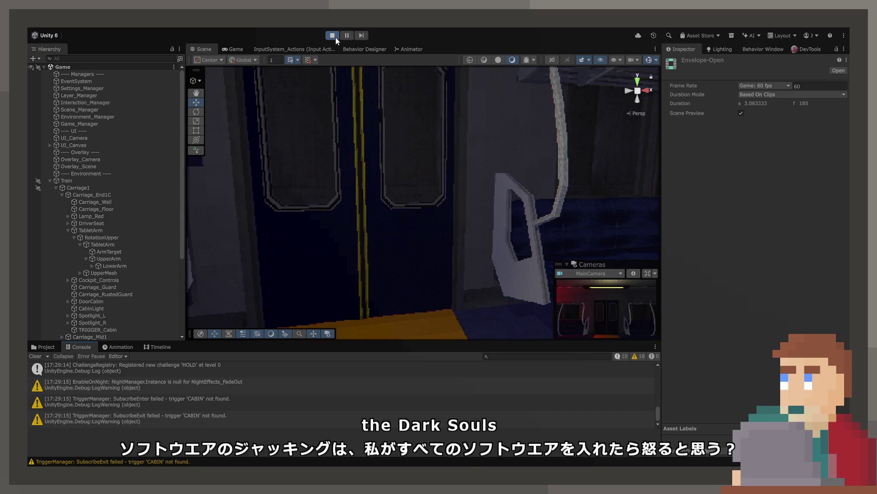
Step: Restart Play mode and inspect the missing-prefab warnings for Speaker and Door in the Console
left_click(332, 36)
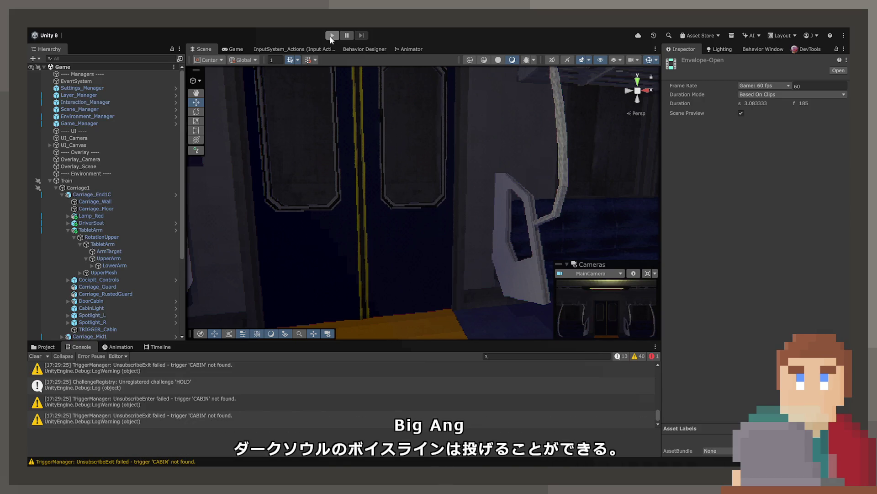
left_click(332, 36)
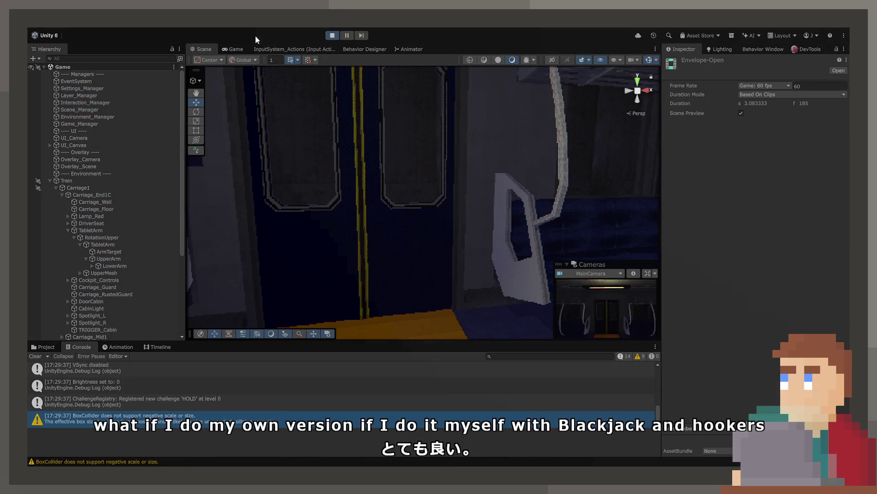
scroll(147, 394, "up", 3)
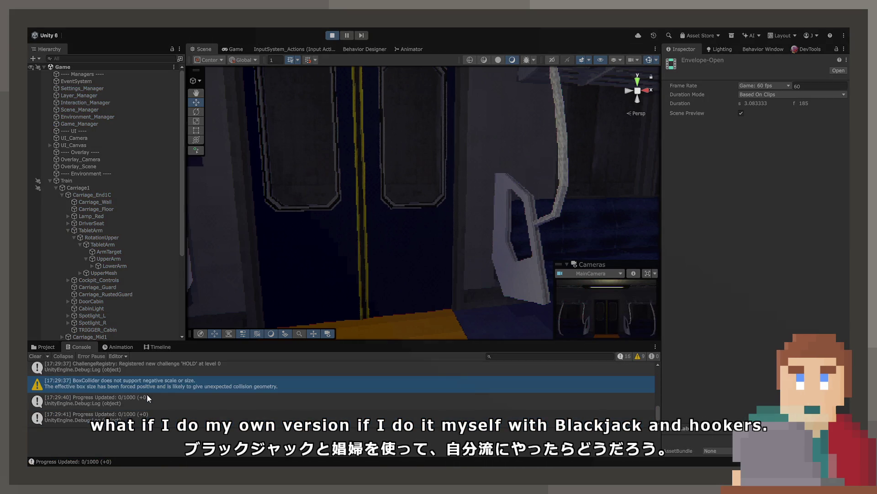
scroll(146, 393, "up", 2)
left_click(159, 407)
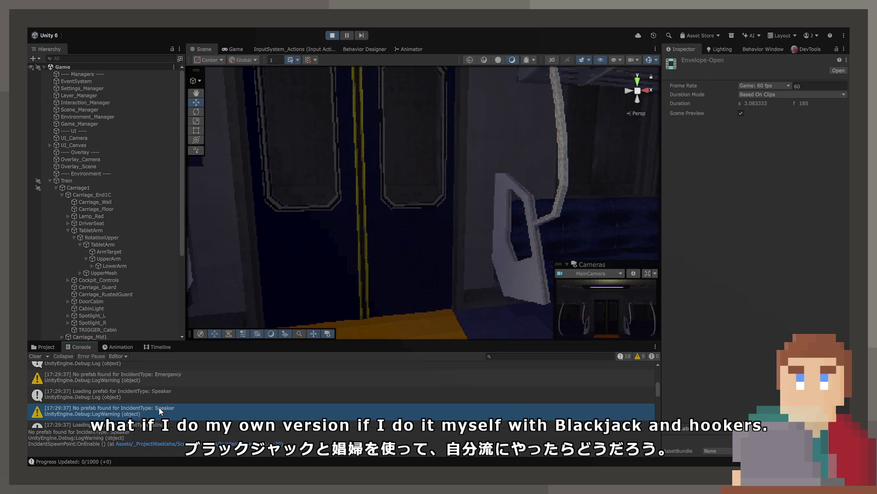
key("Up")
key("Up")
key("Up")
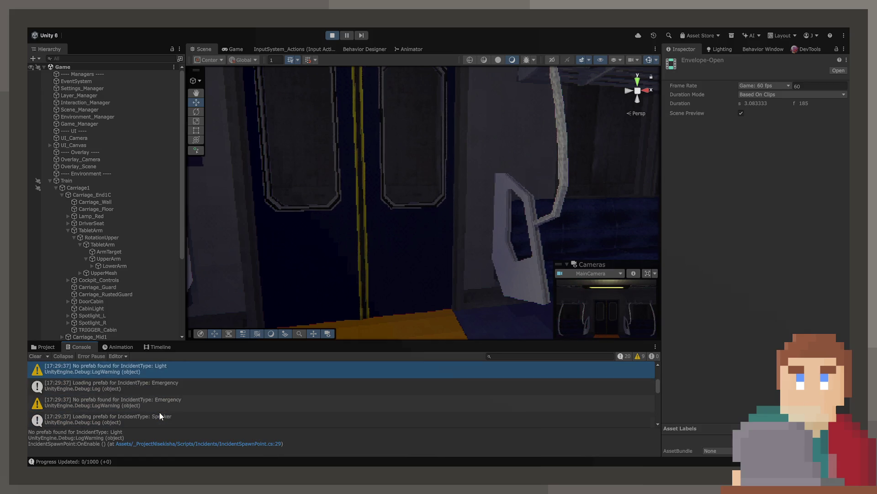
scroll(159, 412, "up", 2)
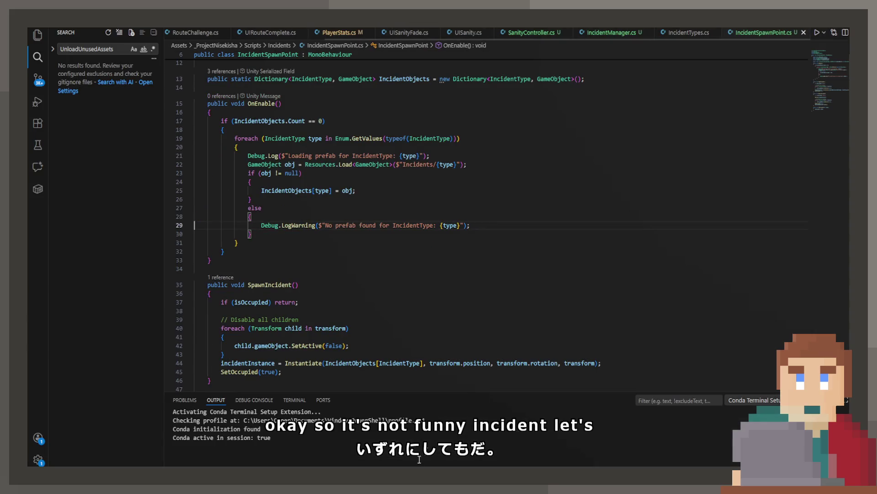
Step: Open IncidentSpawnPoint.cs and select line 22's Resources.Load("Incidents/{type}") call
left_click(330, 233)
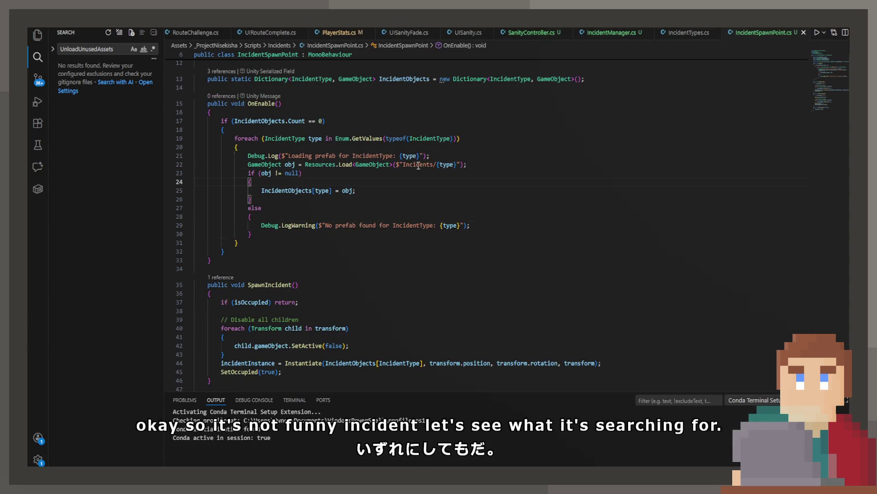
left_click(392, 164)
mouse_move(351, 165)
double_click(410, 165)
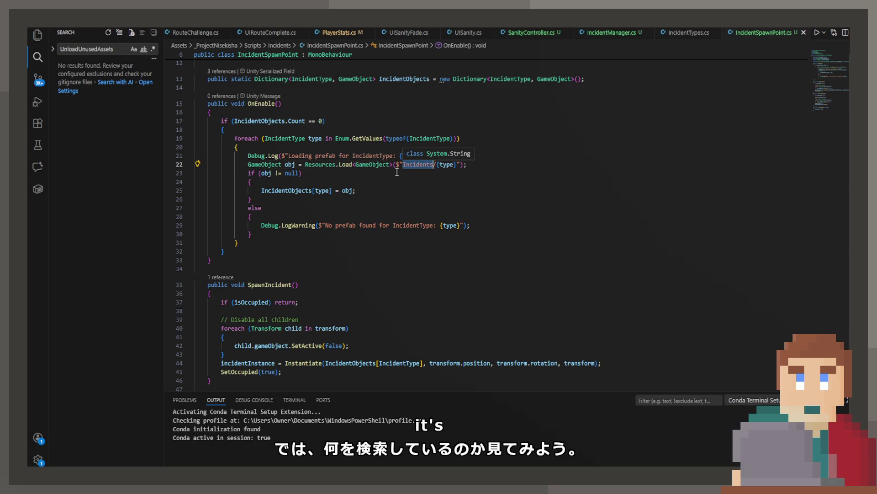
left_click_drag(466, 164, 373, 165)
key("shift+Home")
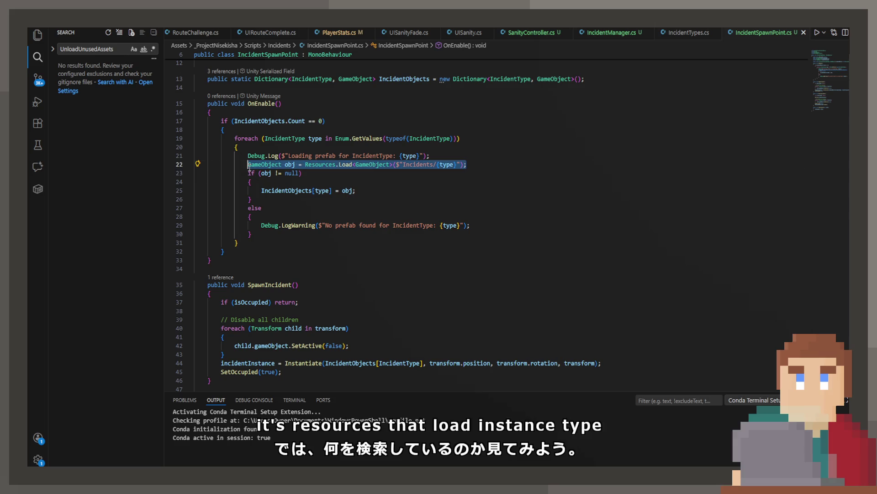
Step: Ask the AI chat 'What is the path this is searching' about the line 22 load call
left_click(38, 166)
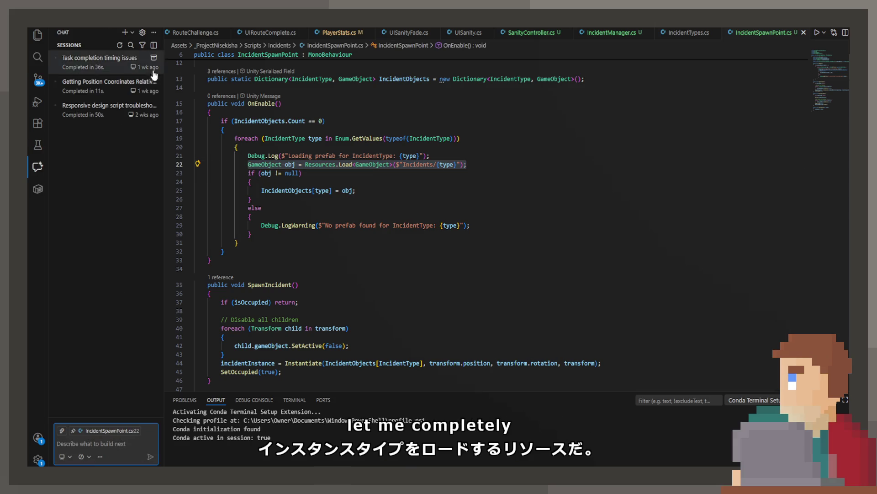
type("Wh")
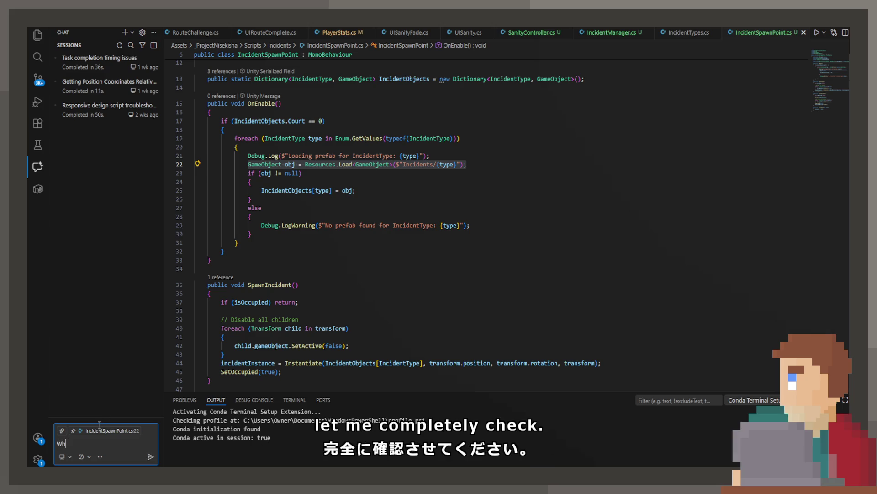
type("at is the path th")
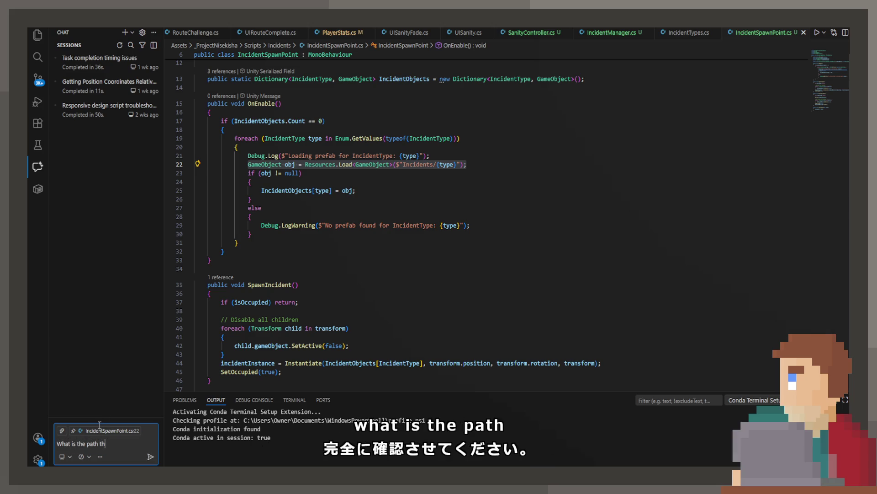
type("is is searching")
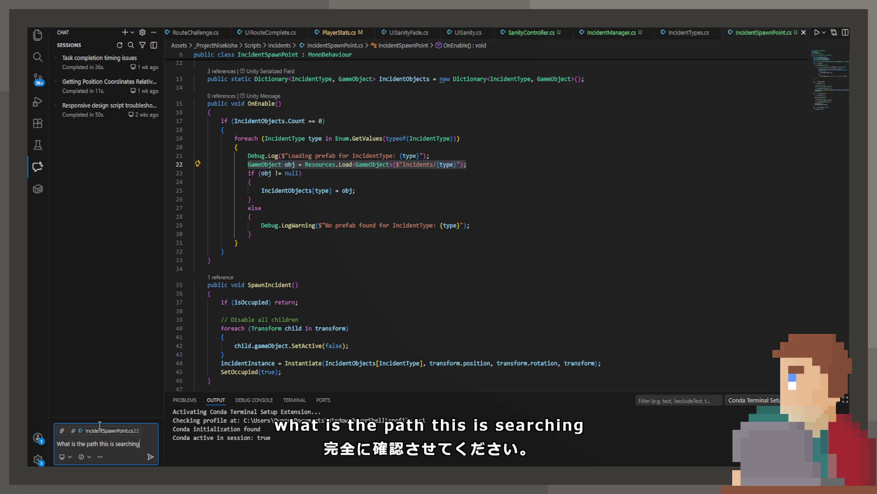
key("Return")
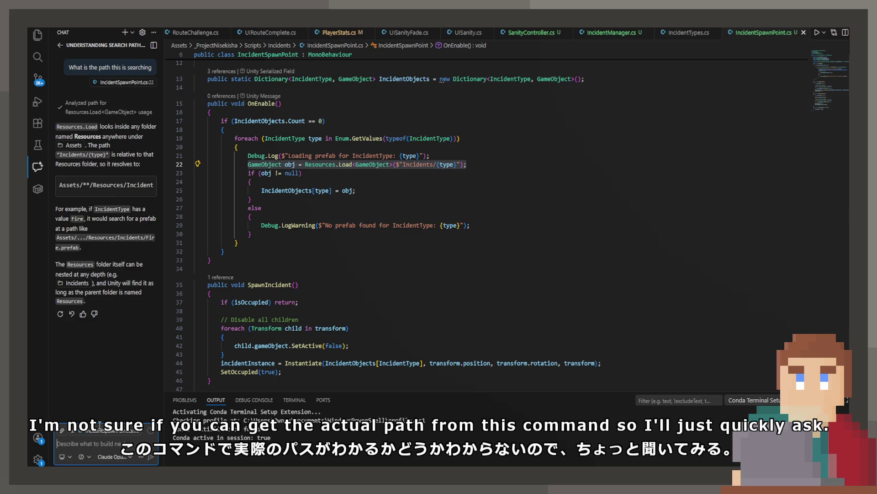
scroll(115, 187, "right", 5)
scroll(119, 188, "left", 2)
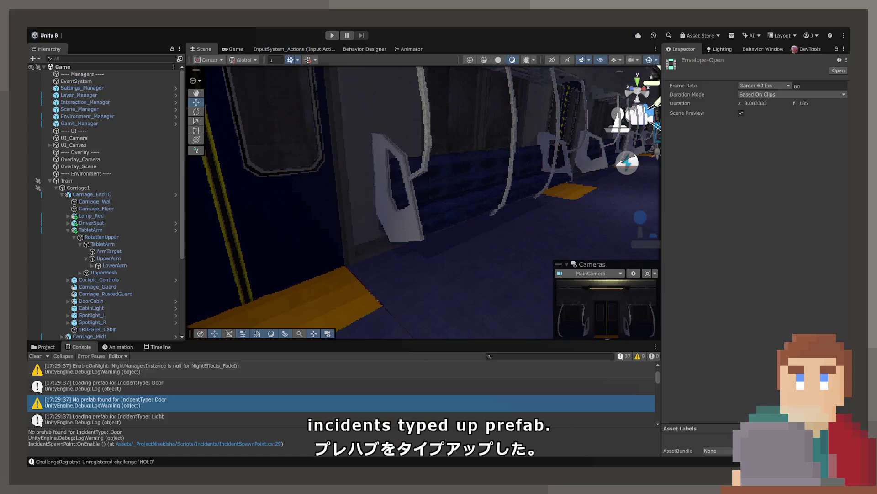
Step: Open Resources/Incidents and rename the DoubleDoor prefab to Door
left_click(49, 347)
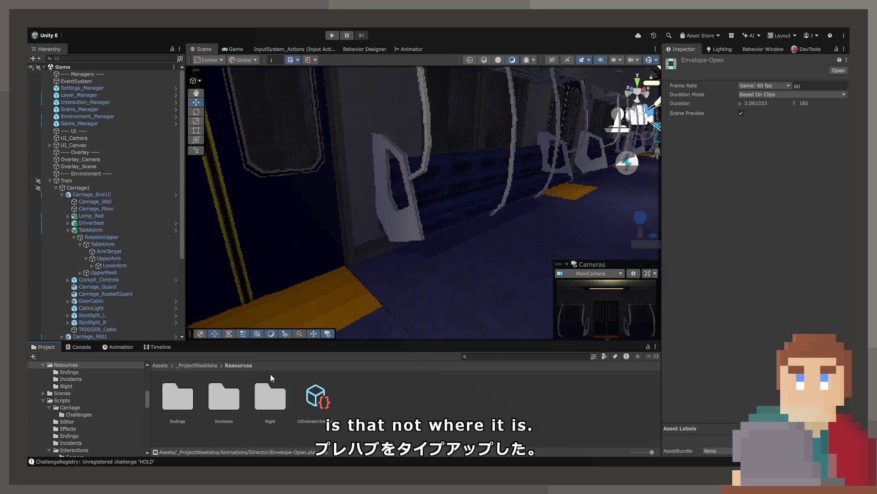
left_click(223, 394)
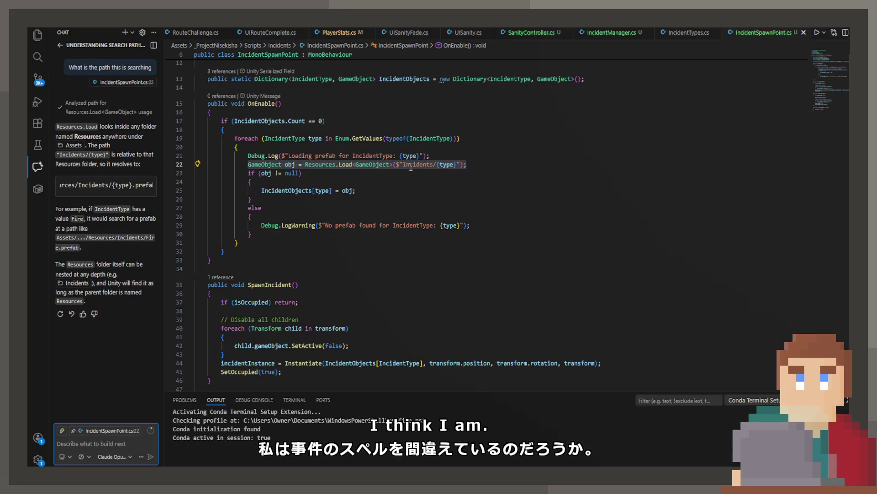
double_click(411, 166)
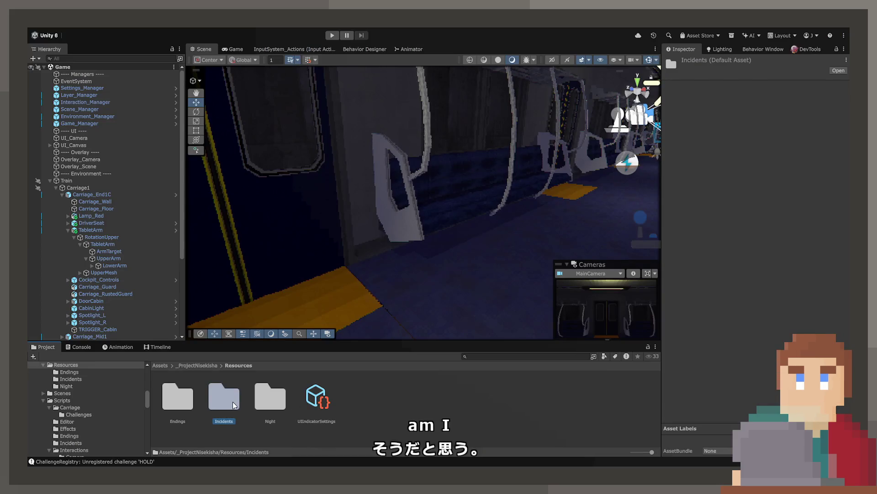
double_click(232, 394)
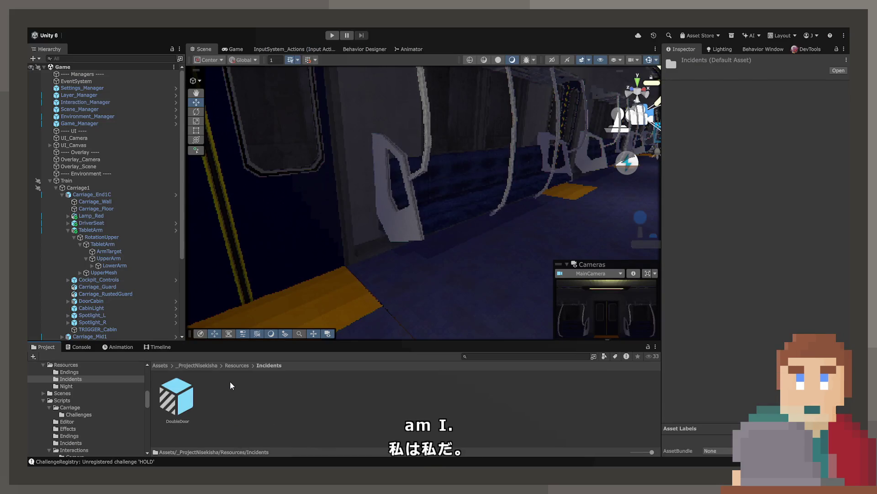
left_click(183, 396)
left_click(182, 397)
type("Door")
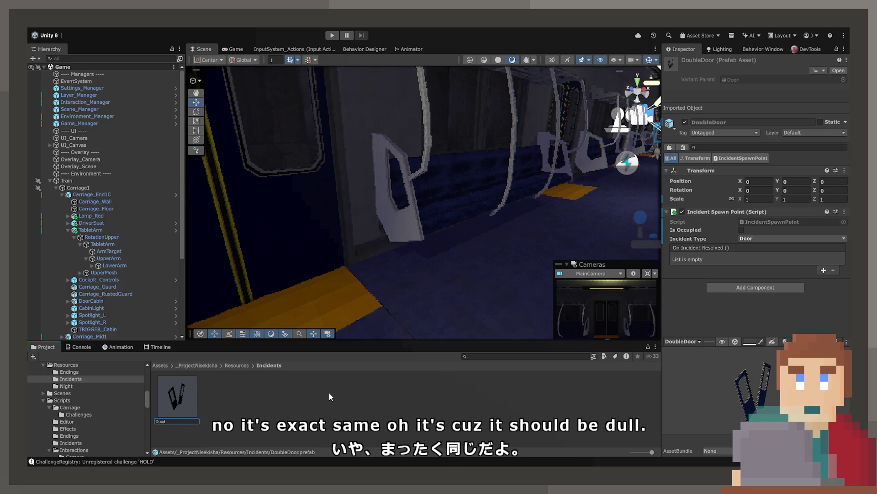
left_click(329, 393)
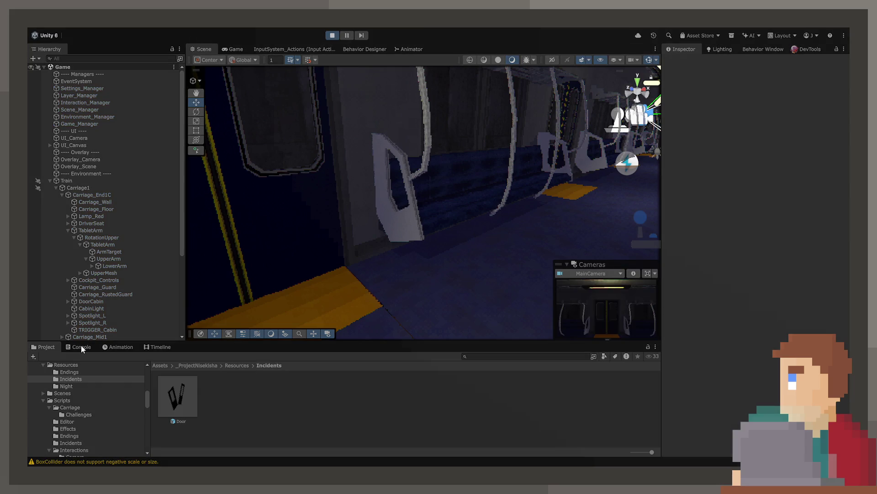
Step: Check the prefab-loading Console messages, then walk to the driver's seat in the Game view
left_click(81, 346)
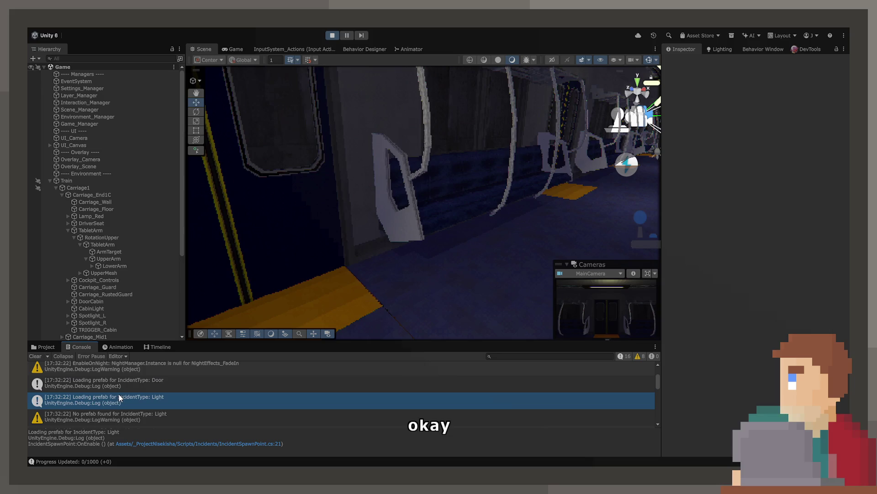
left_click(230, 49)
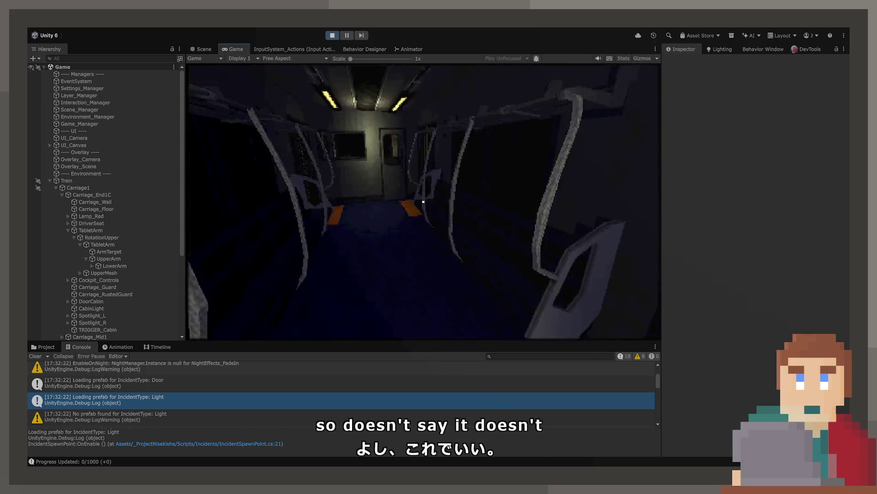
key("w")
mouse_move(423, 201)
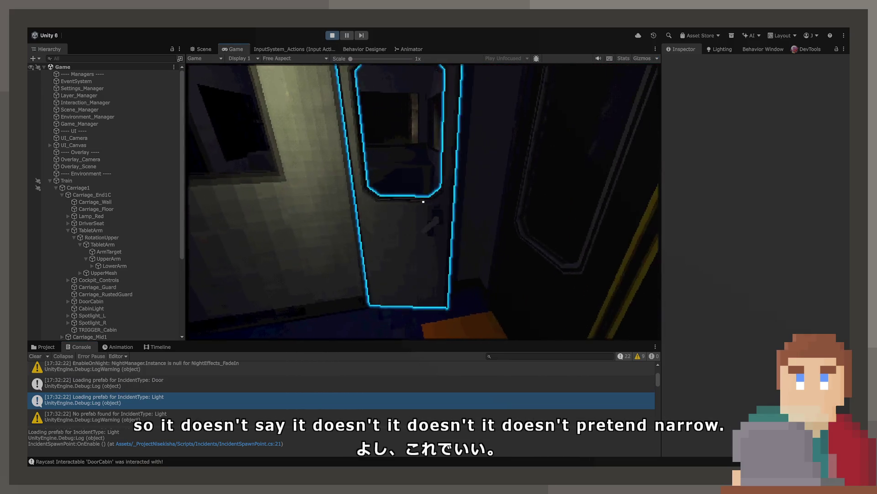
left_click(423, 201)
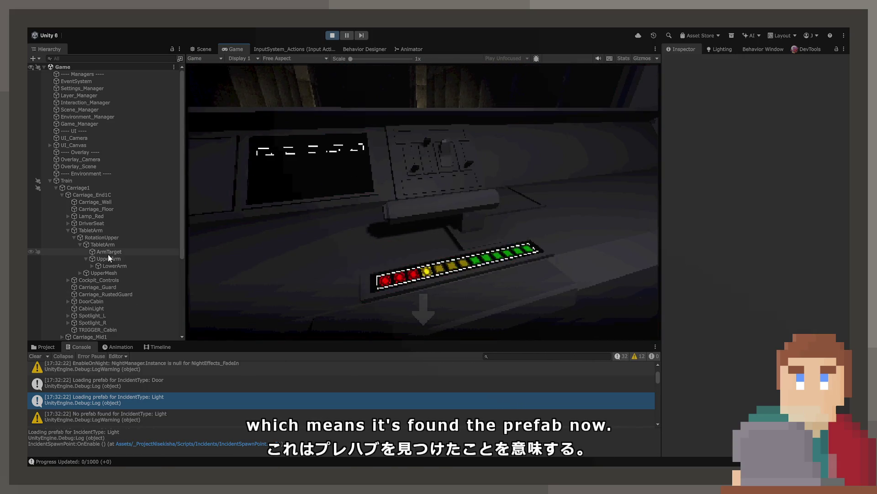
scroll(105, 298, "down", 5)
scroll(105, 298, "up", 2)
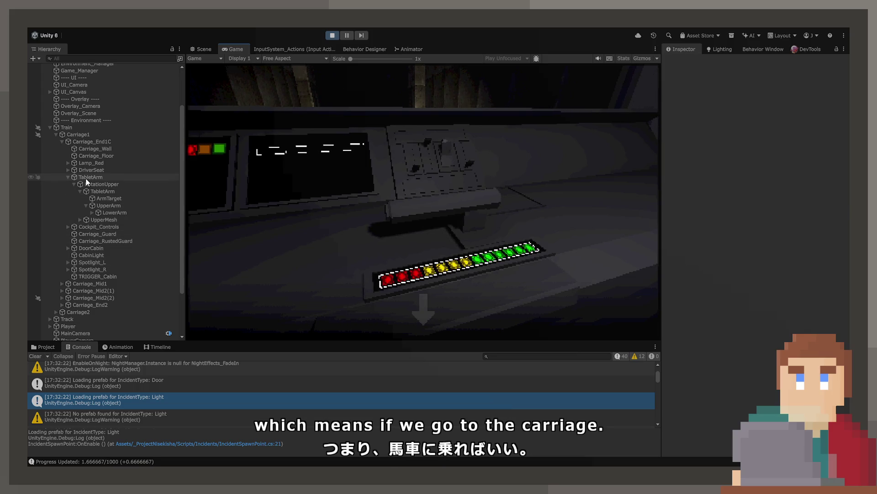
Step: Step through Carriage_Mid2(1) and Carriage_End2 in the Hierarchy to the DoubleDoor spawn point
left_click(83, 291)
key("Right")
key("Down")
key("Down")
key("Down")
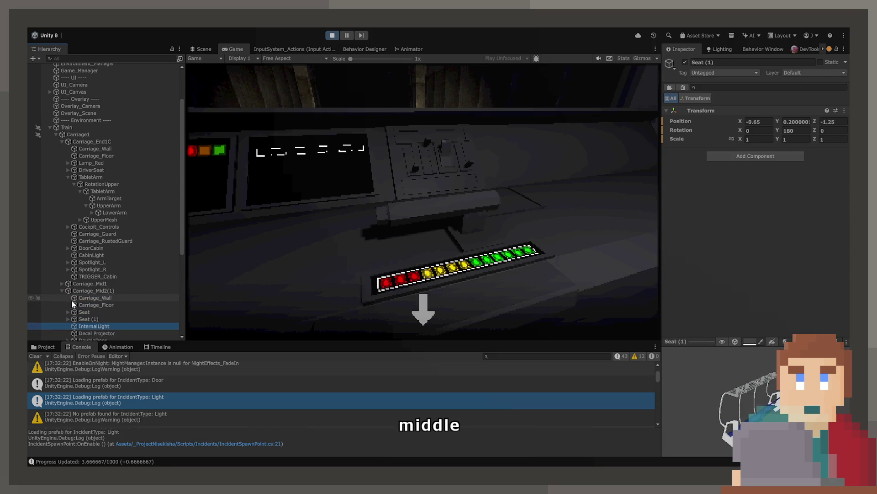
key("Down")
key("Down")
key("Down")
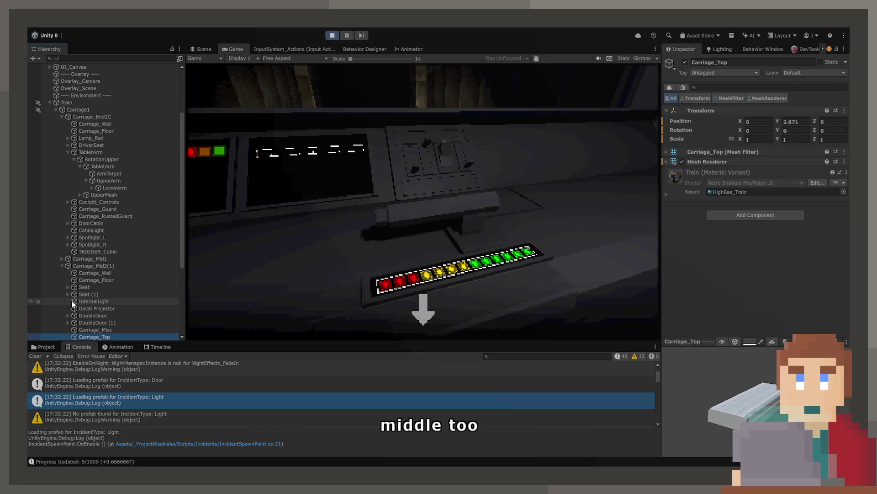
key("Down")
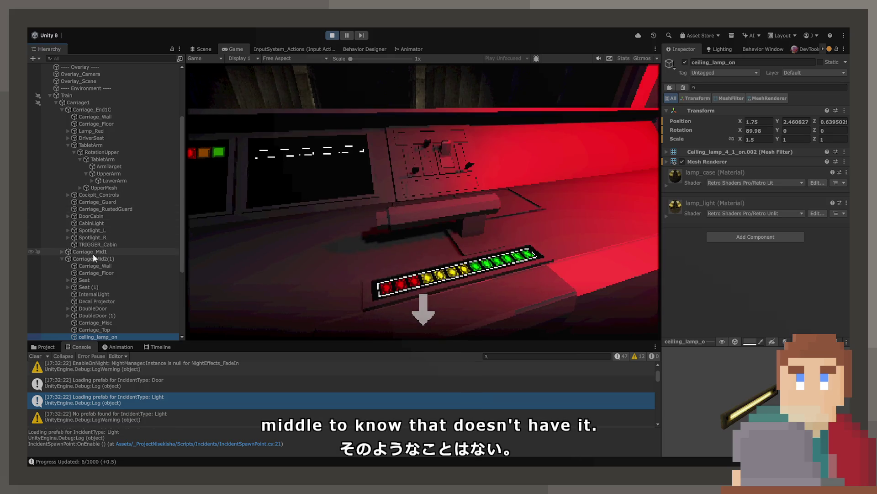
key("Down")
key("Down")
key("Down")
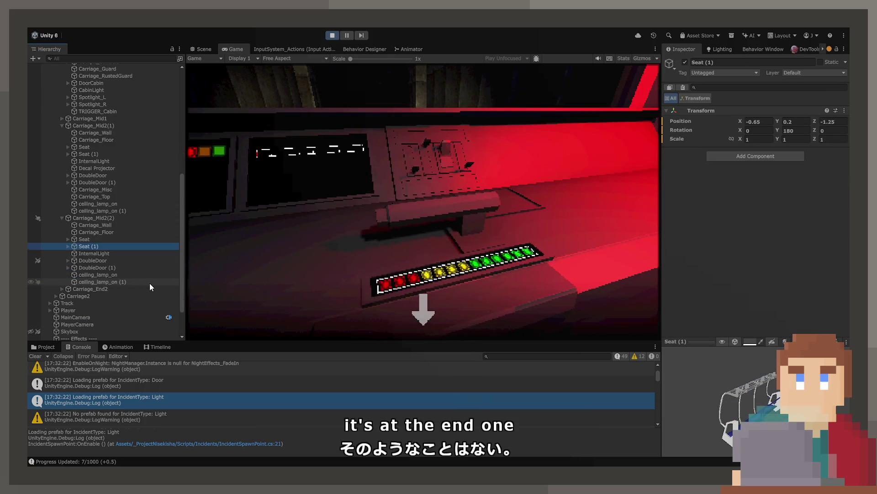
key("Down")
key("Down")
key("Down")
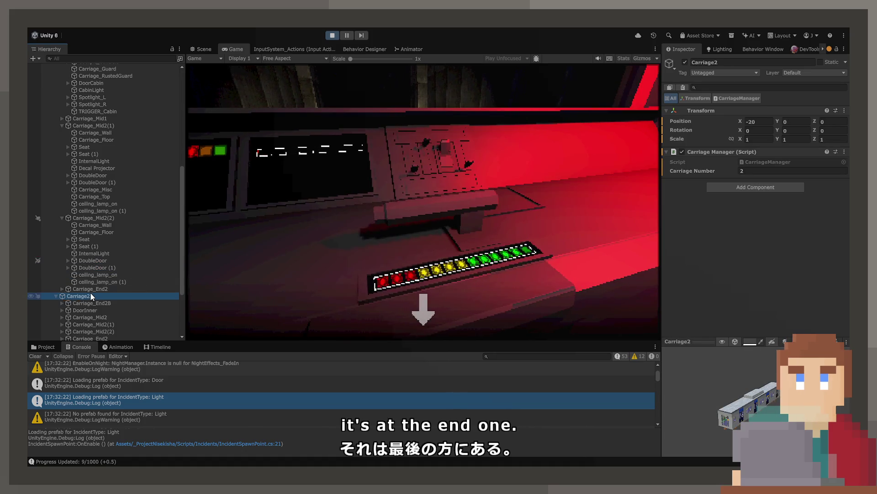
left_click(93, 287)
key("Right")
left_click(106, 295)
scroll(114, 296, "down", 4)
key("Down")
key("Down")
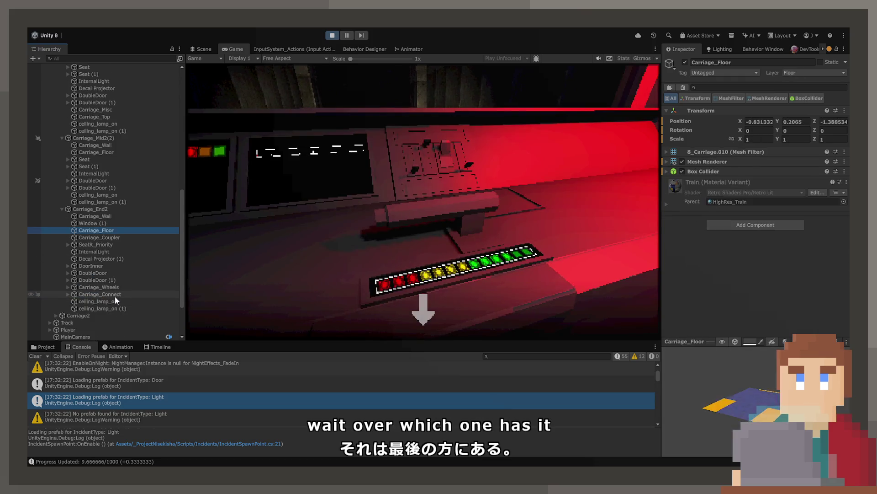
key("Down")
key("Down")
left_click(110, 273)
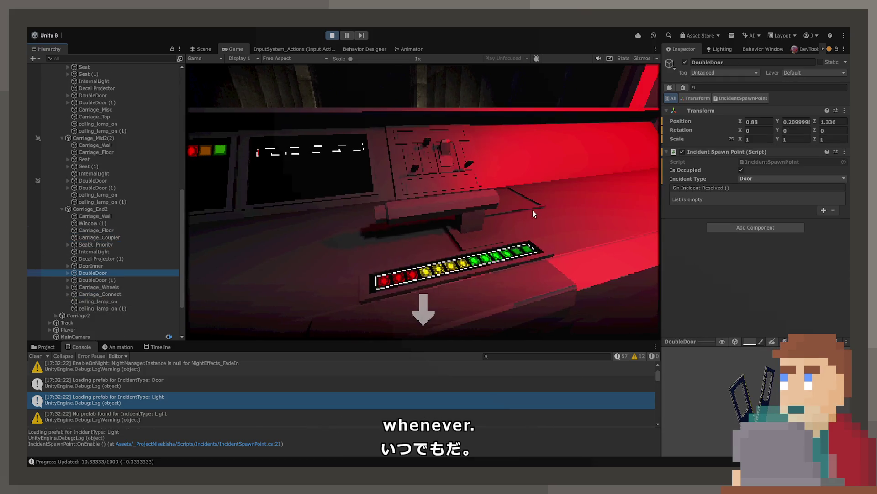
left_click(512, 205)
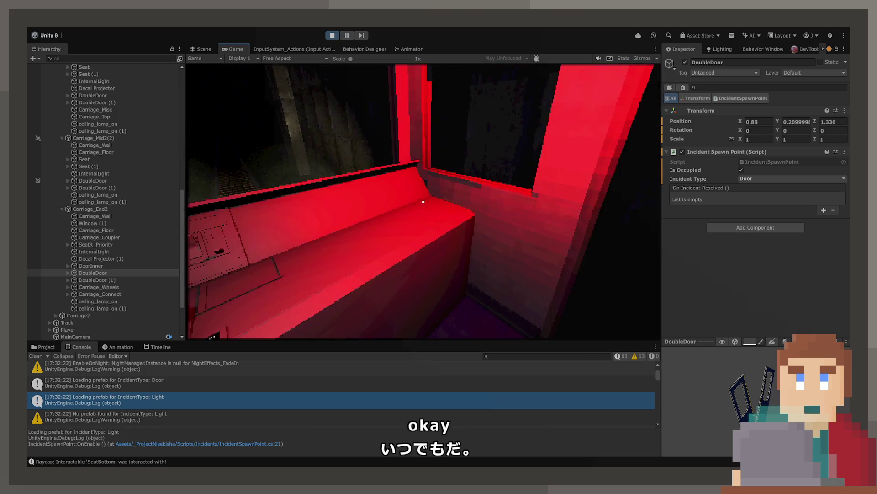
left_click(423, 201)
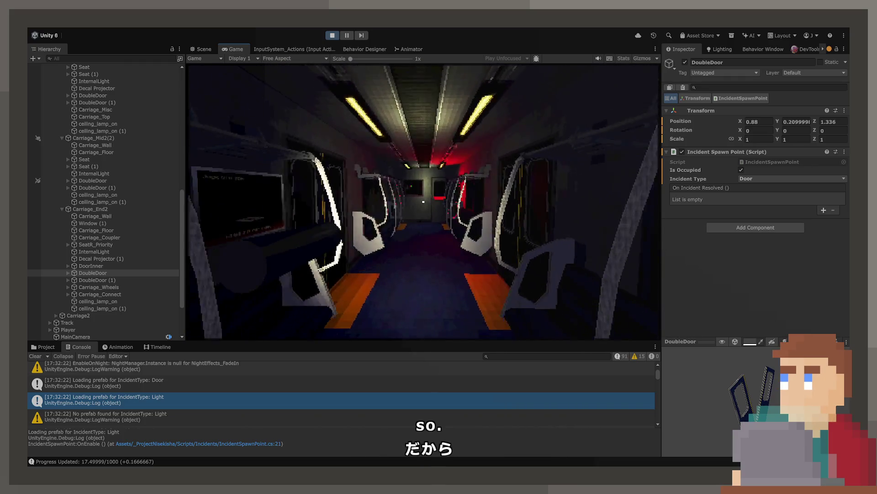
Step: Walk the carriage, put away the flashlight, and back out of the cab gauge close-ups
key("w")
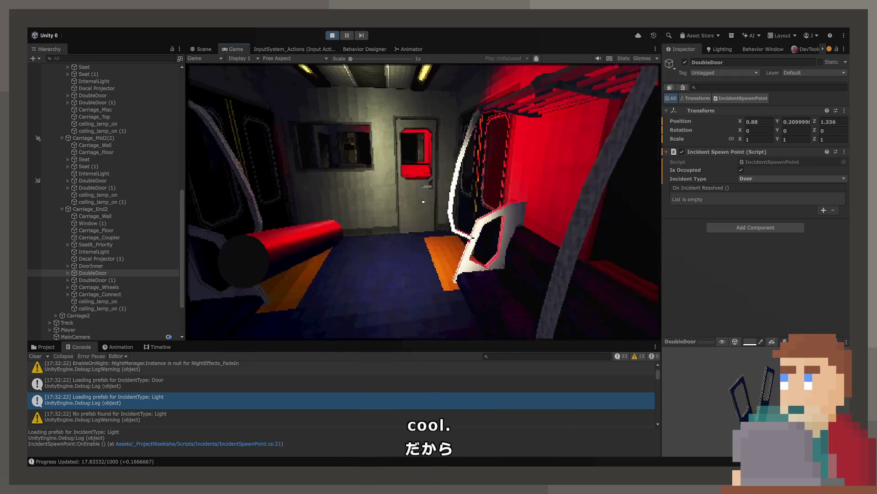
key("f")
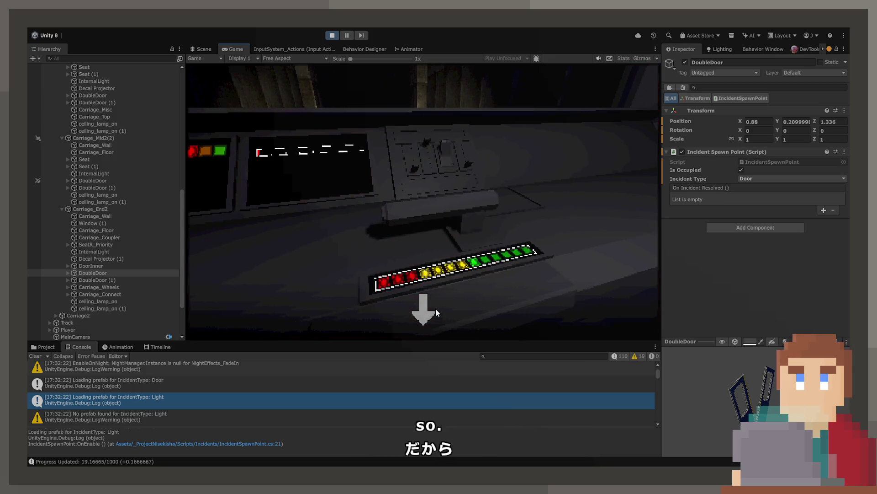
left_click(435, 308)
left_click(436, 307)
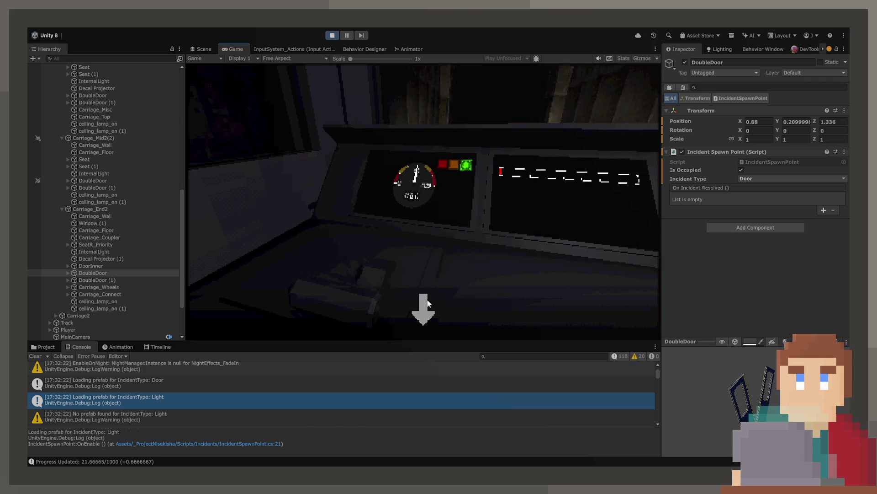
left_click(425, 301)
left_click(423, 202)
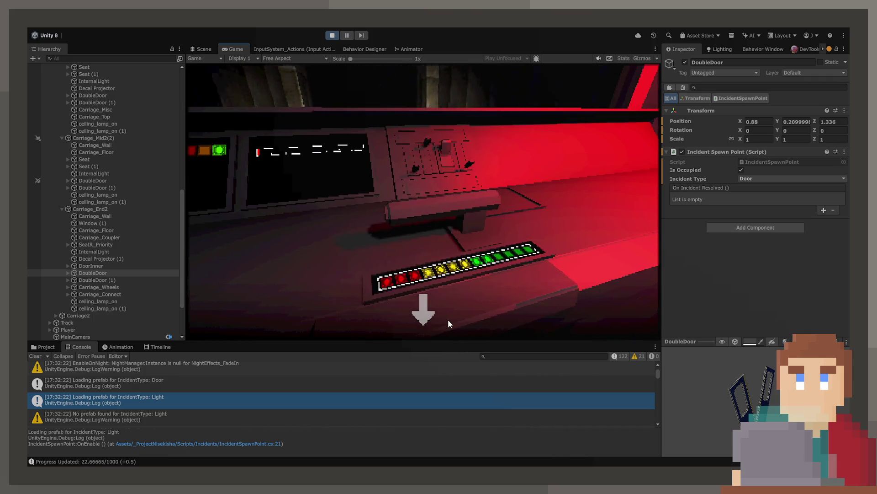
left_click(424, 311)
left_click(447, 189)
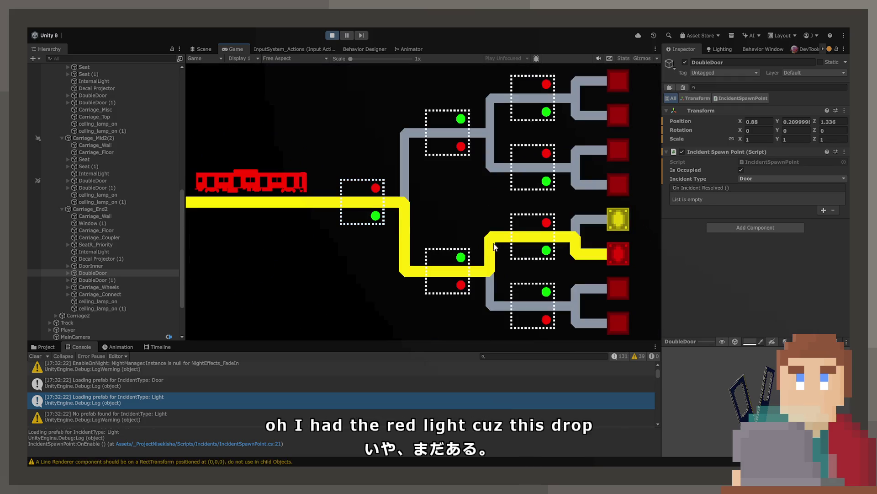
Step: Set the route, pull the throttle lever down, and flip switches to route the train to the top target
left_click(488, 244)
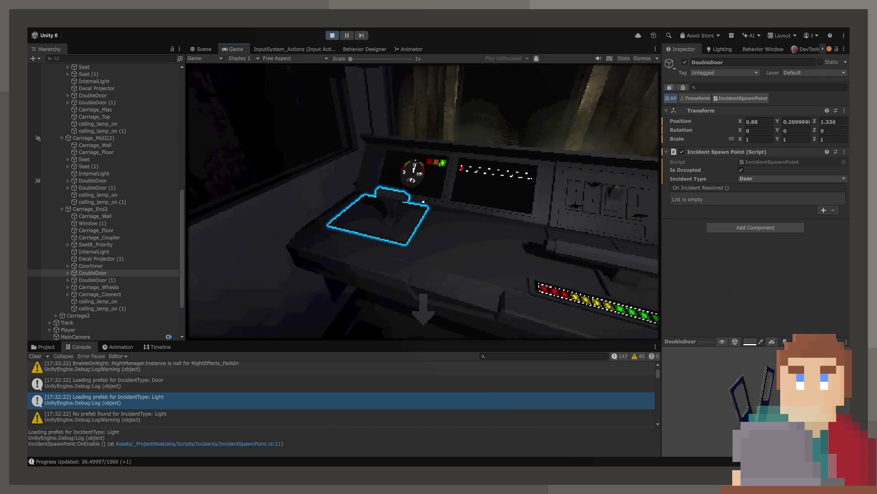
left_click(423, 201)
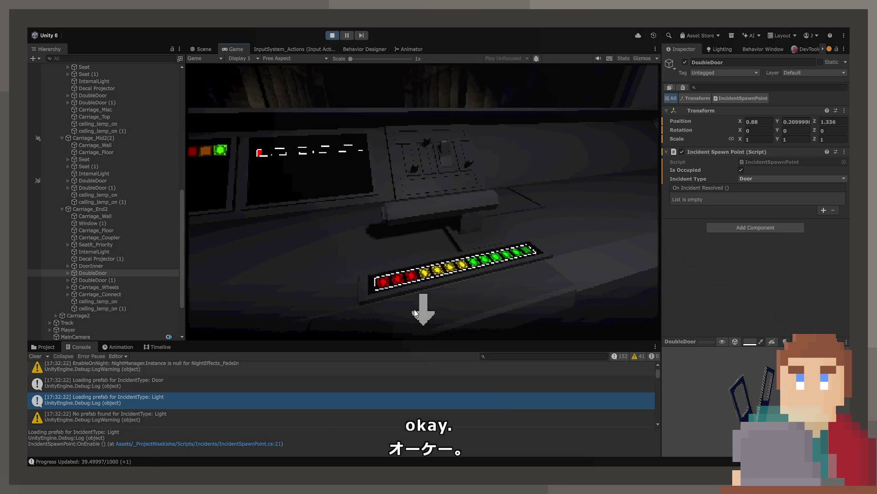
left_click_drag(419, 315, 418, 338)
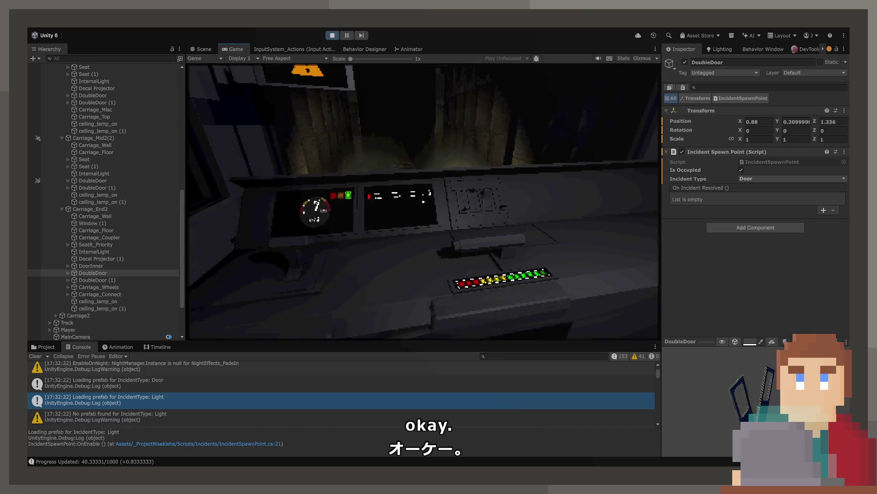
left_click(423, 201)
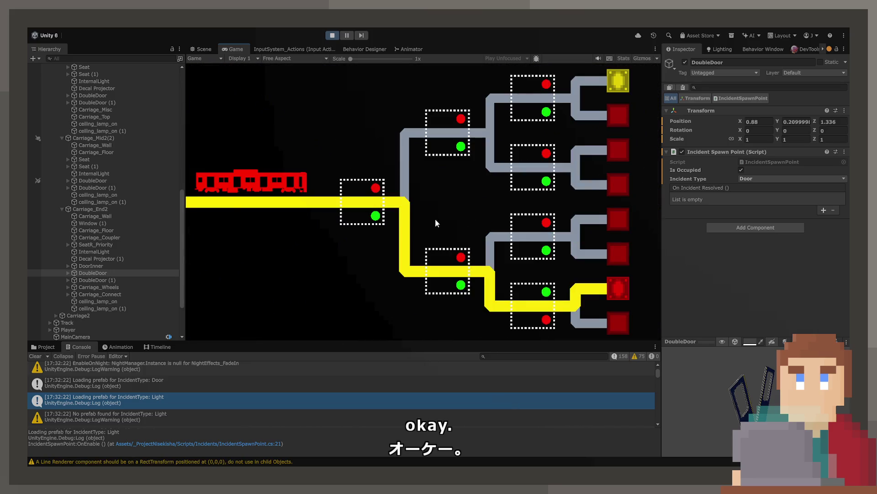
left_click(382, 201)
left_click(450, 133)
left_click(532, 98)
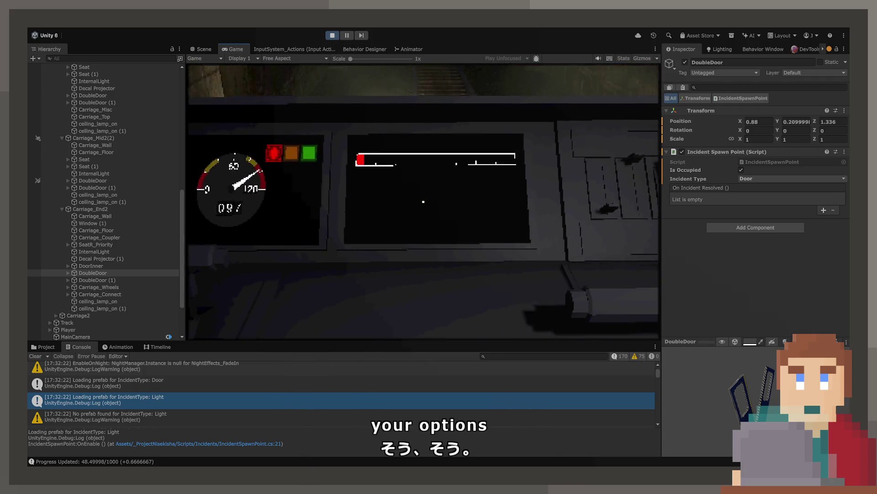
Step: Stop Play mode, fly the Scene camera through the carriage, and select the display's Background image
left_click(332, 36)
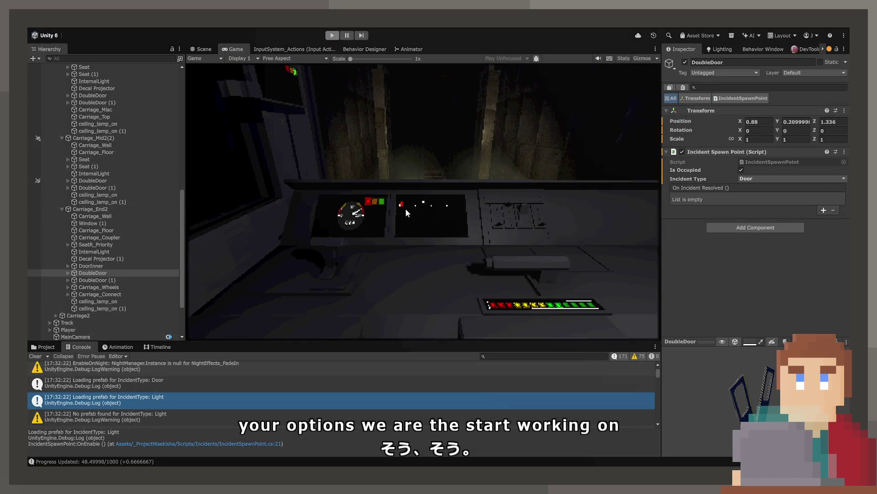
mouse_move(412, 178)
left_mouse_down()
mouse_move(534, 142)
mouse_move(516, 158)
mouse_move(523, 219)
mouse_move(533, 224)
mouse_move(507, 208)
left_mouse_up()
left_click(458, 175)
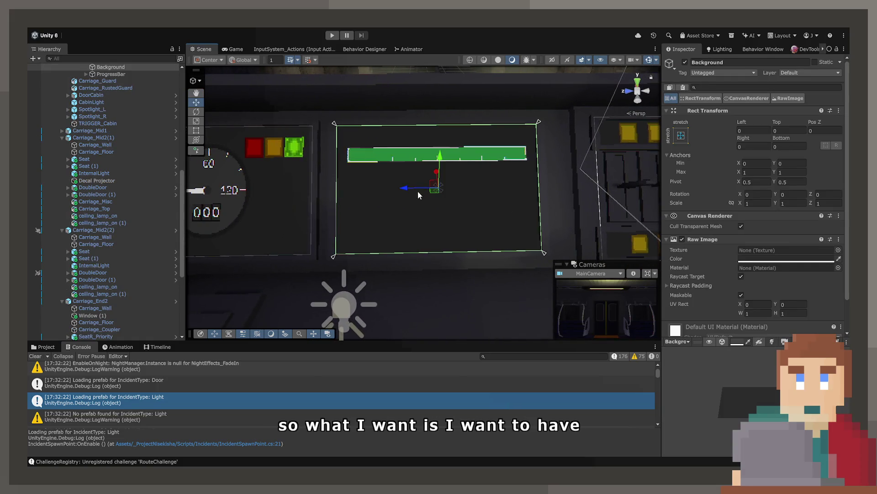
Step: Frame the Background canvas, compare ProgressBar and Background settings, then select Display
key("f")
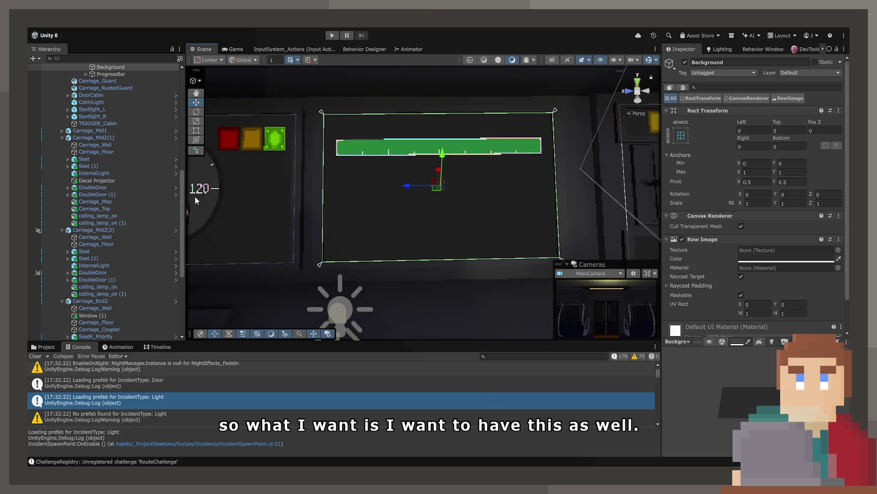
scroll(138, 234, "up", 6)
left_click(132, 202)
key("Left")
left_click(131, 208)
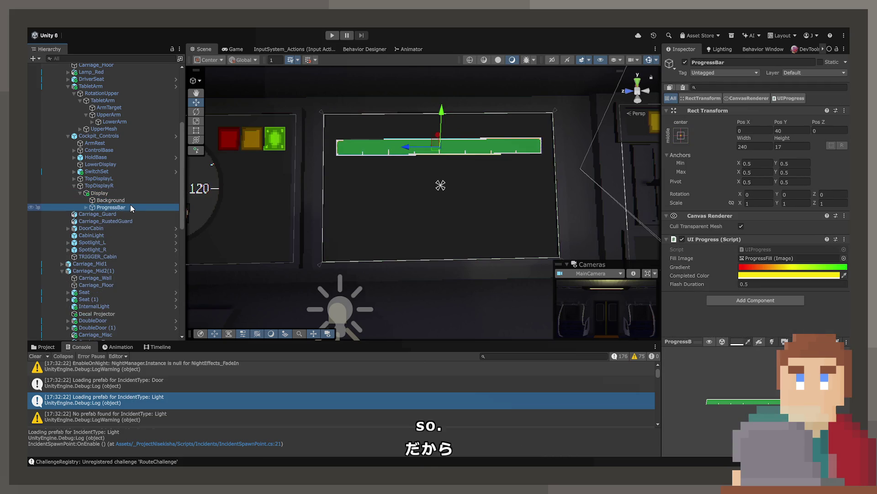
key("Up")
key("Down")
key("Up")
key("Down")
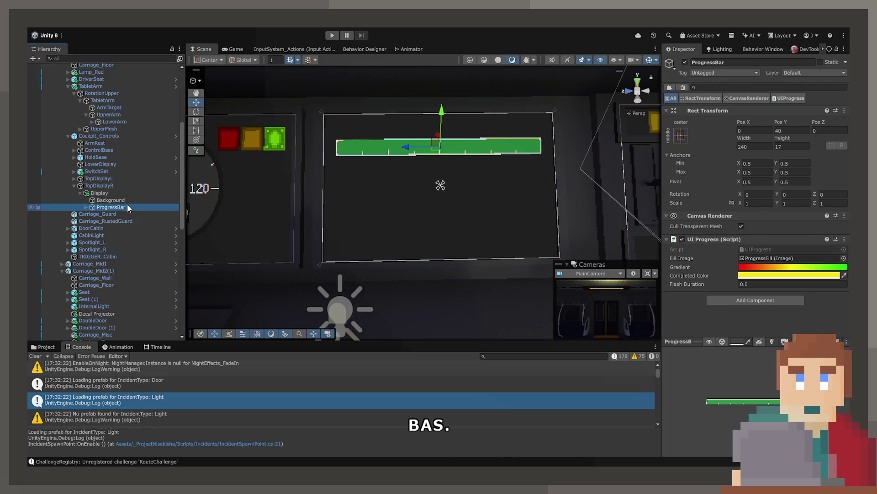
key("Up")
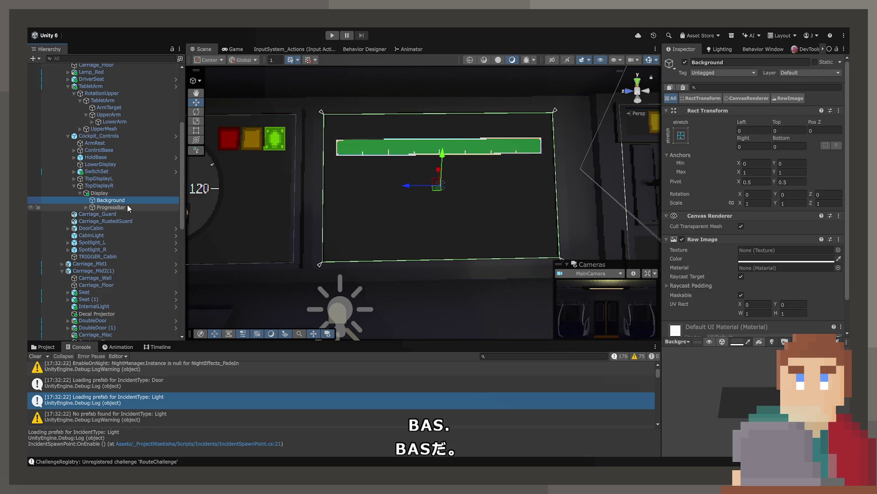
left_click(104, 194)
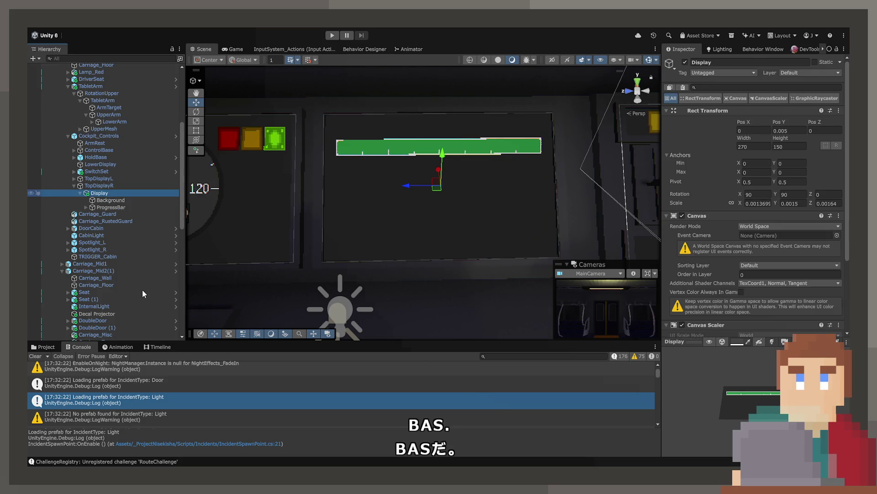
Step: Add a Raw Image under Display, stretched horizontally with 0 insets and height 1
left_click(269, 304)
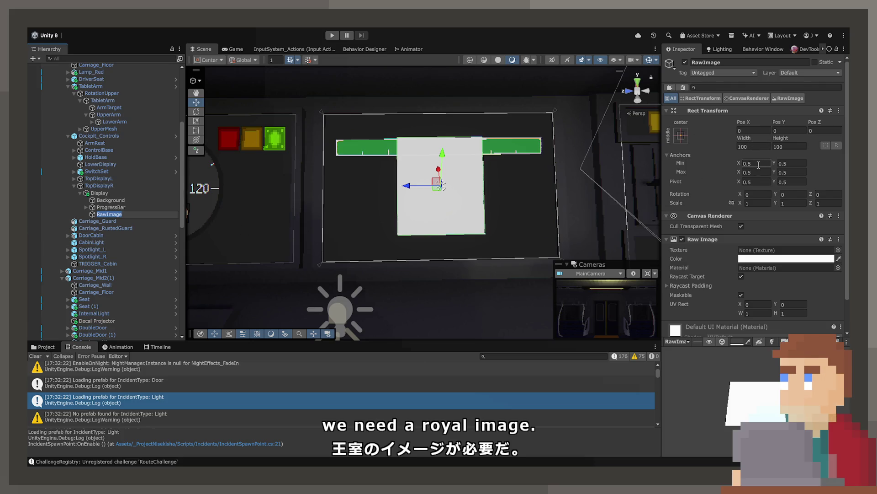
left_click(792, 267)
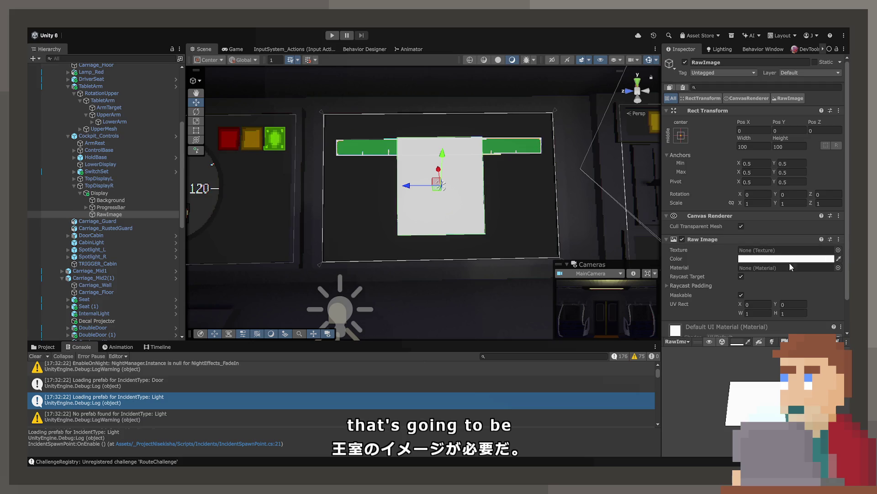
left_click(681, 135)
left_click(725, 138)
left_click(752, 131)
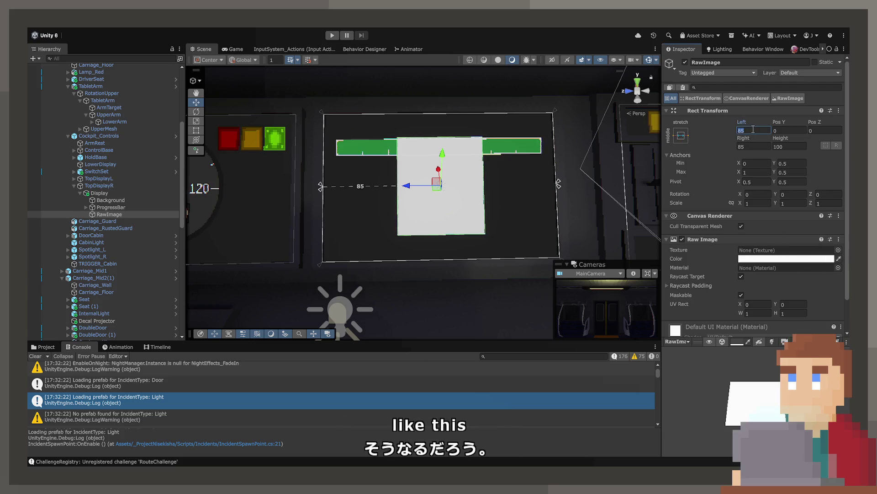
type("0")
left_click(754, 146)
type("0")
left_click(790, 146)
type("1")
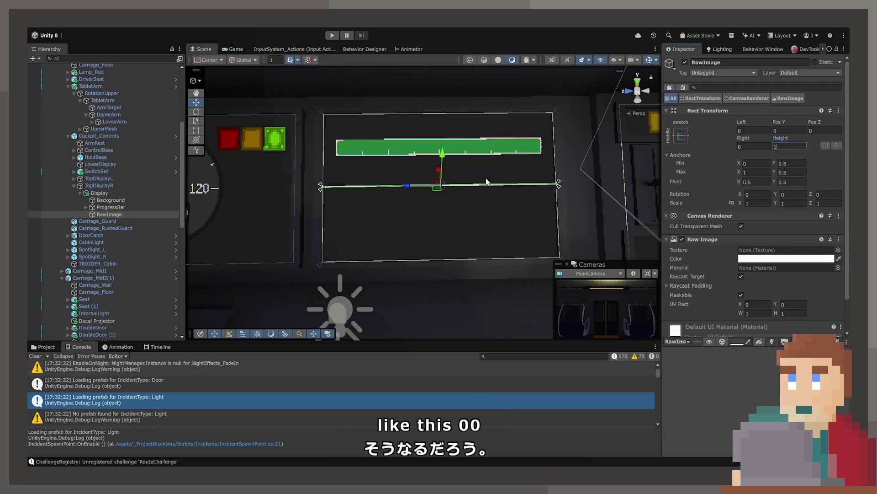
Step: Raise the line to Pos Y 20 and inset it 10 from left and right
left_click_drag(783, 125, 748, 139)
type("20")
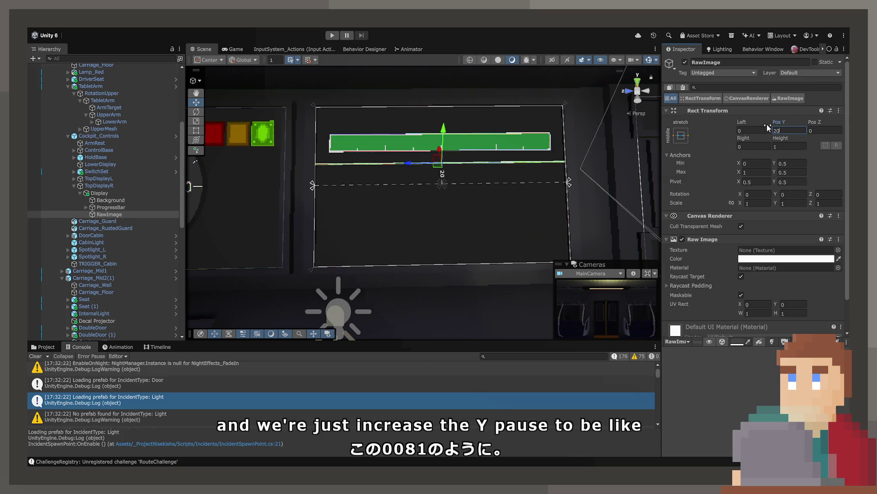
left_click(756, 130)
type("10")
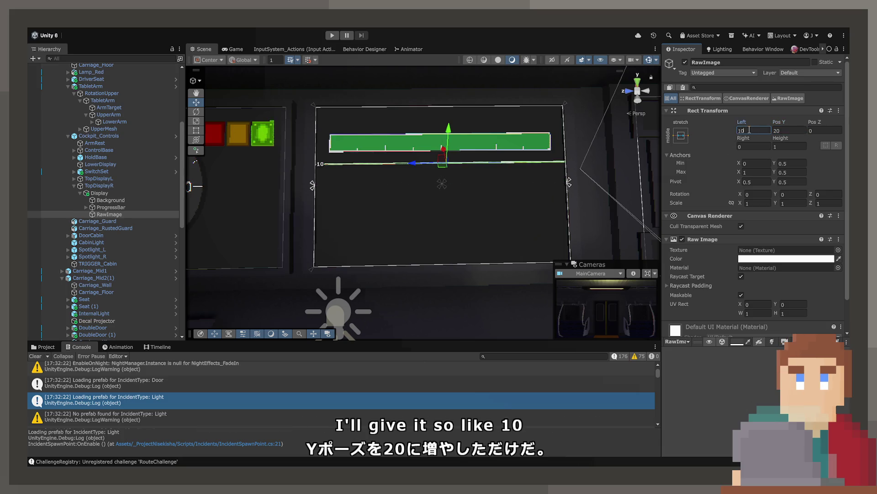
key("Tab")
type("10")
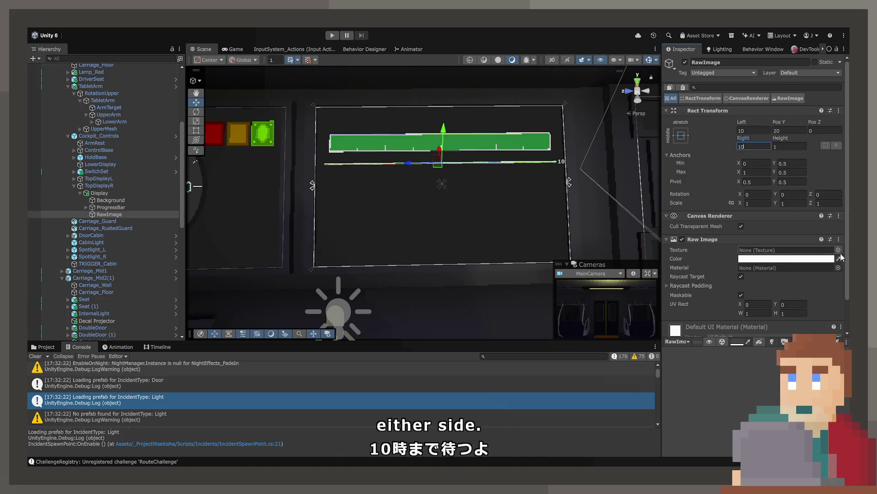
key("Return")
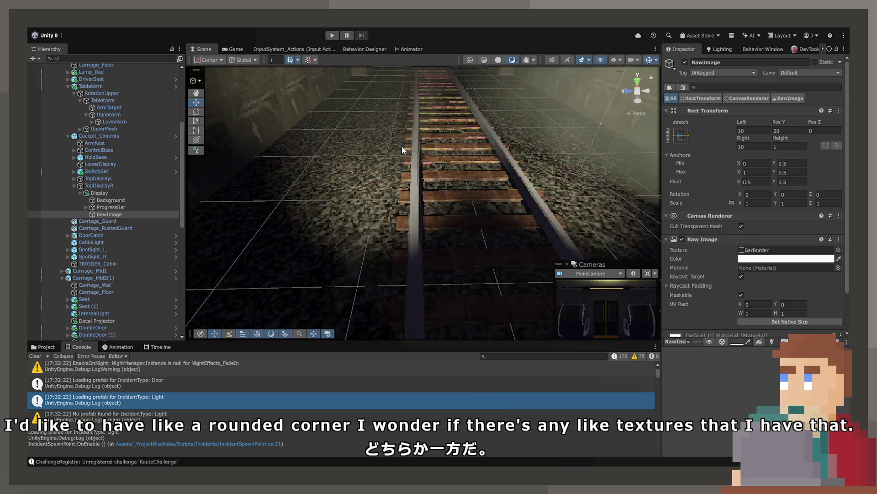
Step: Frame the new line and try the squareBorderCurvedEmptyThick texture on it
key("f")
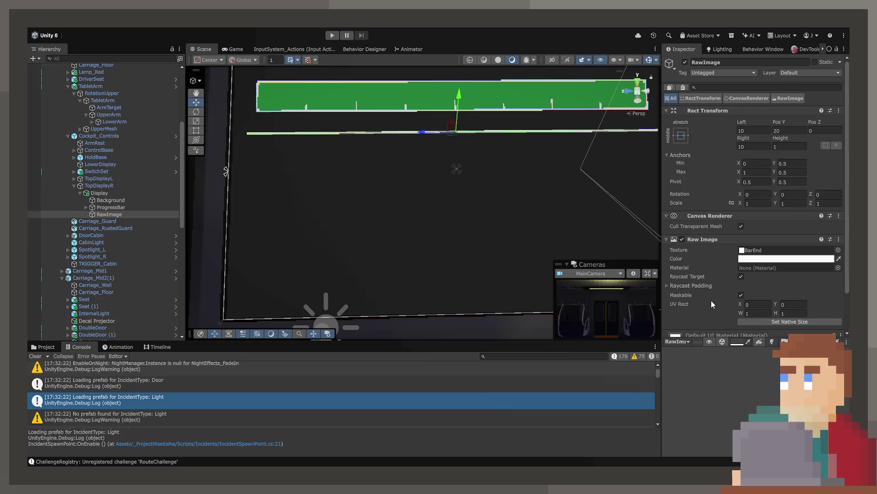
key("ctrl+z")
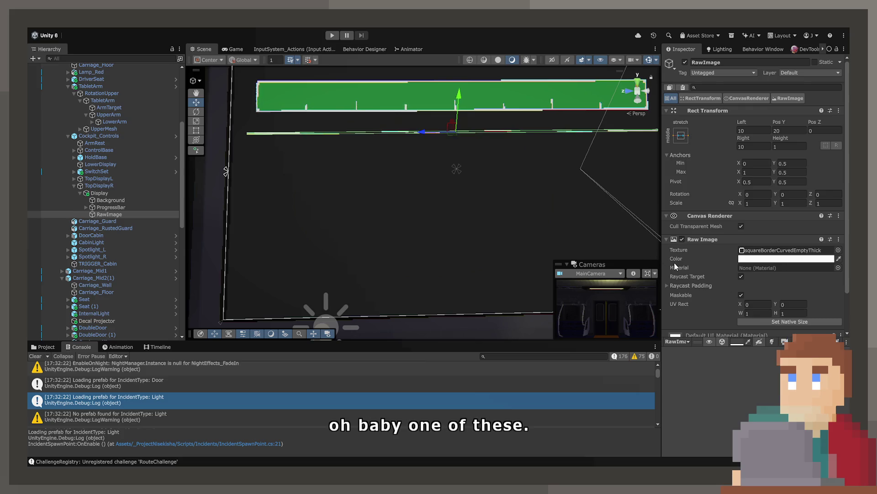
left_click(677, 251)
Step: Frame the tablet display, reselect the line and clear its texture to None
left_click(454, 217)
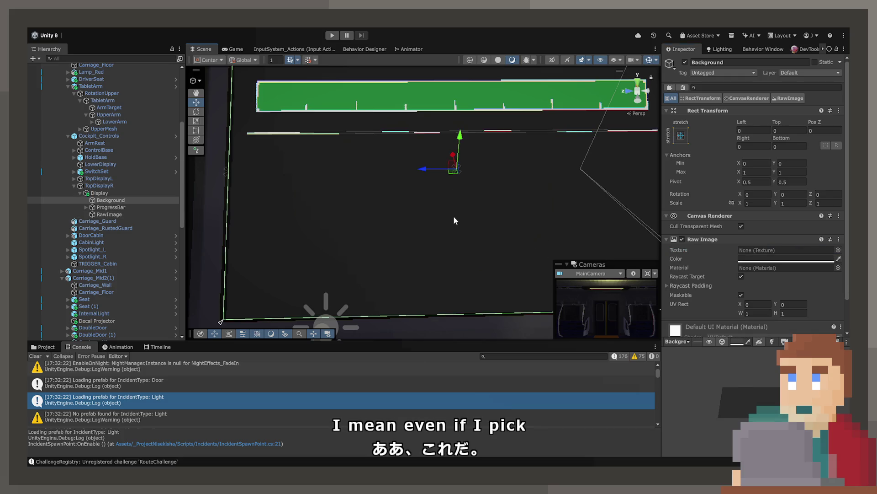
left_click(428, 135)
left_click(429, 135)
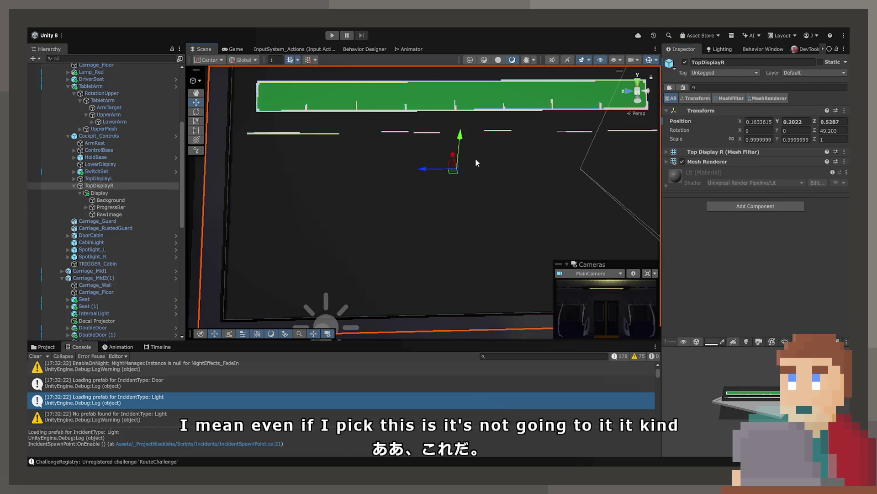
key("f")
left_click(522, 163)
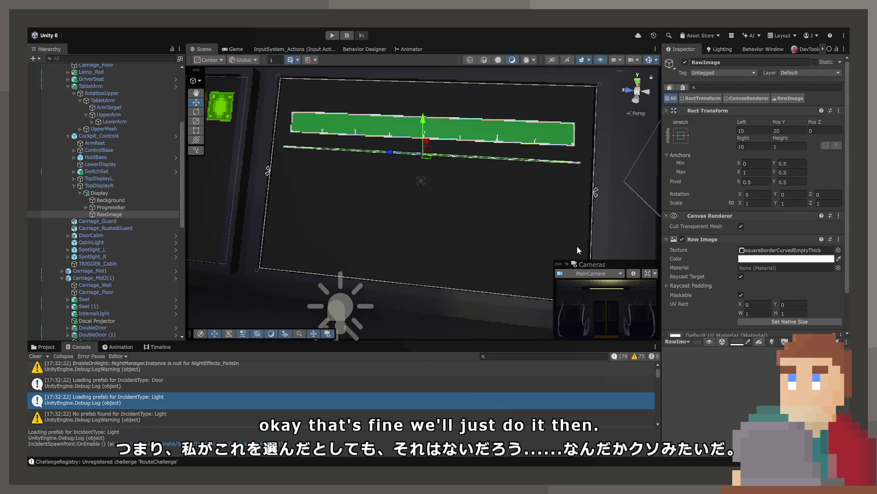
key("Delete")
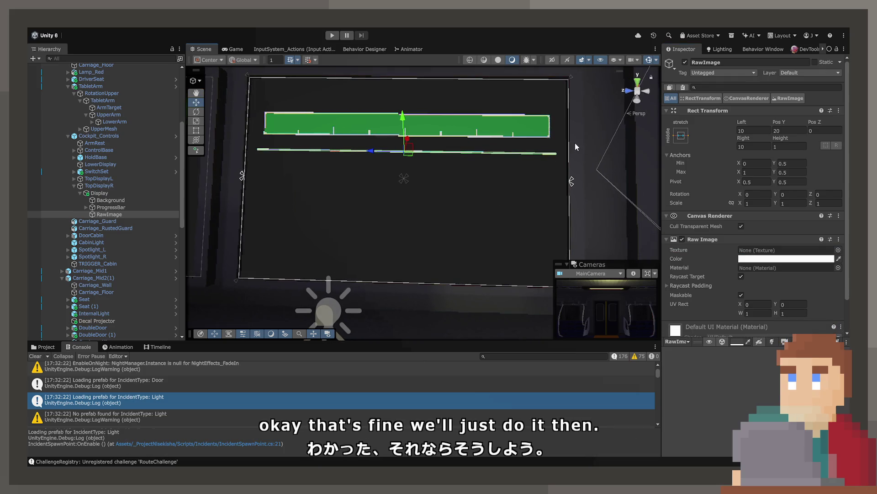
left_click(575, 143)
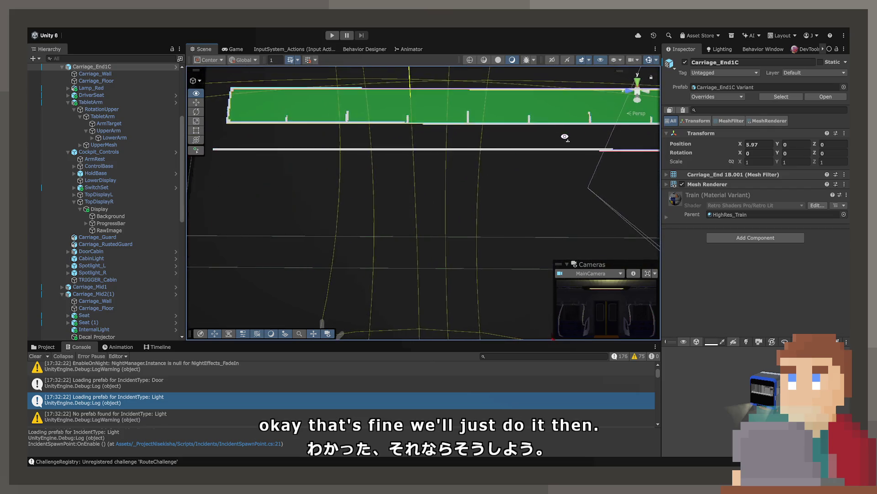
Step: Rename the thin raw image line to Divider
scroll(565, 138, "down", 5)
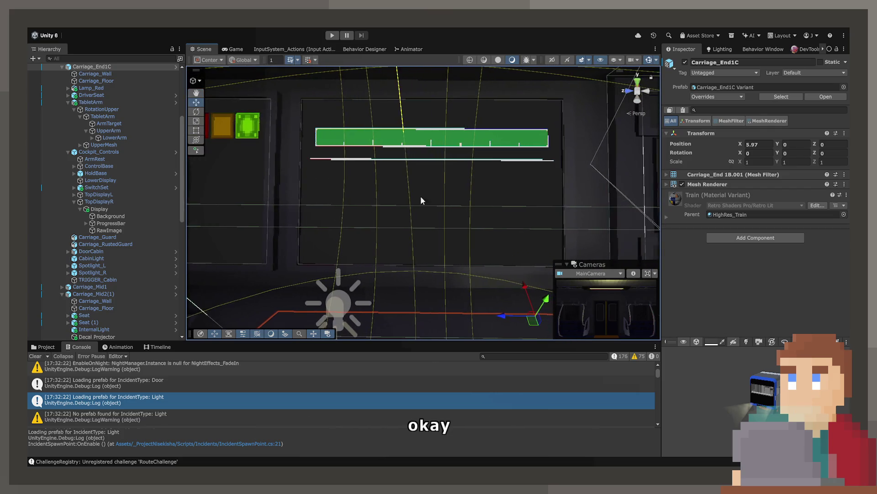
left_click(117, 230)
left_click(117, 229)
type("Divider")
key("Return")
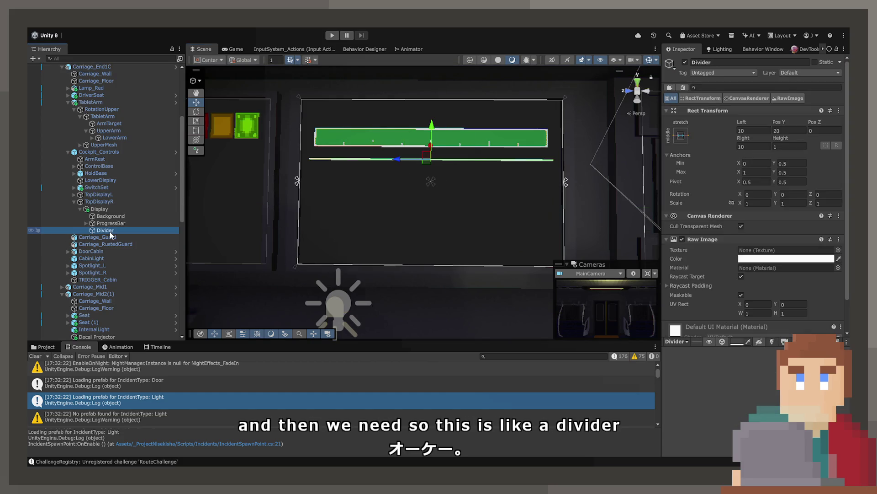
Step: Create a new Raw Image under Display and move it below the divider
left_click(99, 208)
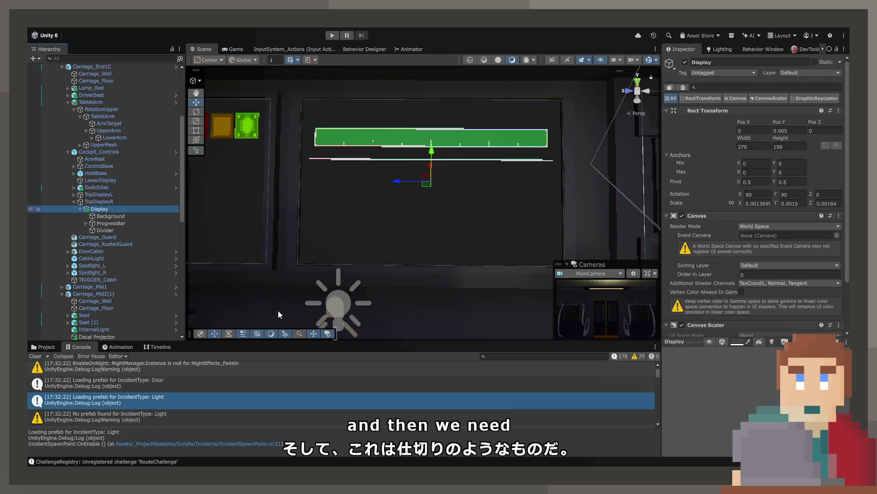
key("ctrl+shift+r")
key("Return")
left_click(196, 130)
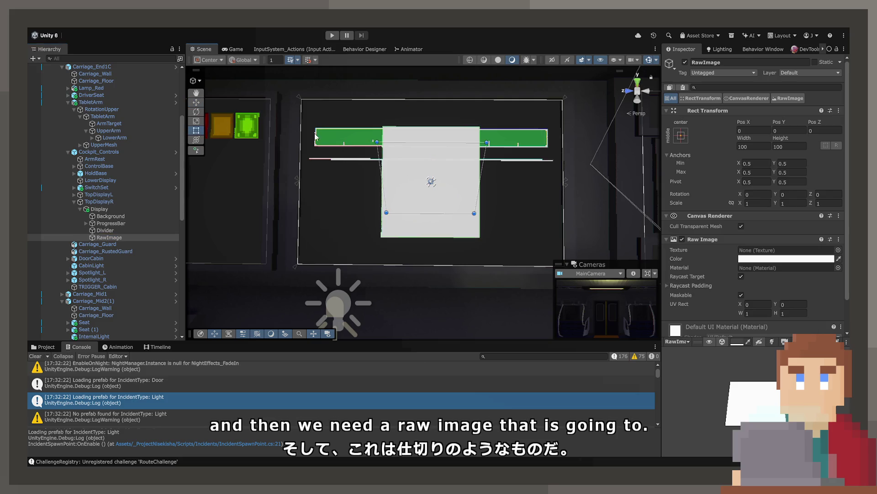
left_click(196, 103)
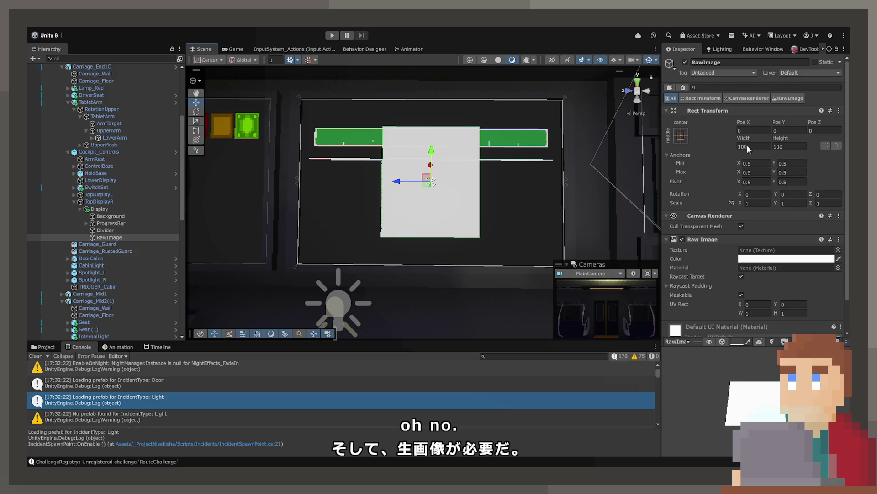
left_click_drag(749, 126, 731, 127)
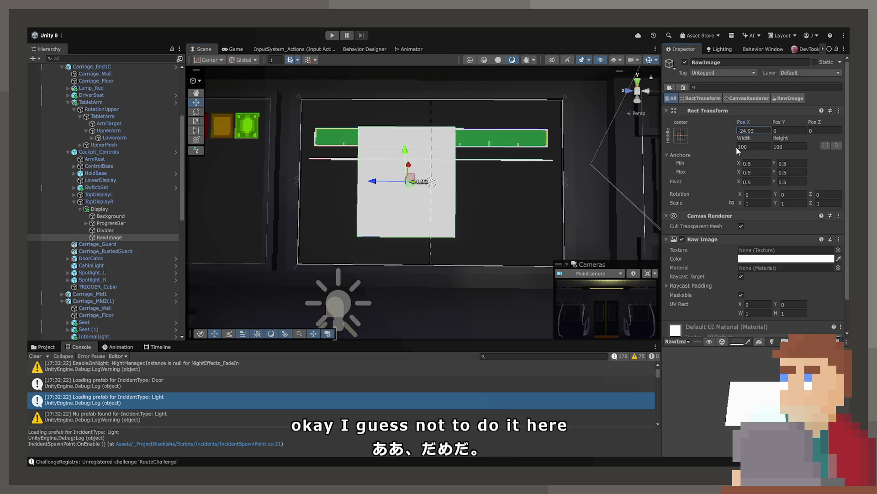
mouse_move(785, 126)
left_mouse_down()
mouse_move(800, 130)
mouse_move(524, 170)
left_mouse_up()
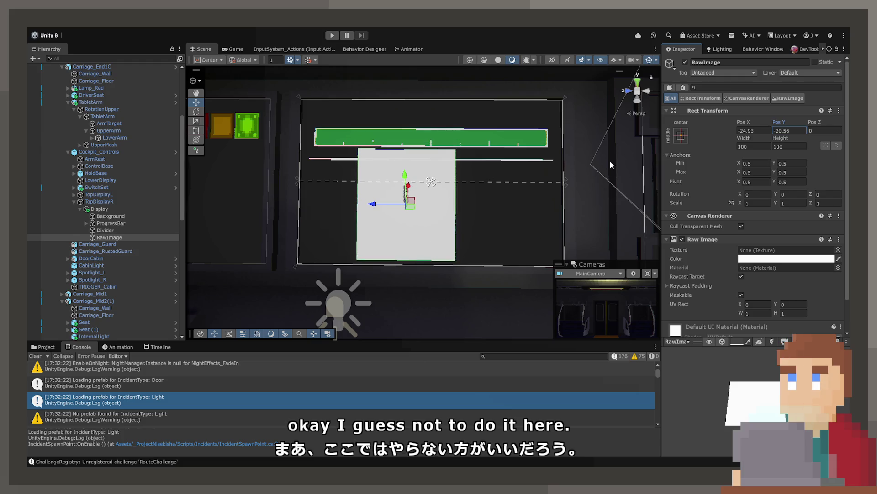
Step: Size the new image to width 150 and height 75, nudging it slightly left
left_click(749, 147)
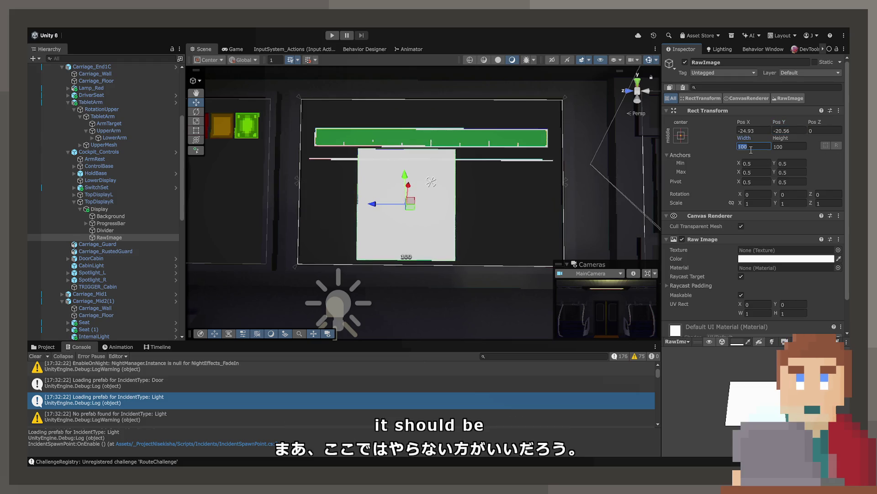
type("300")
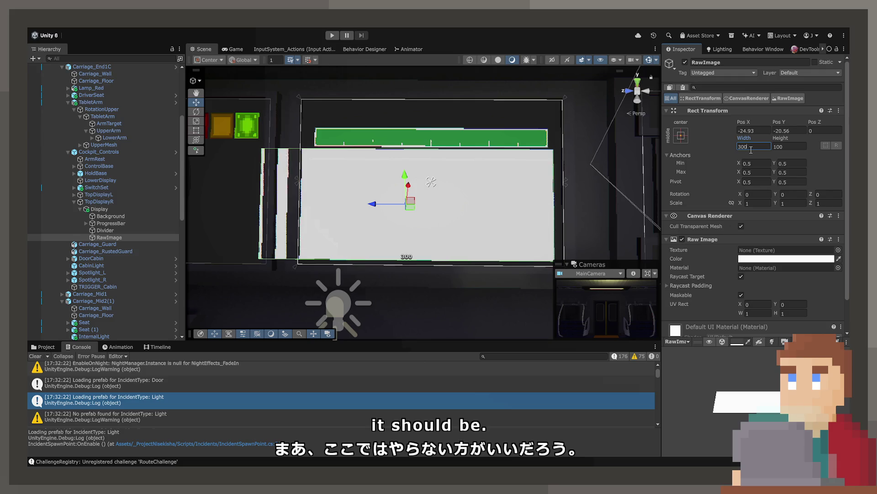
key("Tab")
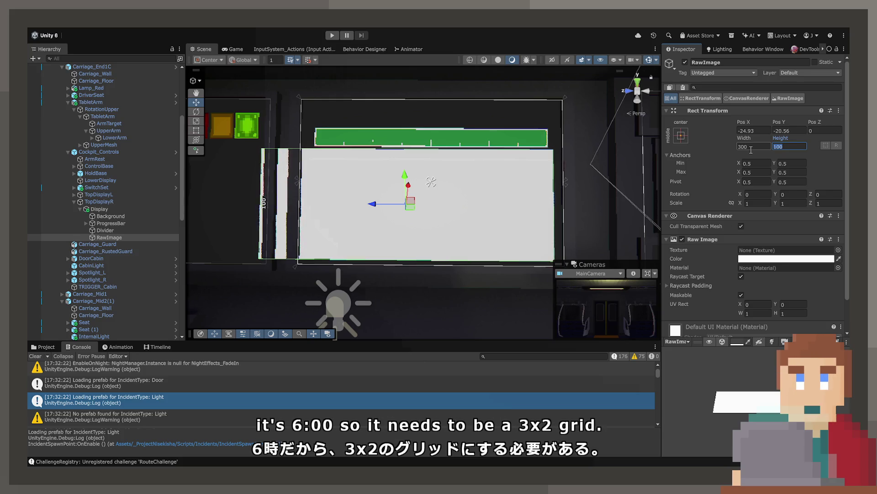
type("200")
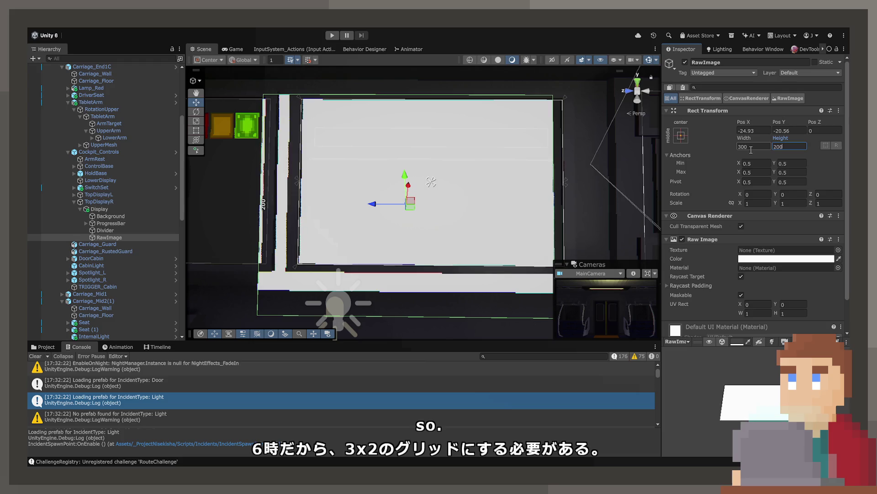
left_click(756, 147)
type("1501")
key("BackSpace")
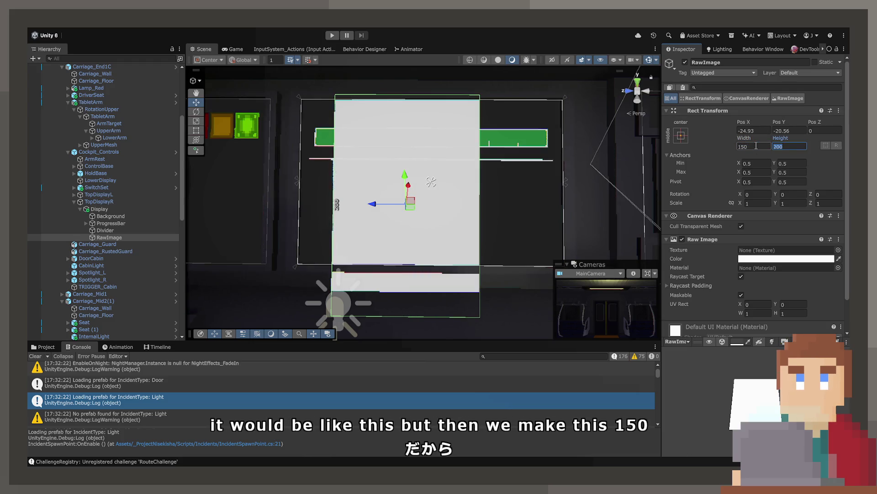
key("Tab")
type("75")
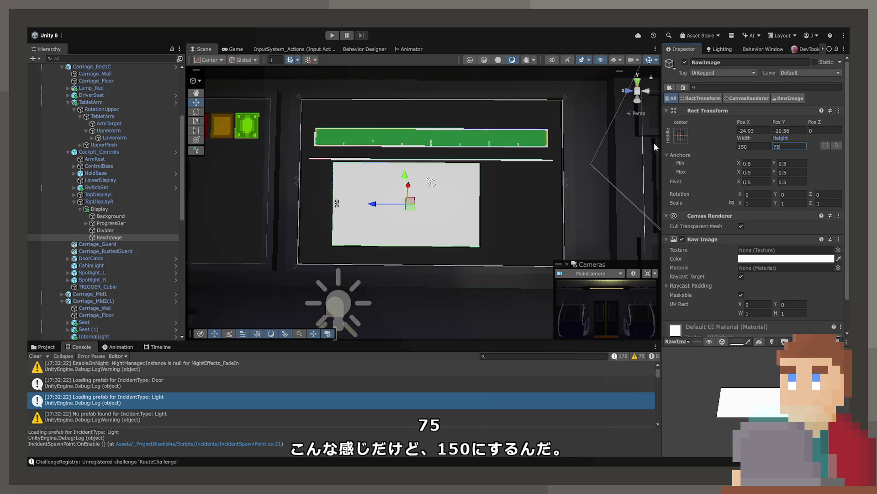
mouse_move(759, 127)
left_mouse_down()
mouse_move(744, 128)
mouse_move(788, 122)
mouse_move(736, 121)
mouse_move(764, 122)
left_mouse_up()
scroll(777, 206, "down", 3)
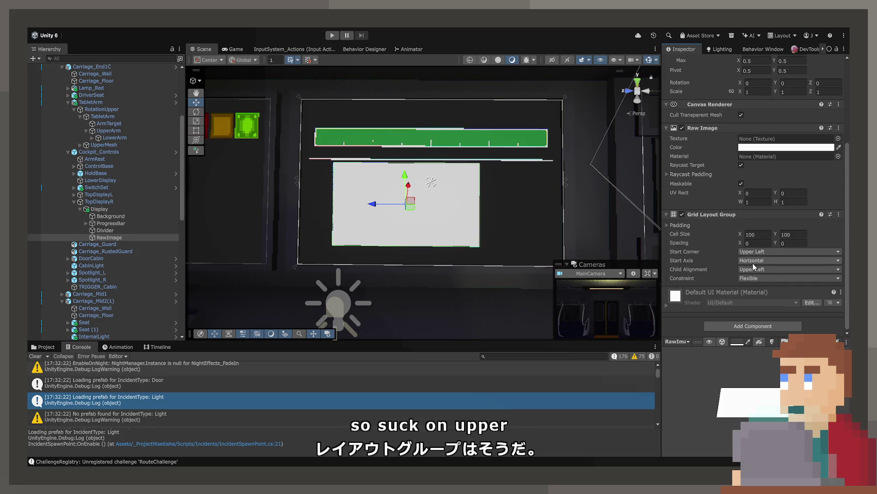
Step: Constrain the grid to a fixed count of 3 columns and remove the Raw Image component
left_click(761, 296)
left_click(761, 288)
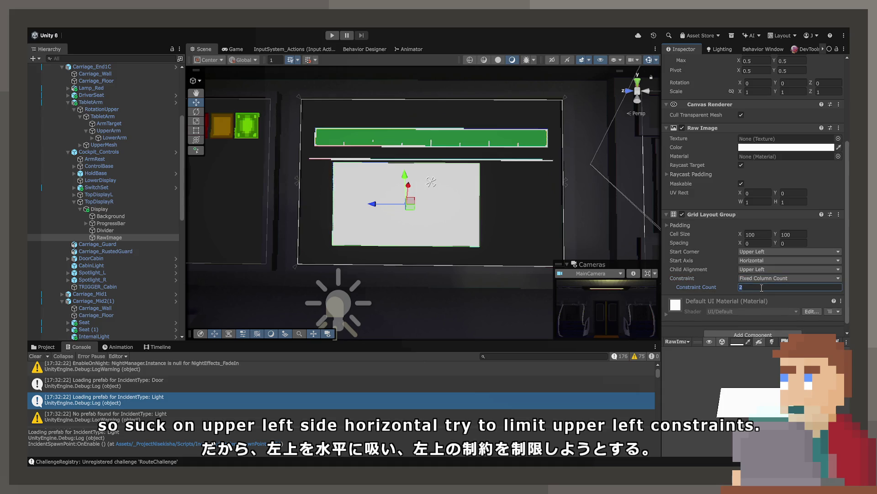
type("3")
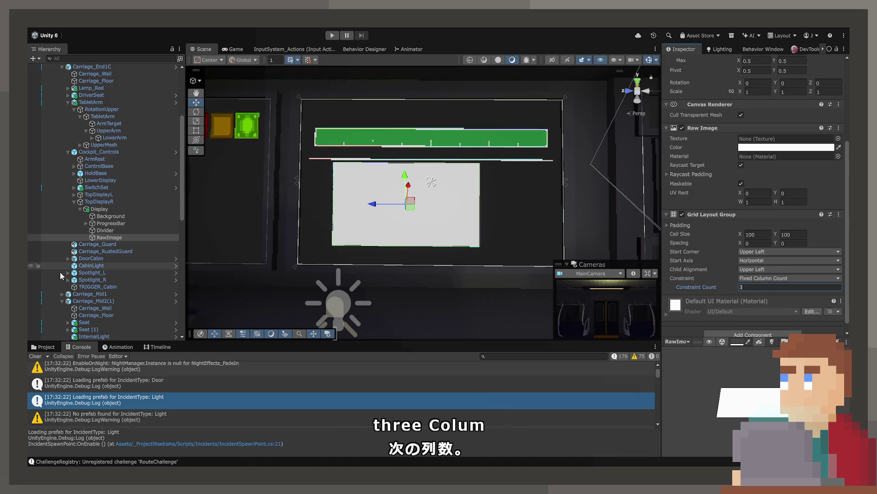
left_click(843, 128)
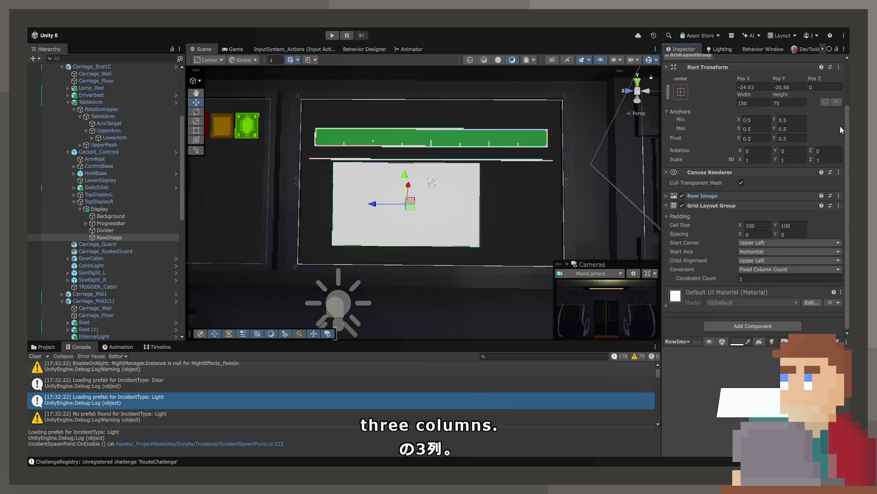
left_click(839, 196)
left_click(818, 215)
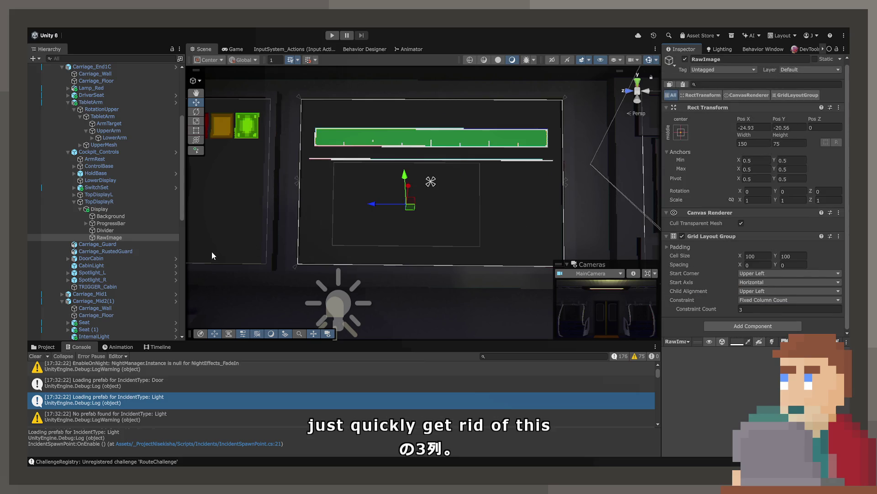
Step: Rename the grid object to Icons
left_click(100, 237)
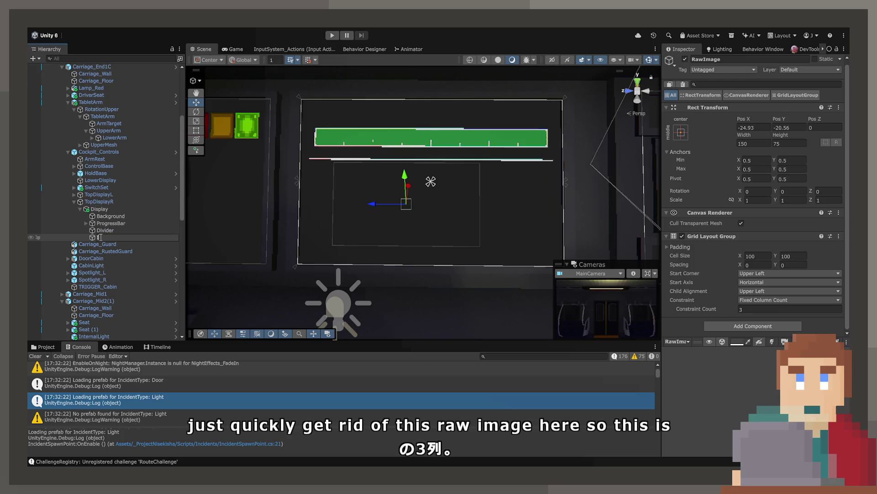
key("Return")
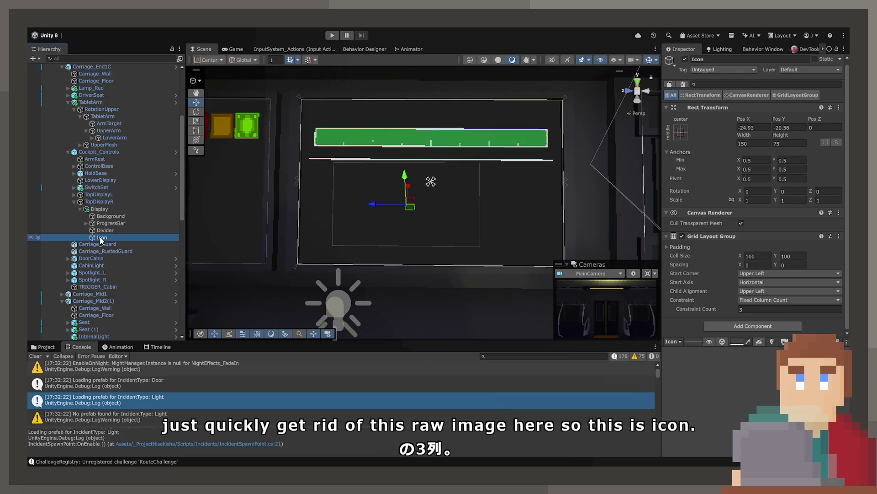
left_click(101, 237)
type("Icons")
key("Return")
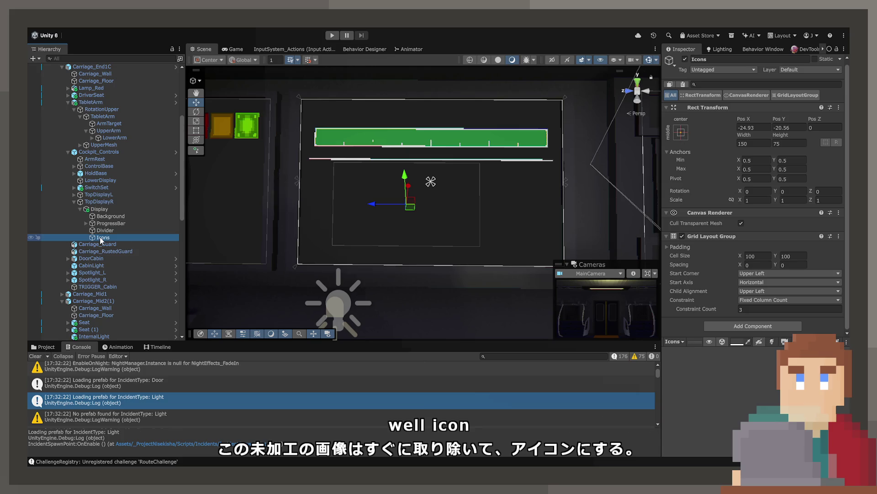
left_click(100, 238)
key("Return")
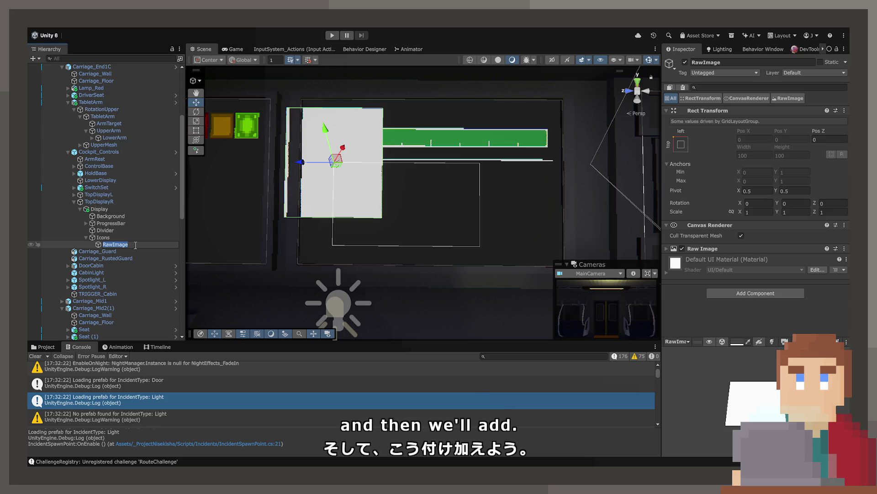
Step: Name the child image Icon and duplicate it into six Icon images
type("Icon")
key("Return")
key("ctrl+d")
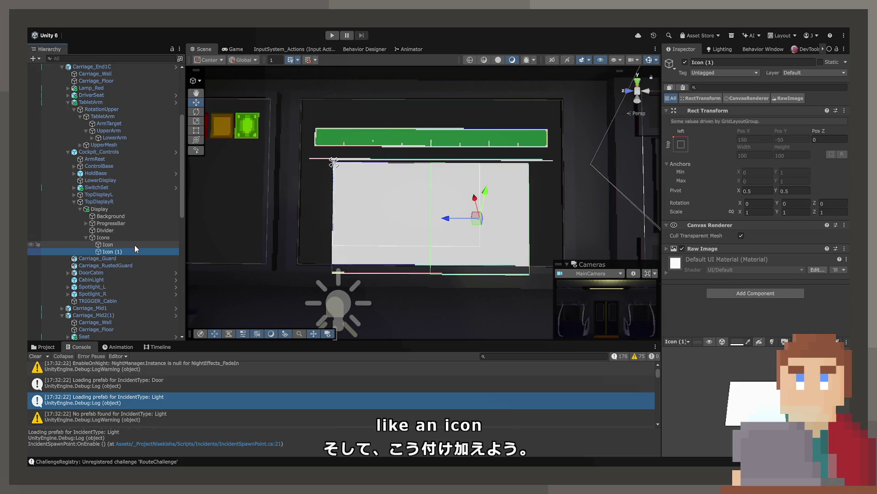
key("ctrl+d")
key("ctrl+d")
key("ctrl+d")
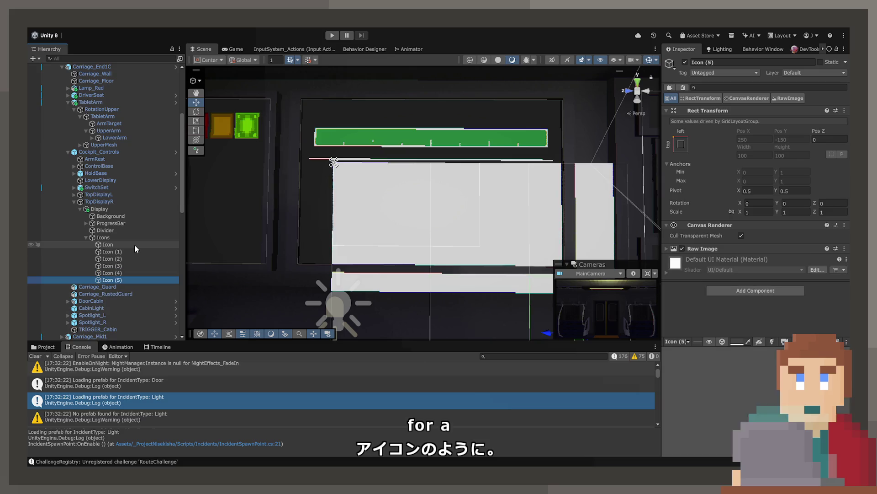
Step: Try Icons grid cell sizes of 10×10 with spacing 1, then 30×30
left_click(133, 237)
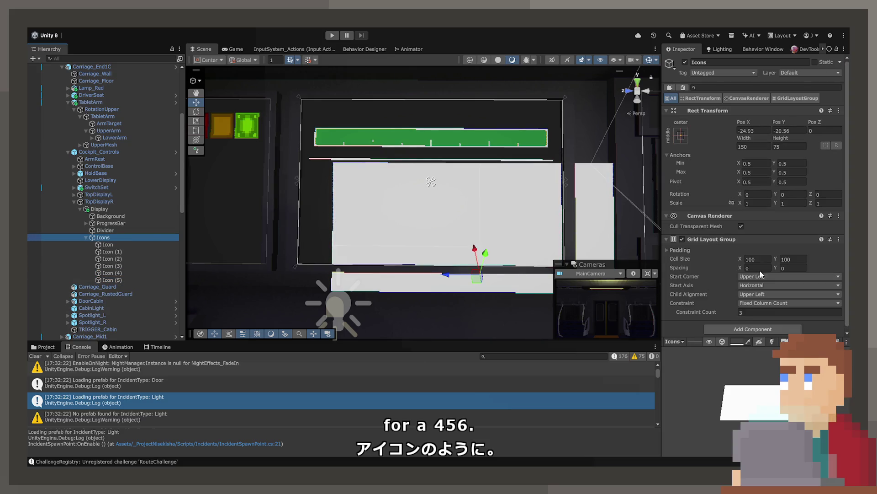
left_click_drag(740, 260, 685, 267)
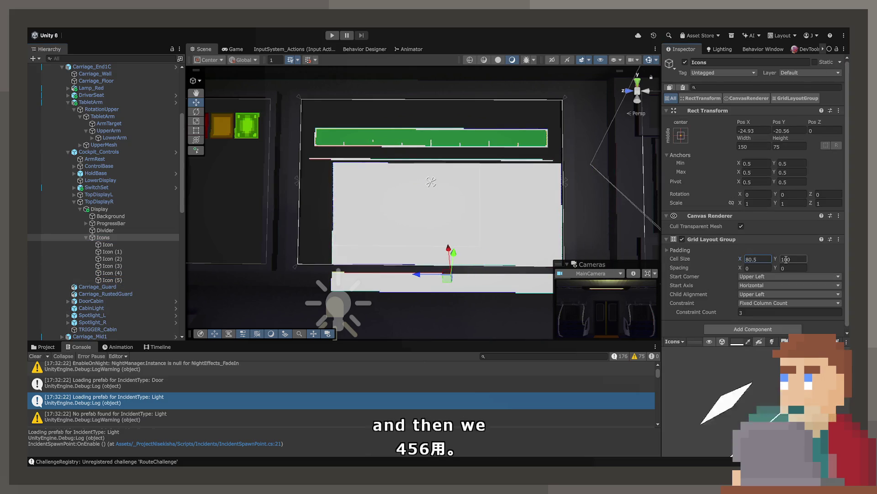
left_click(756, 259)
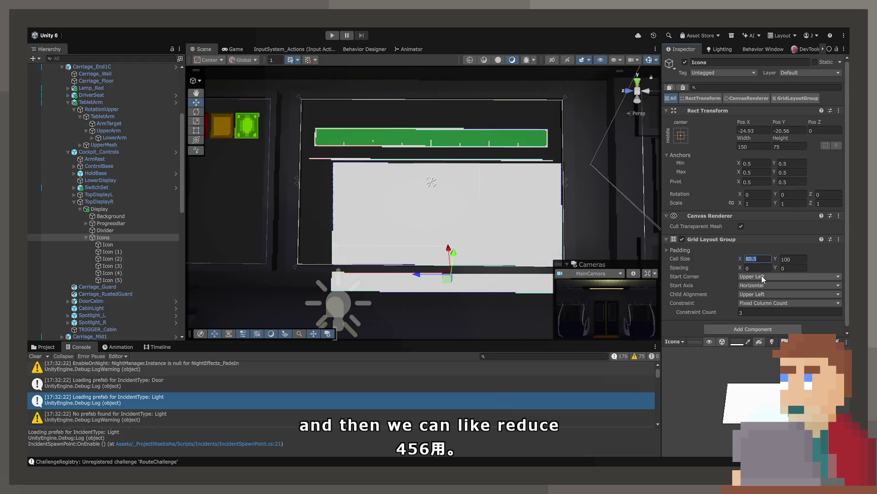
type("10")
key("Tab")
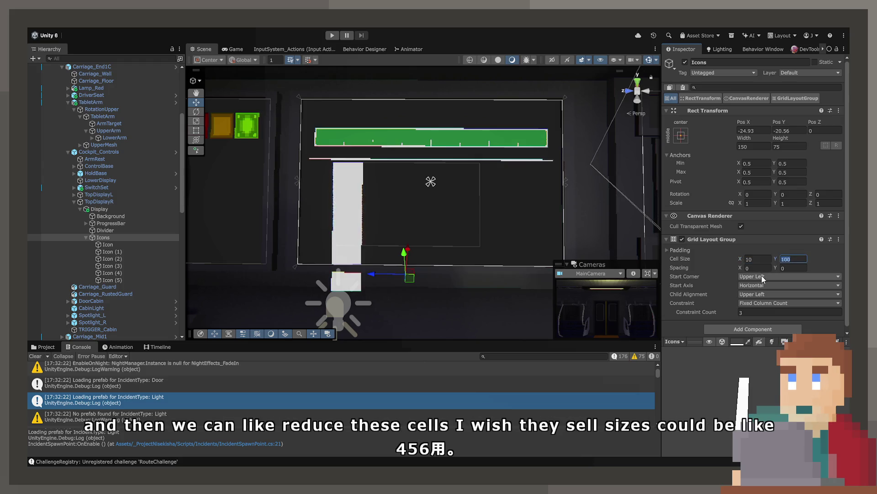
type("10")
key("Tab")
type("1")
key("Tab")
left_click(763, 260)
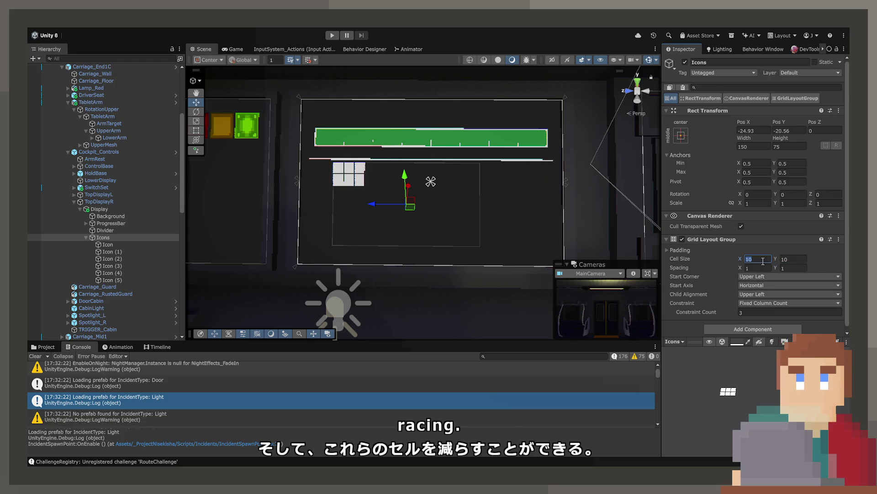
type("30")
key("Tab")
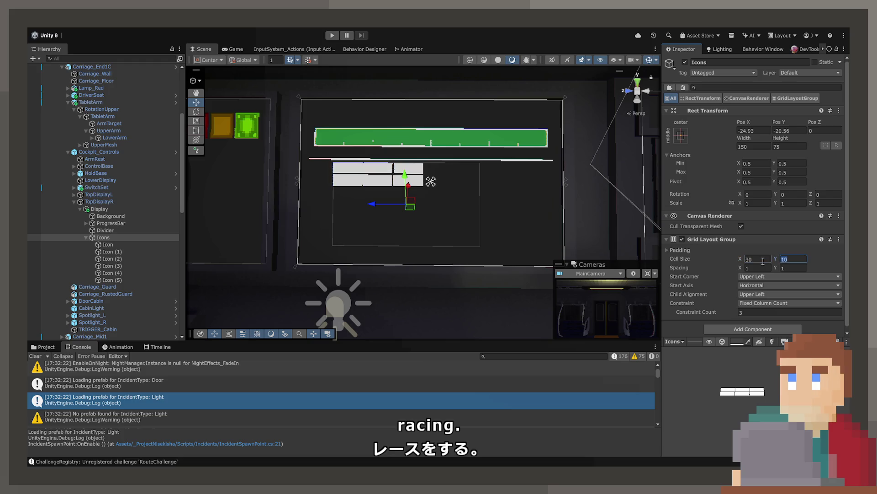
type("30")
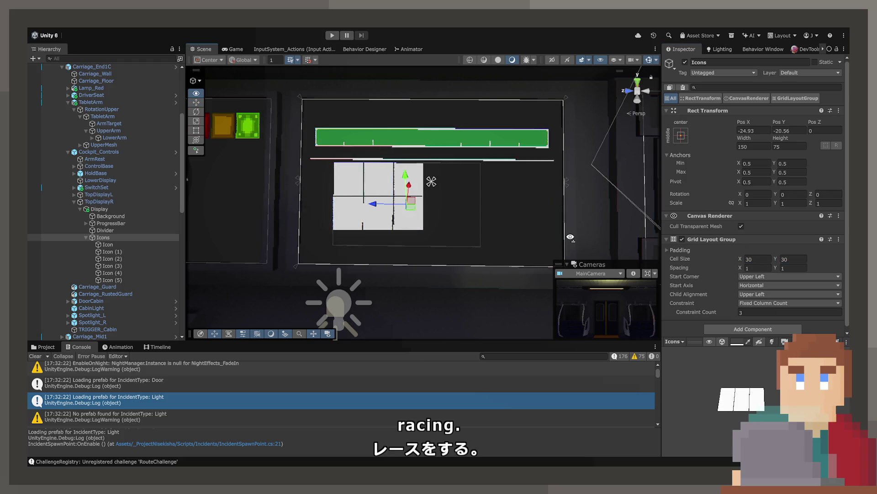
scroll(570, 237, "up", 5)
left_click_drag(573, 234, 574, 238)
scroll(489, 203, "down", 2)
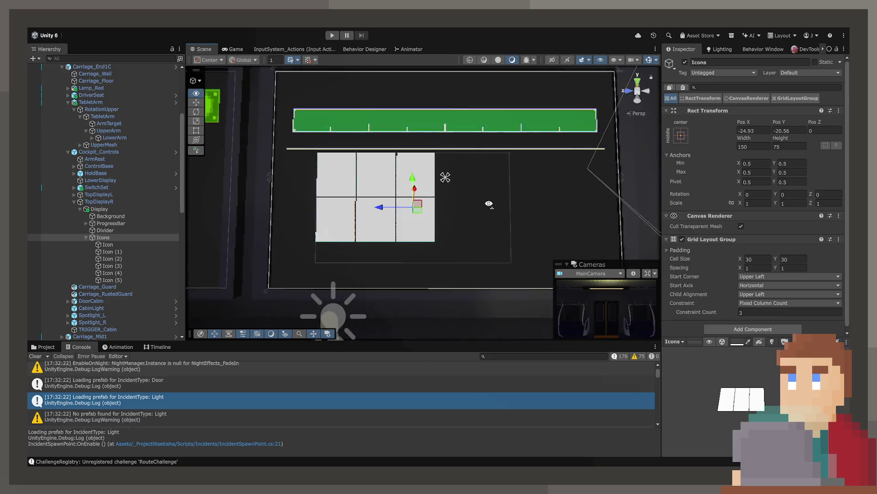
scroll(490, 201, "up", 1)
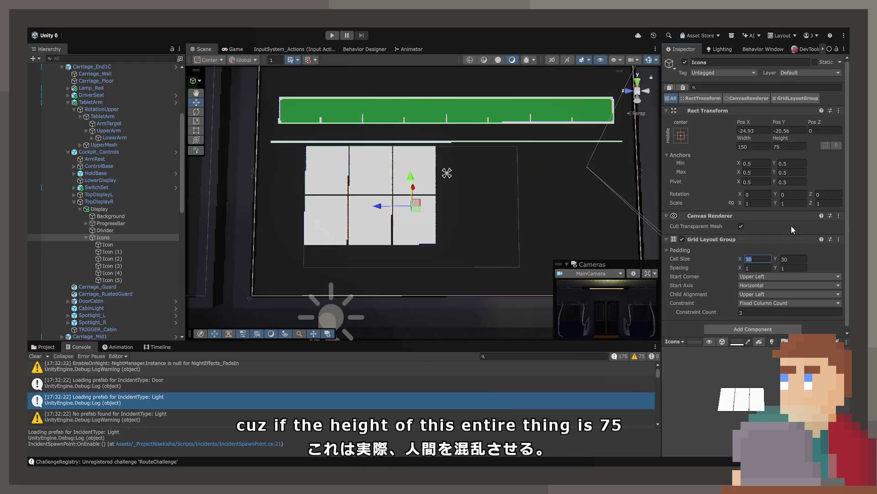
Step: Resize the Icons container to 160 by 80 with 40 by 40 cells
left_click(752, 146)
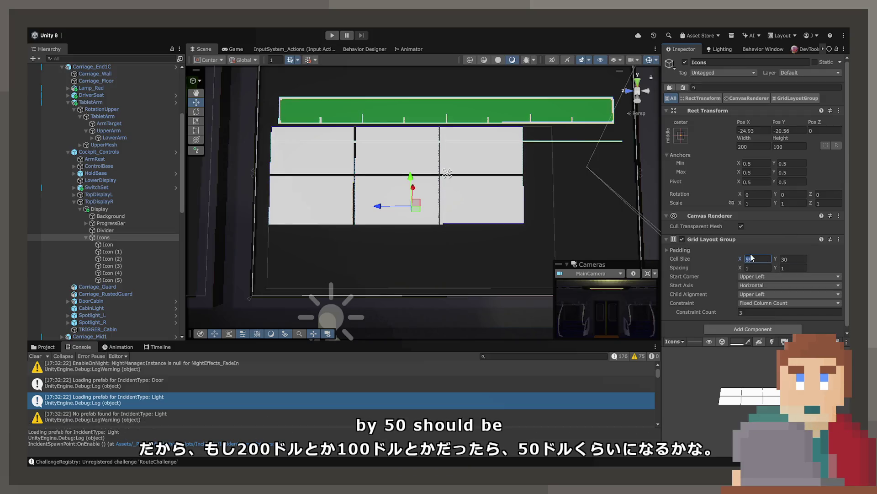
type("50")
key("Tab")
type("50")
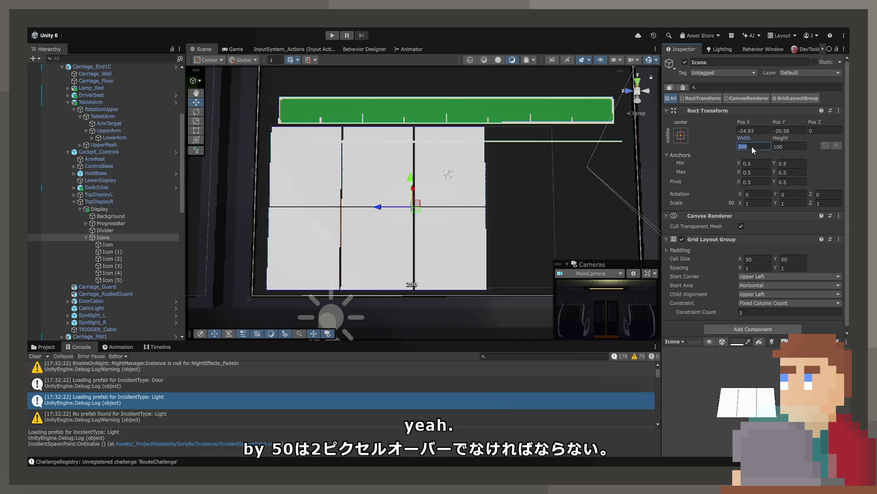
type("180")
key("Tab")
type("90")
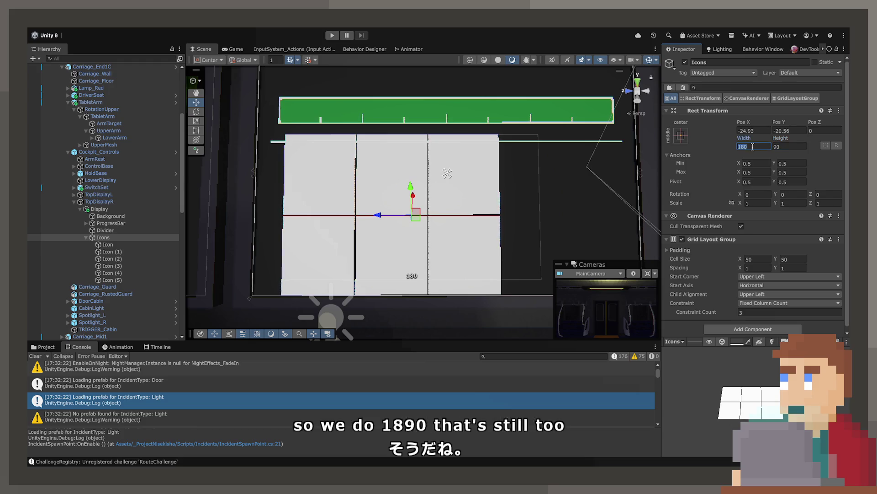
left_click(752, 147)
type("160")
key("Tab")
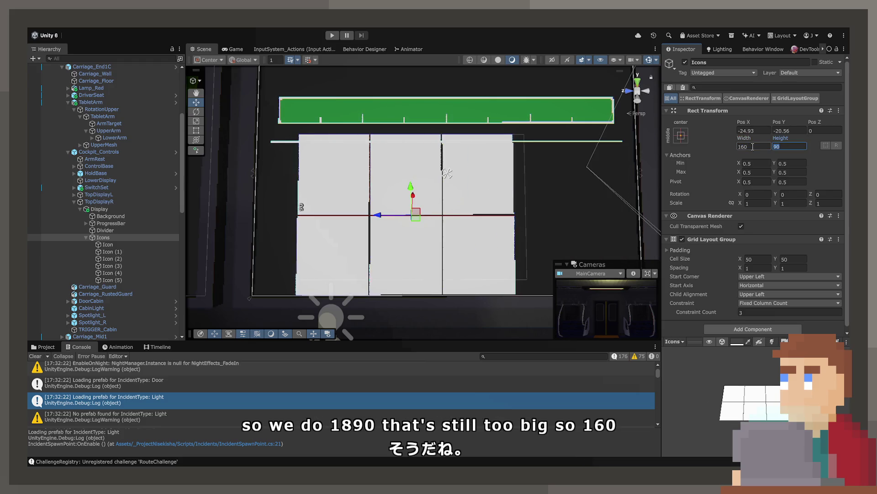
type("80")
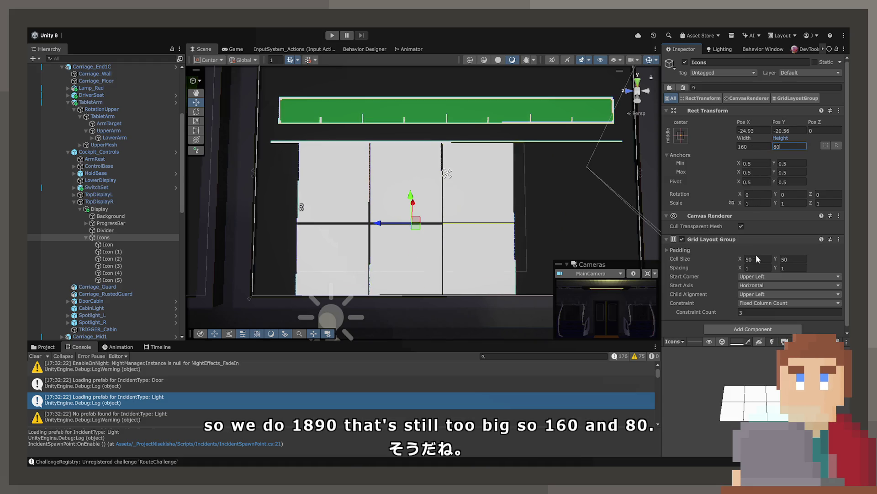
type("40")
key("Tab")
type("40")
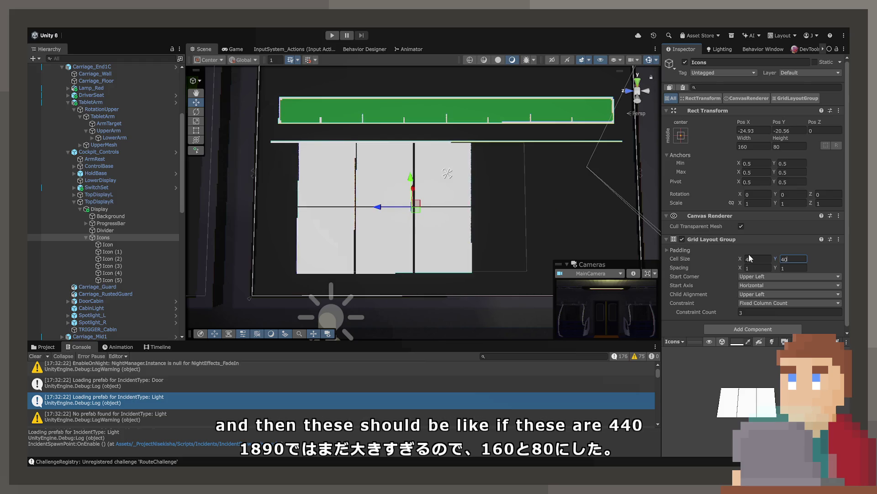
Step: Widen the horizontal spacing between the icon columns
mouse_move(489, 252)
left_mouse_down()
mouse_move(496, 272)
mouse_move(473, 266)
left_mouse_up()
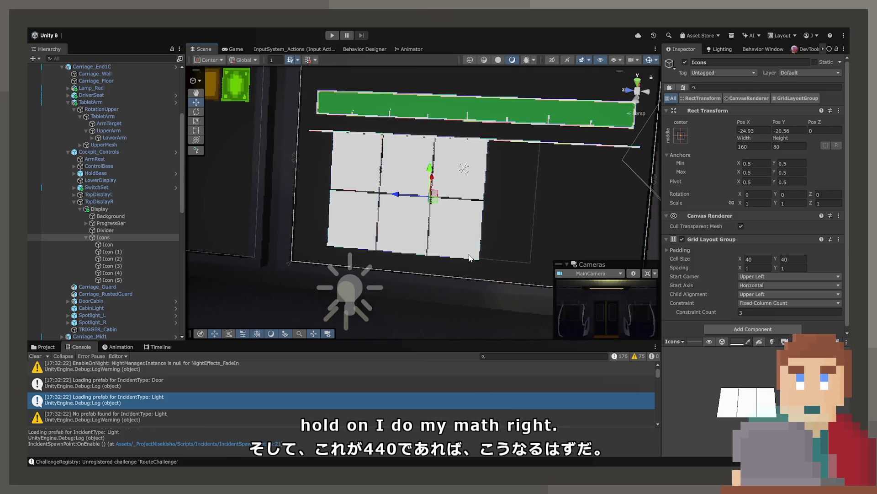
left_click(669, 155)
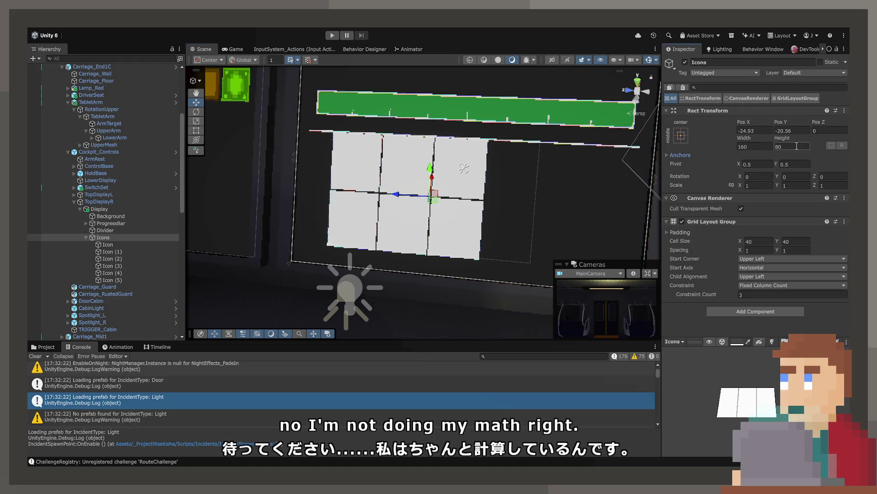
left_click(765, 145)
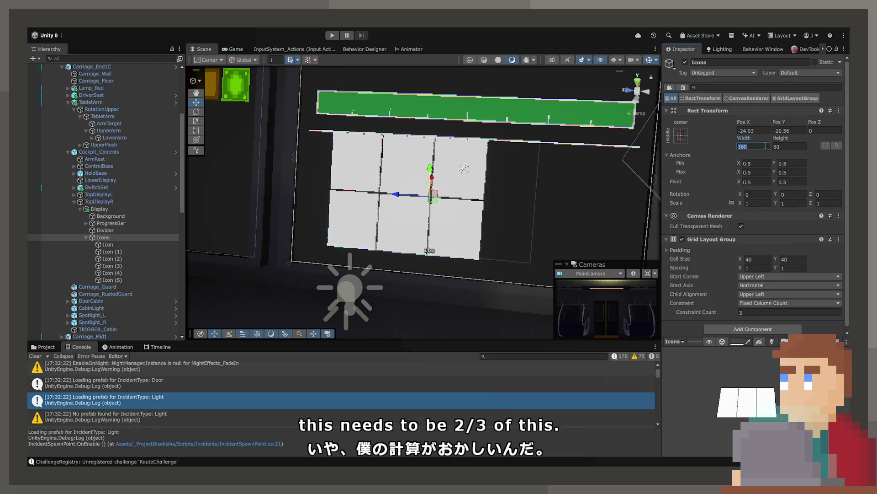
left_click_drag(493, 159, 496, 151)
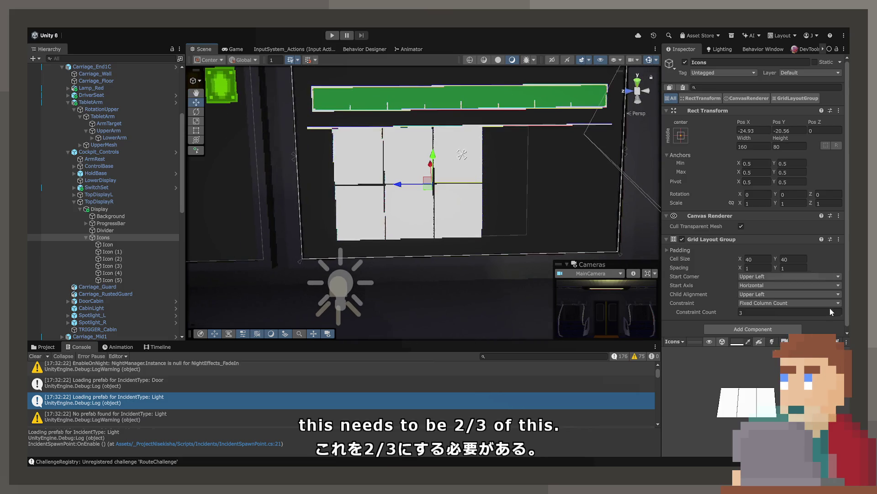
mouse_move(776, 268)
left_mouse_down()
mouse_move(782, 269)
mouse_move(115, 269)
mouse_move(187, 274)
mouse_move(161, 281)
mouse_move(197, 287)
mouse_move(507, 307)
mouse_move(766, 270)
left_mouse_up()
Step: Set grid Spacing X to 20 and Child Alignment to Middle Center
type("20")
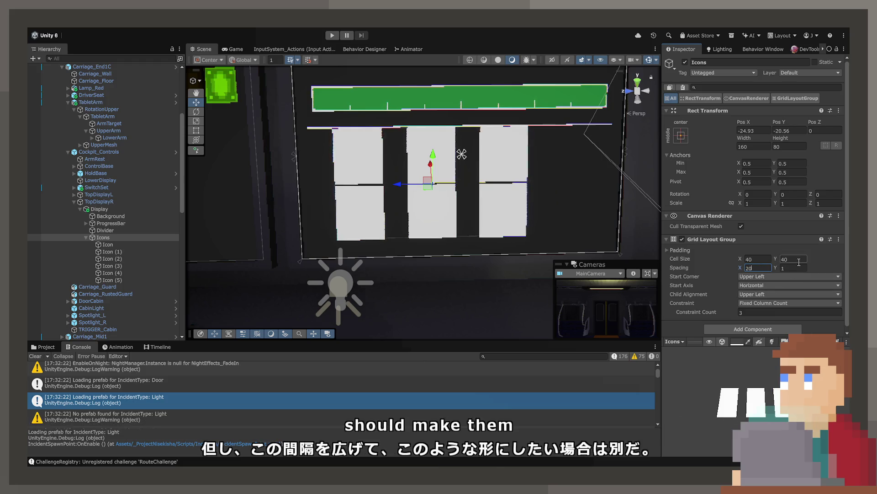
left_click(747, 260)
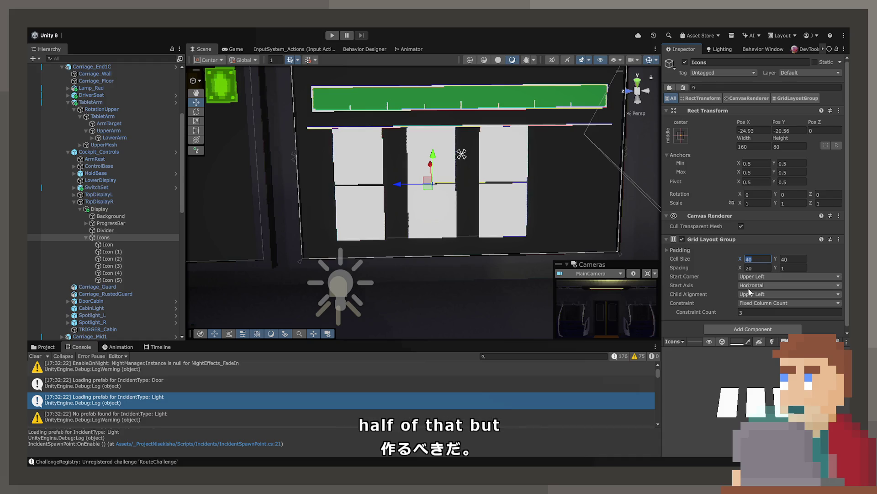
left_click(762, 294)
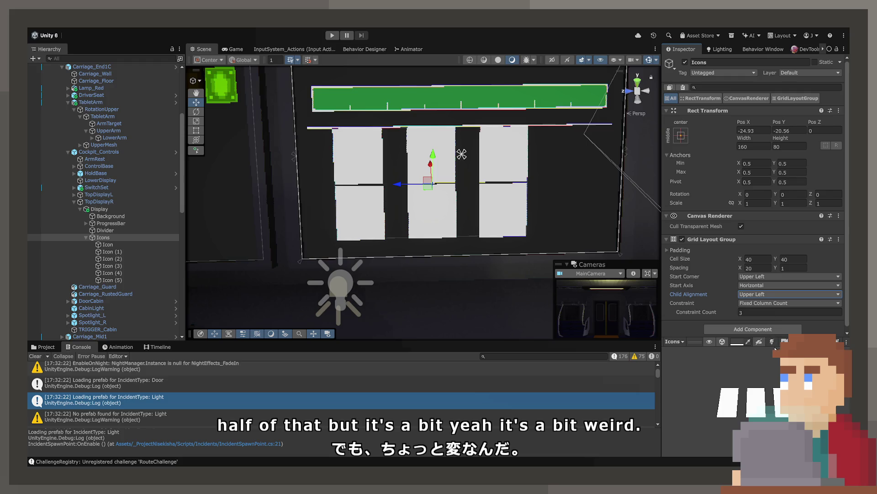
left_click(743, 122)
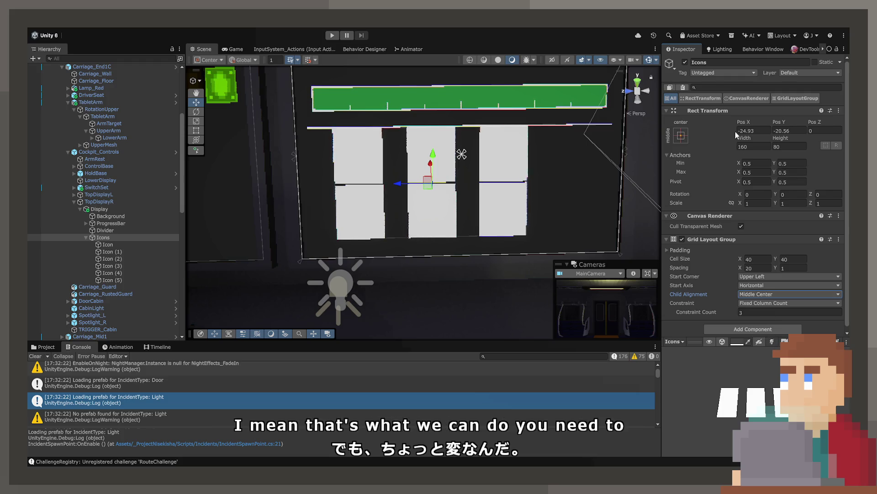
Step: Position the Icons grid at Pos X -35, Pos Y -30
left_click_drag(692, 136, 722, 142)
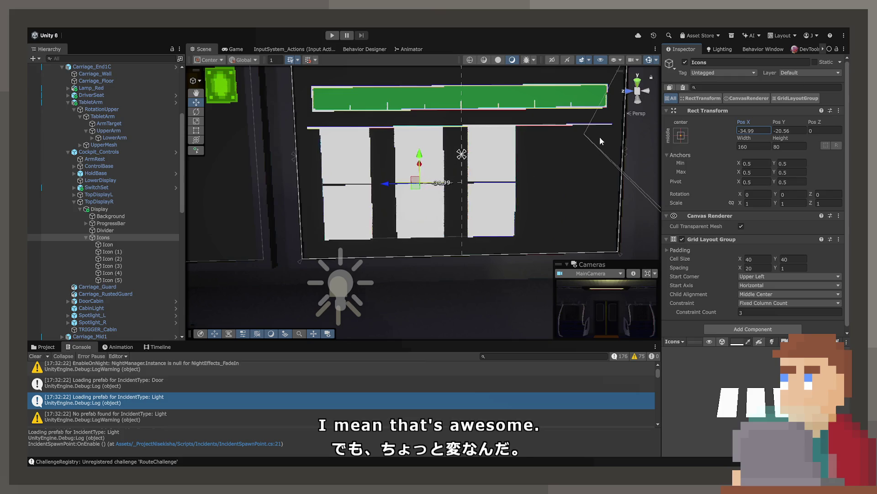
key("Tab")
type("-27.2")
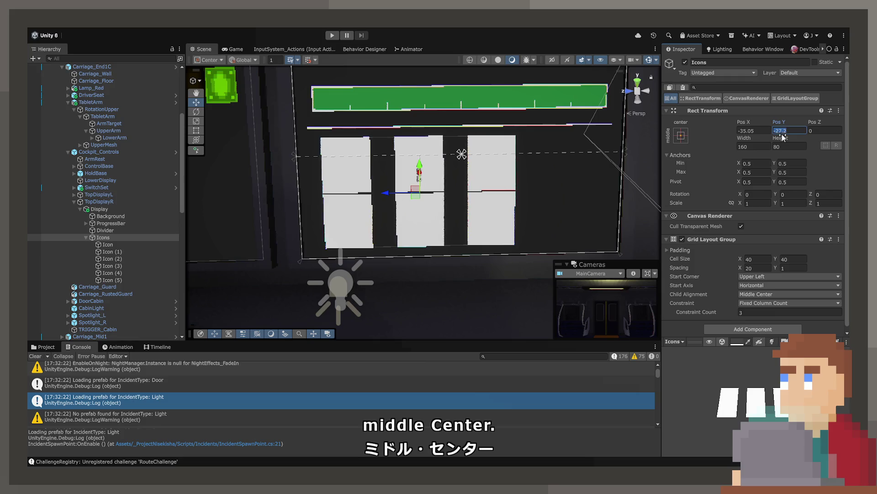
type("30")
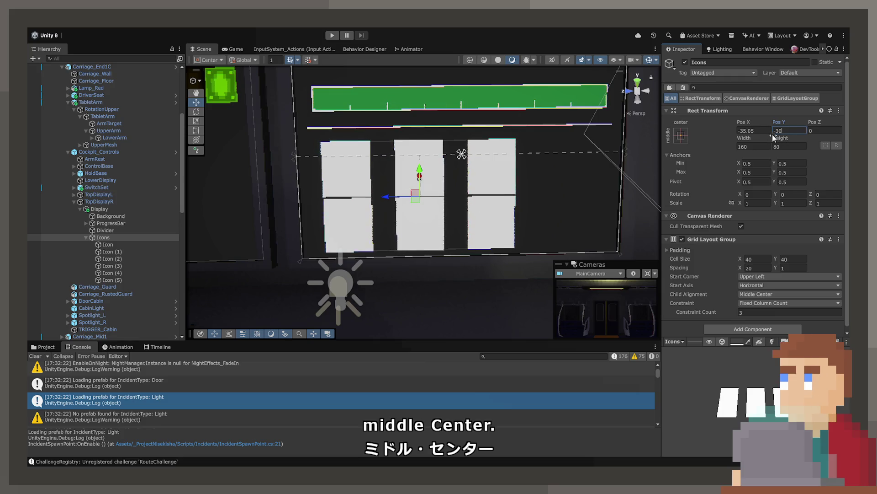
left_click(742, 131)
type("-35")
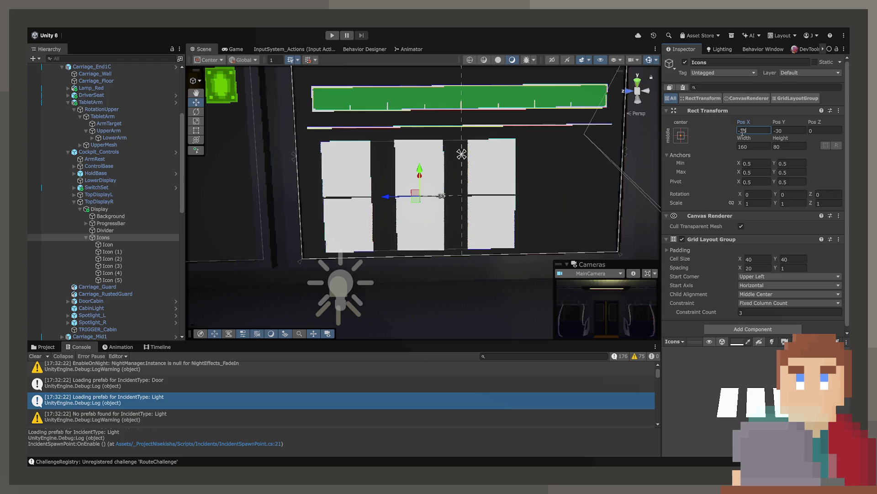
scroll(467, 106, "down", 5)
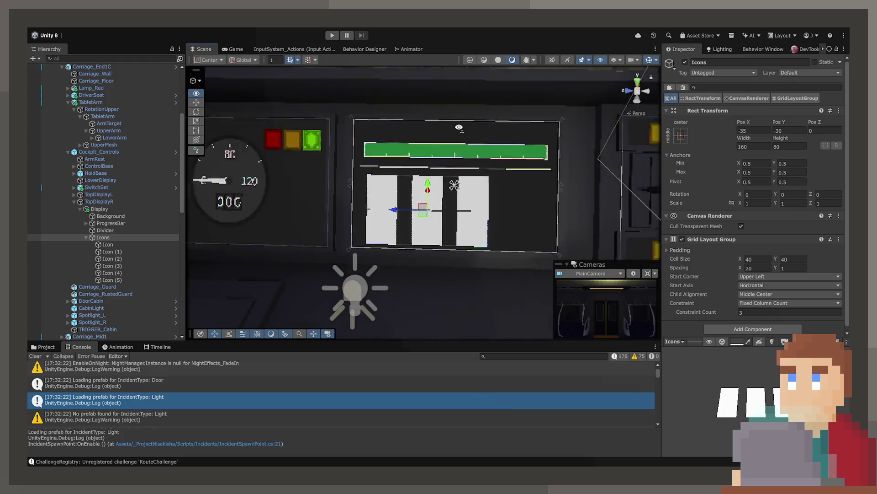
scroll(459, 128, "up", 5)
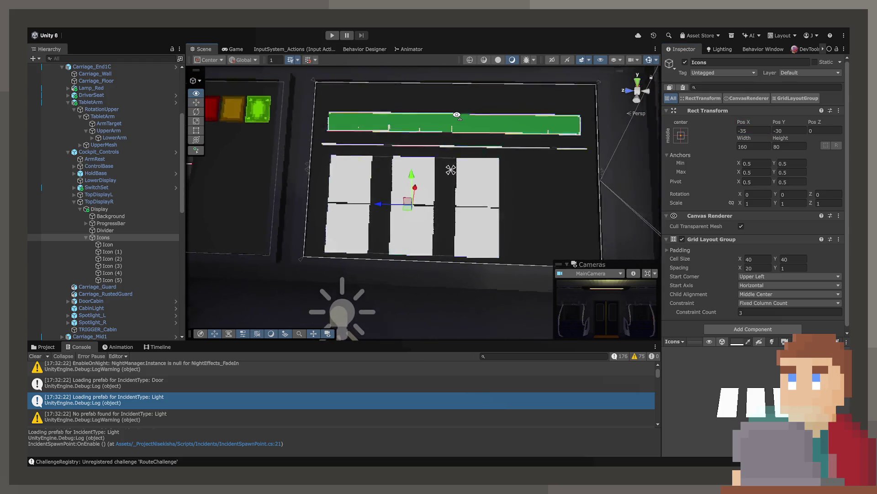
left_click_drag(457, 115, 457, 144)
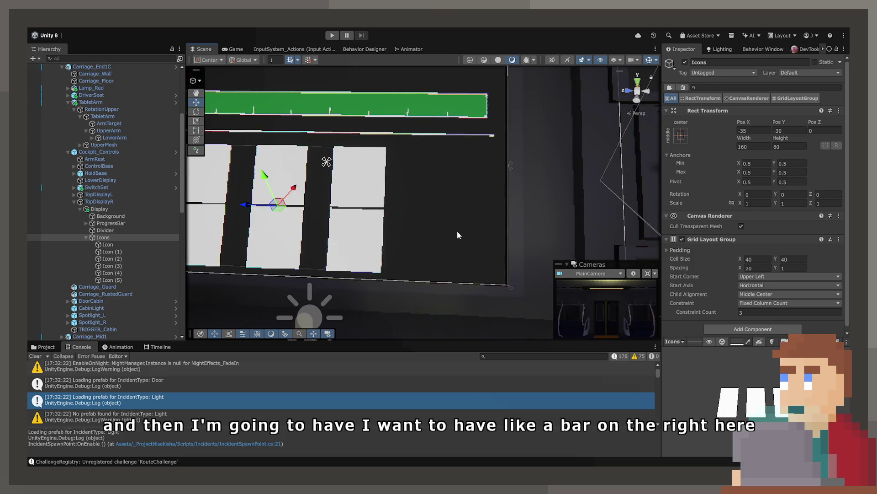
left_click_drag(457, 231, 461, 227)
scroll(461, 227, "down", 6)
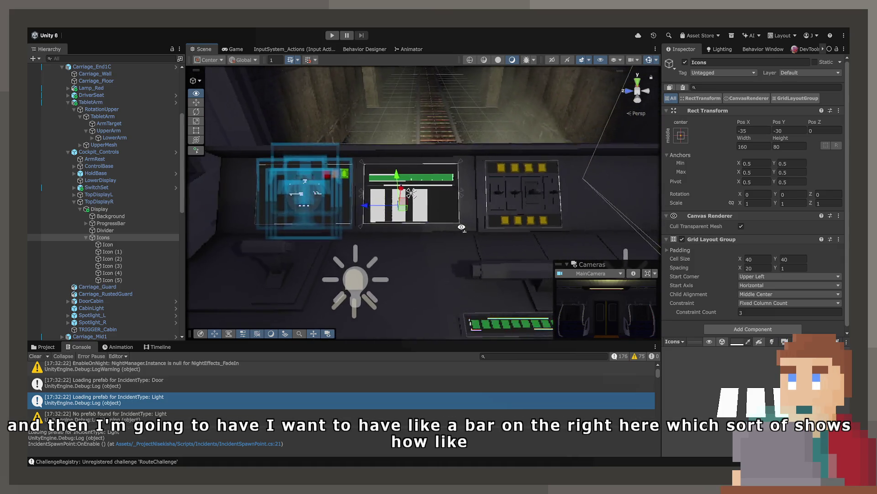
scroll(462, 227, "up", 6)
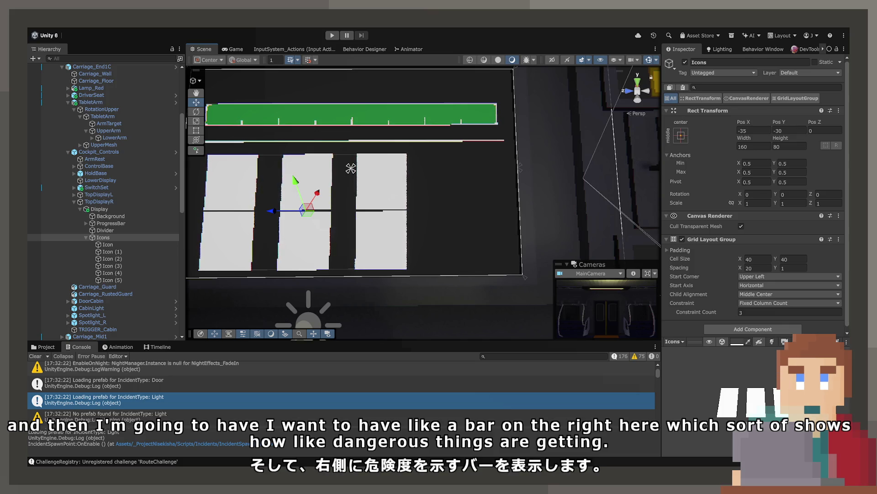
scroll(409, 187, "down", 2)
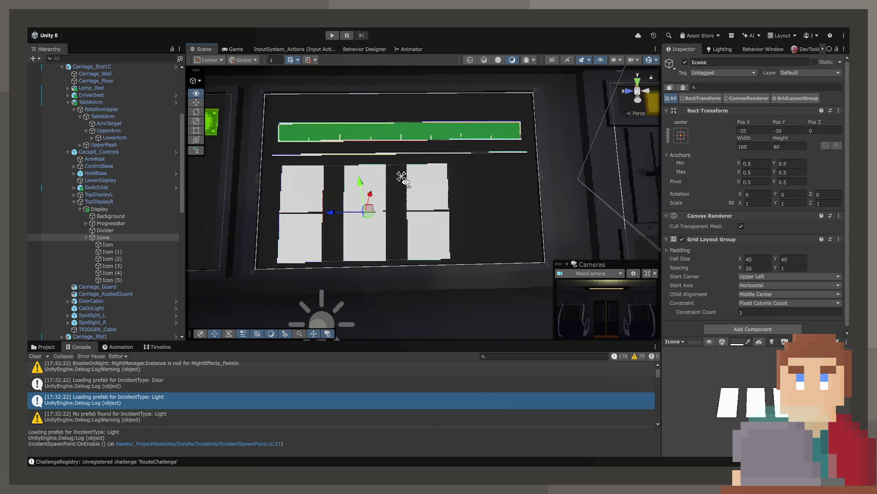
Step: Compare the first Icon with the Icons grid, adding then undoing a Grid component
left_click(139, 243)
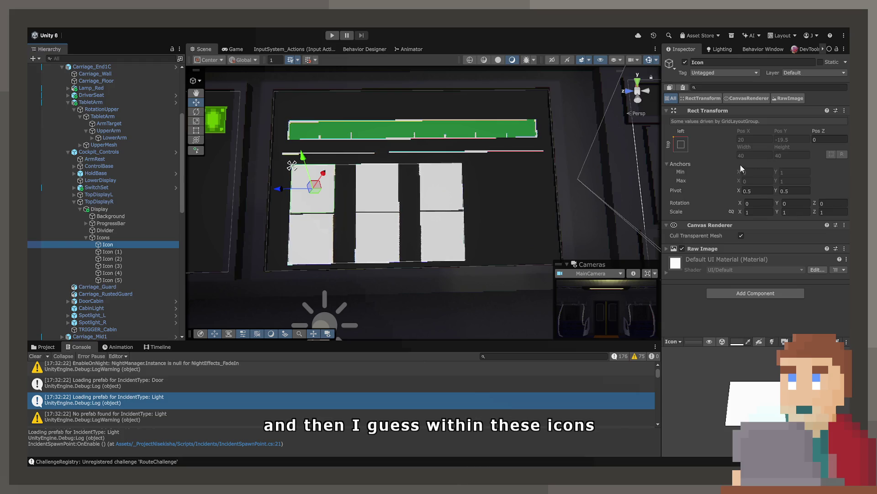
left_click(117, 239)
left_click(118, 245)
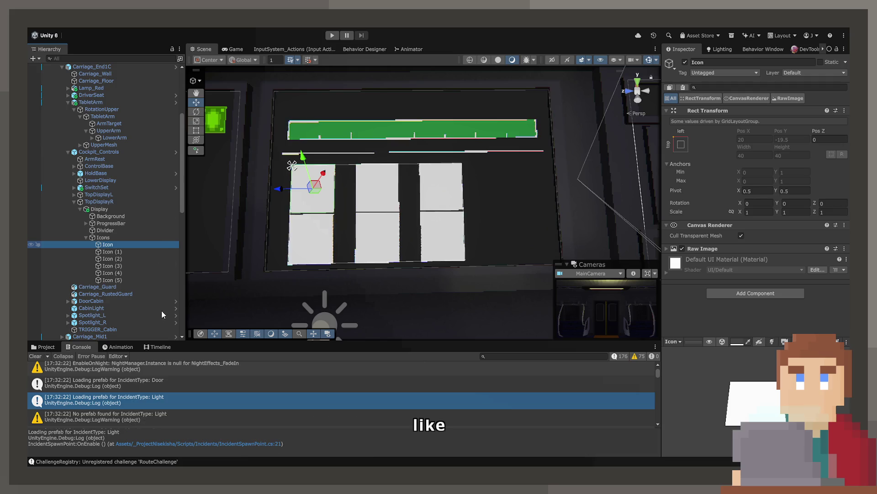
left_click(747, 292)
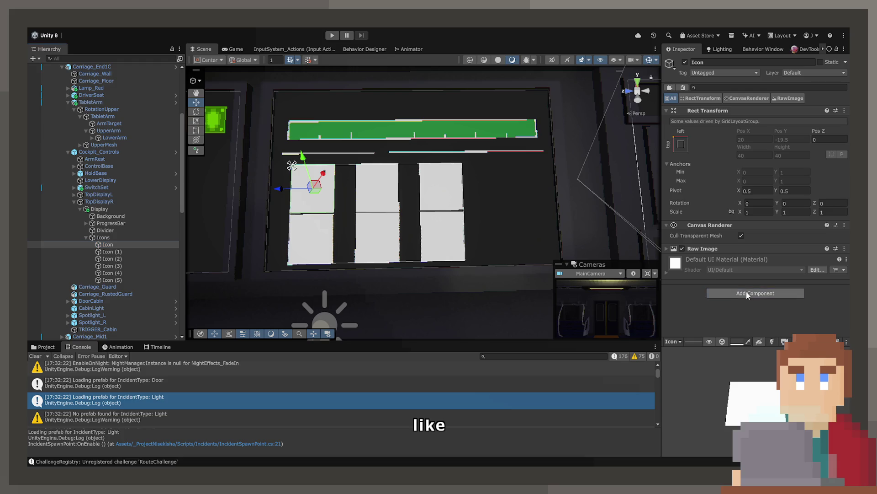
left_click(728, 323)
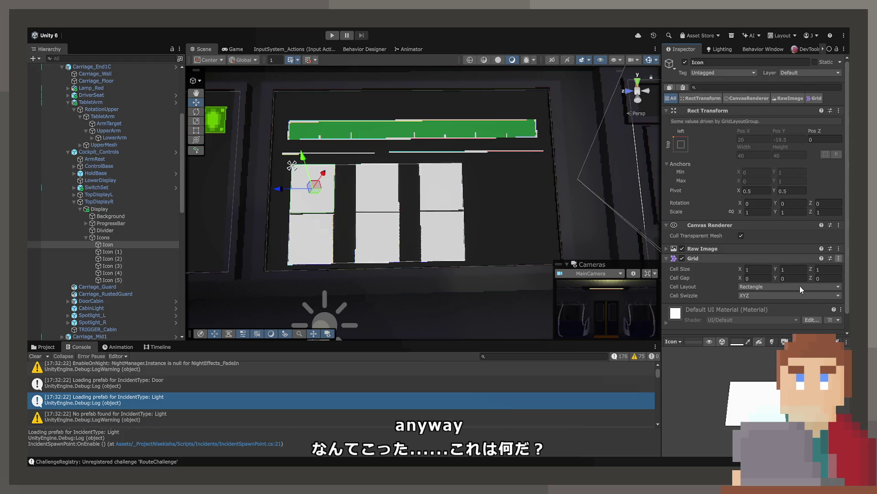
key("ctrl+z")
Step: Remove the duplicate grid layout from the first Icon and reselect it
left_click(102, 238)
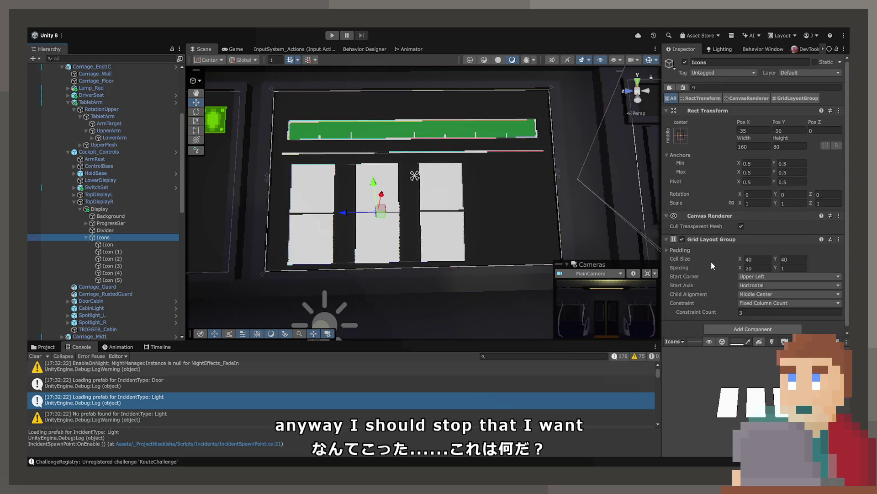
scroll(711, 261, "down", 1)
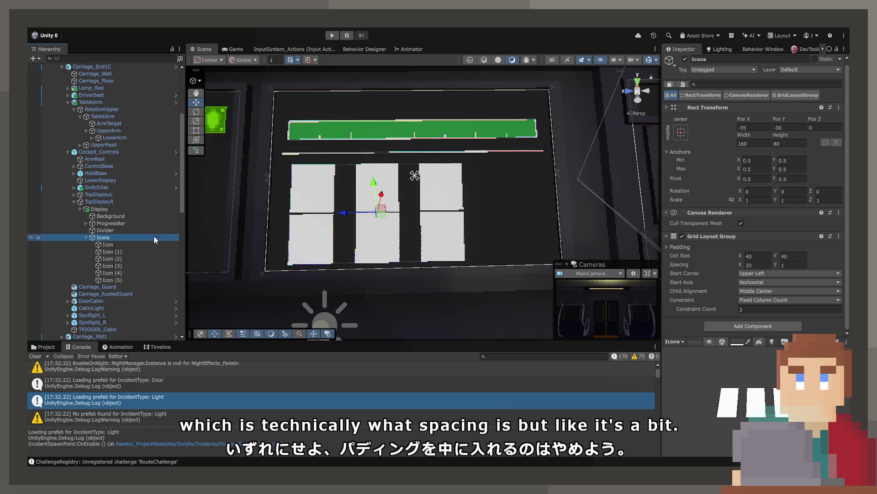
left_click(118, 245)
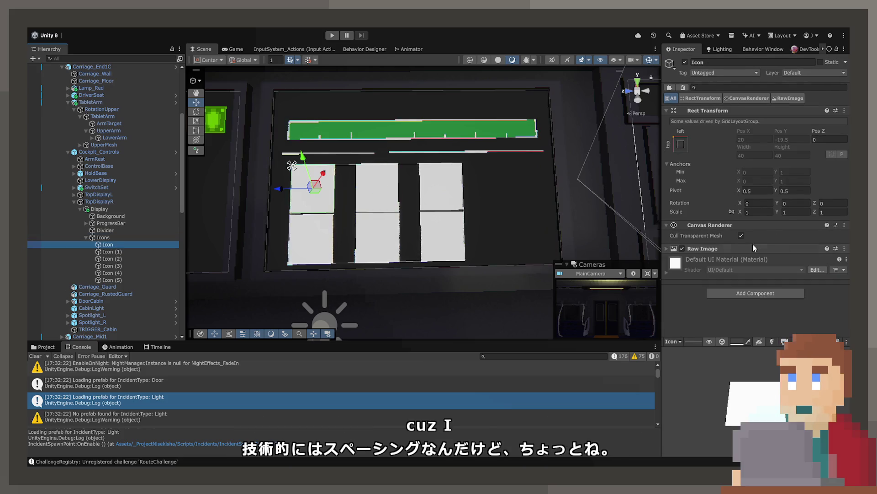
Step: Give Icon (1) the TurnIcon texture
left_click(754, 248)
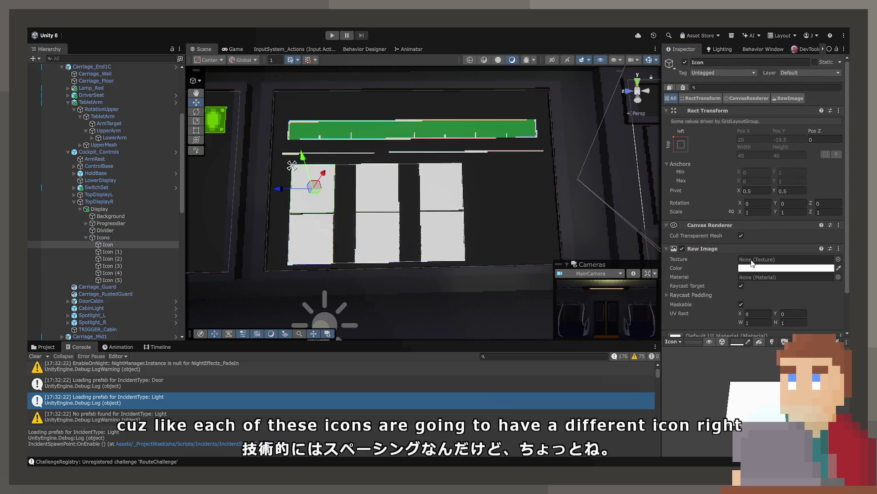
left_click(112, 251)
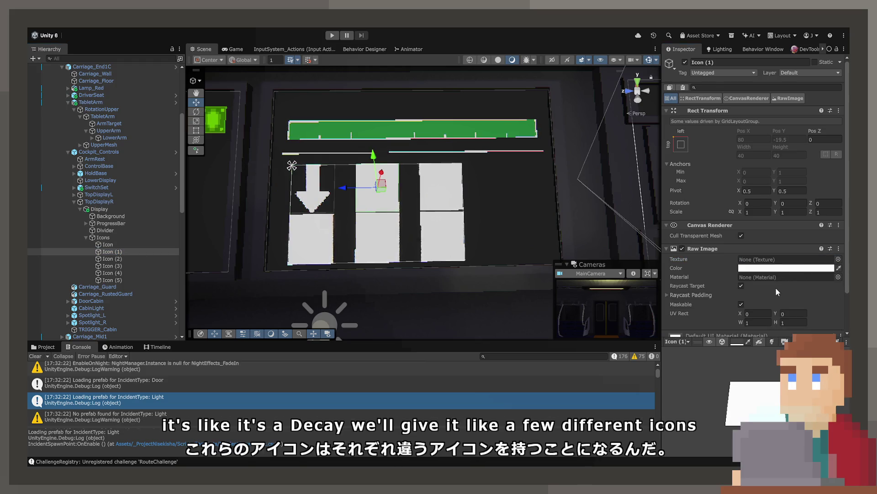
left_click_drag(844, 274, 778, 260)
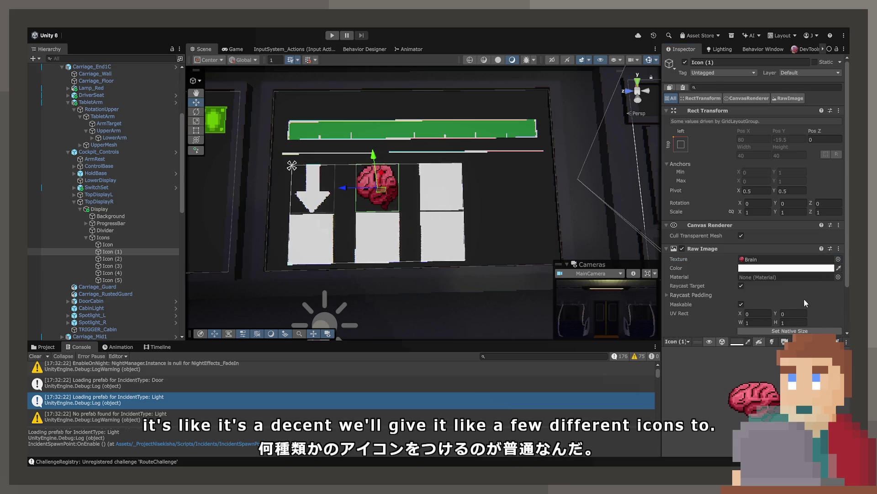
left_click_drag(845, 274, 778, 259)
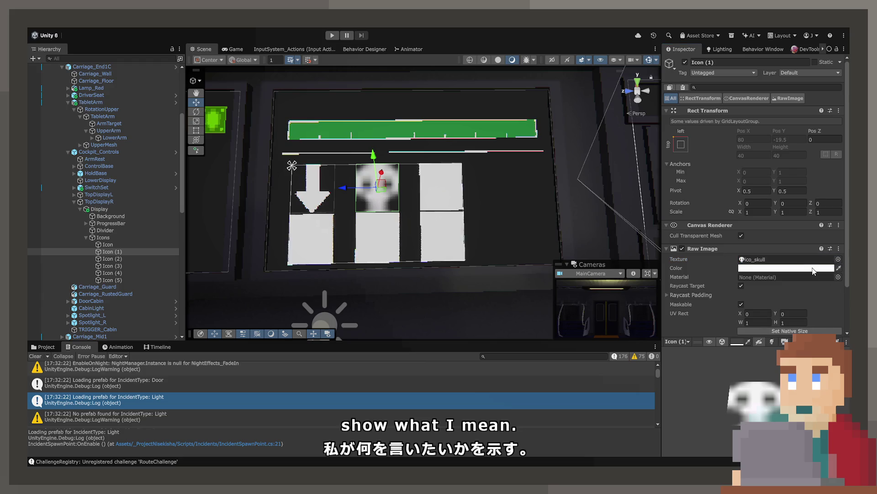
key("ctrl+z")
key("ctrl+z")
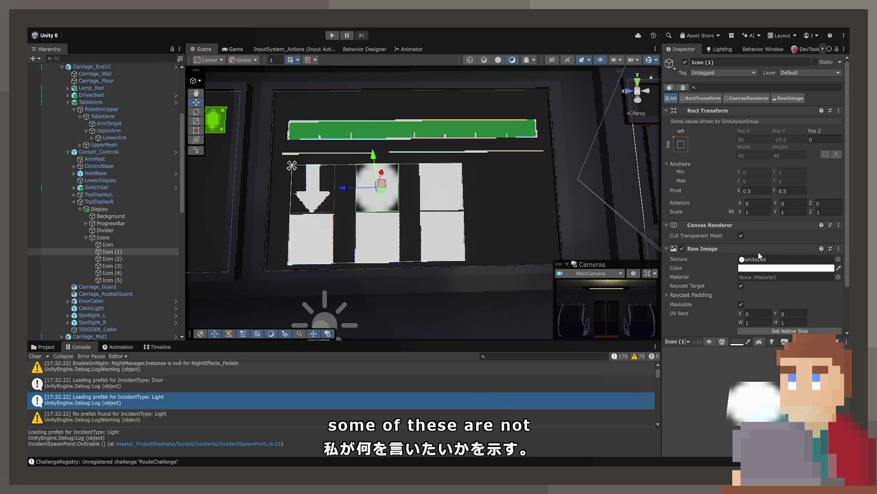
key("Down")
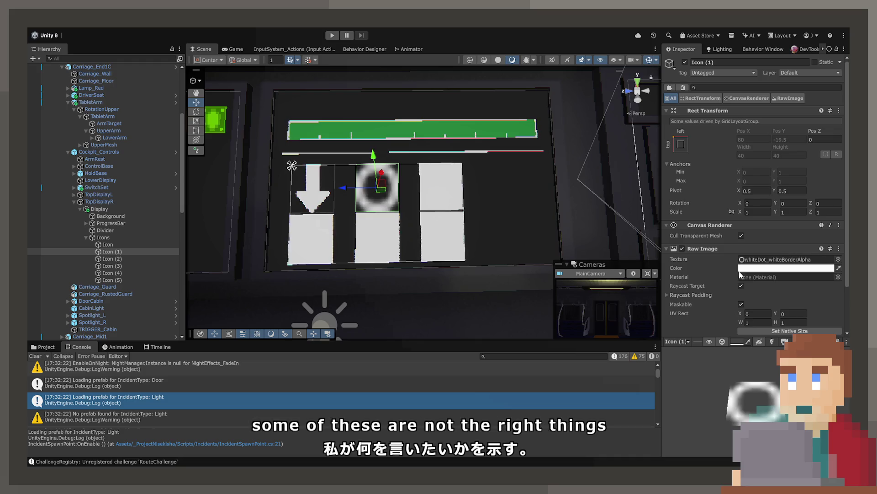
key("Down")
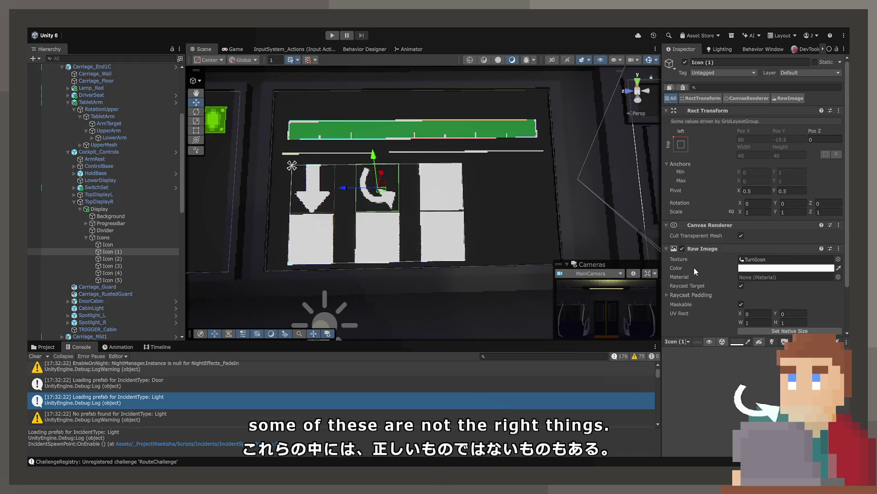
Step: Give Icon (2) the Circle texture and Icon (3) the exclamation texture
left_click(110, 259)
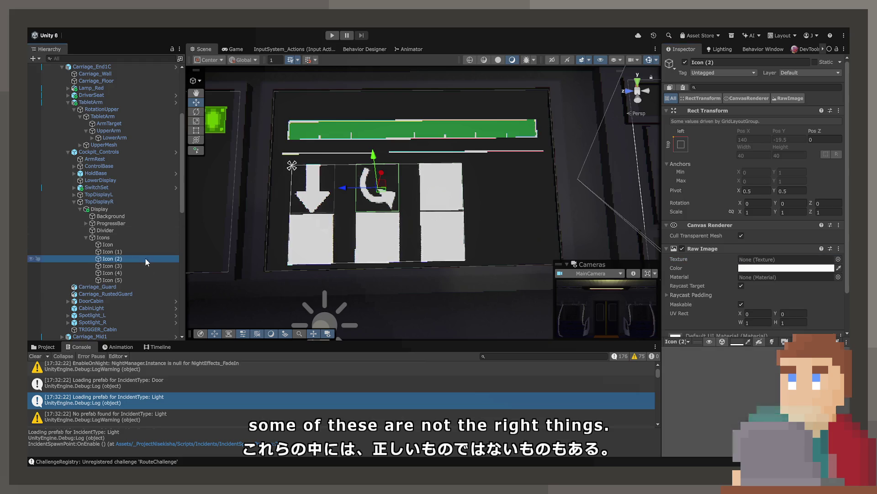
left_click(839, 259)
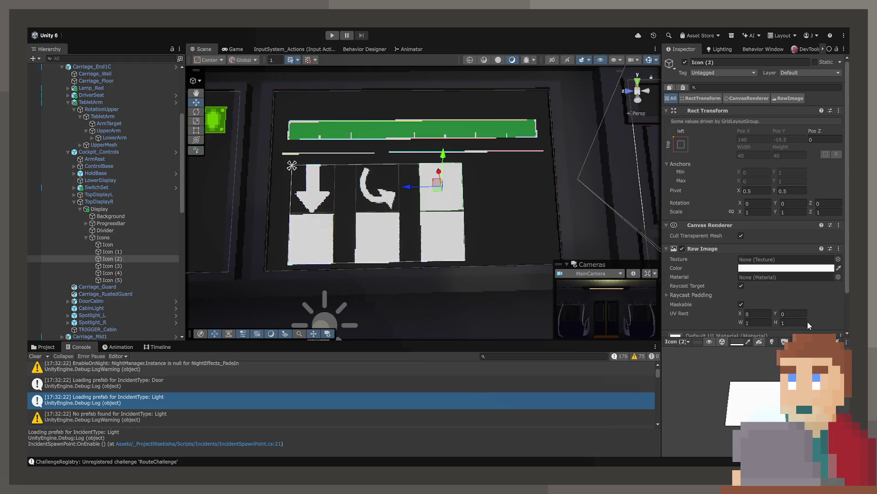
key("Down")
key("Down")
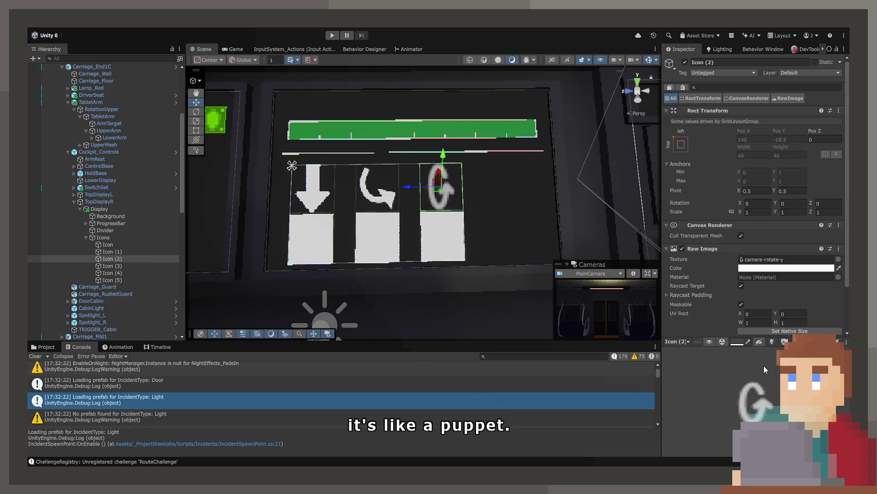
key("Down")
key("Down")
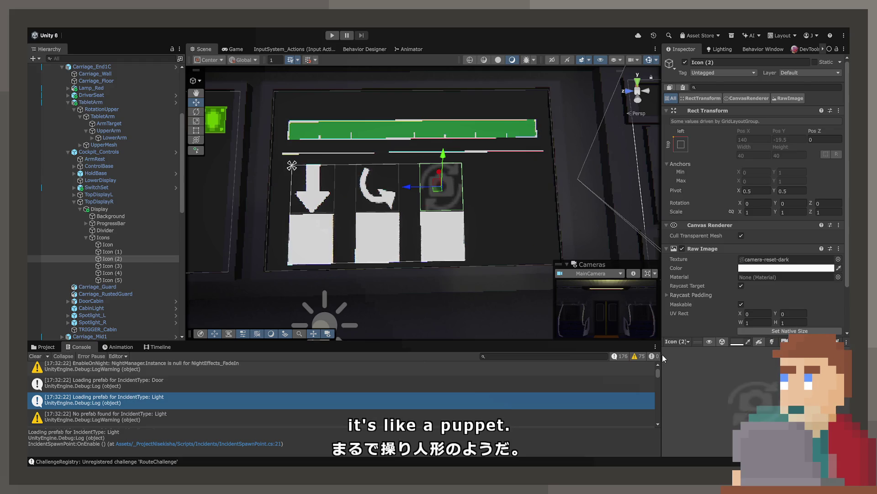
key("Down")
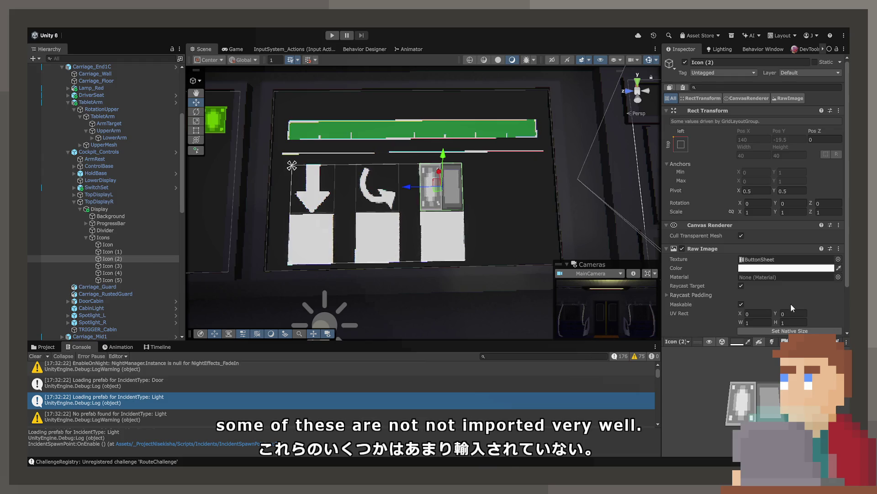
key("Down")
key("Down")
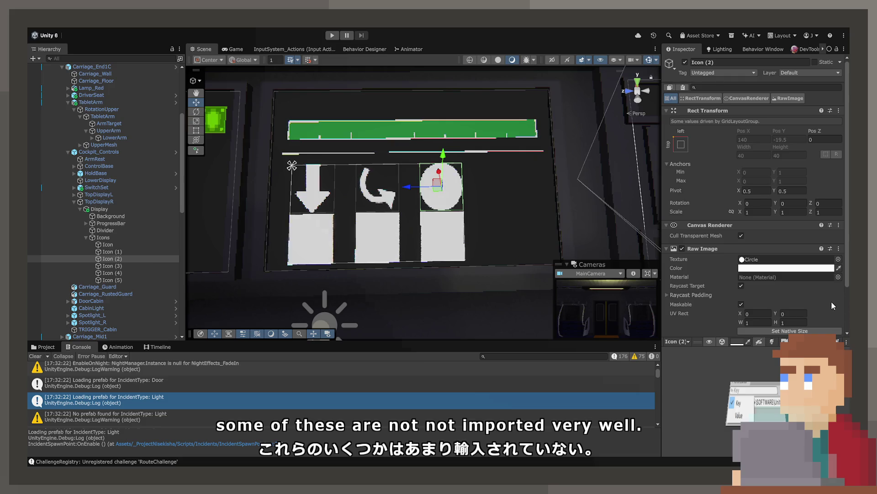
key("Down")
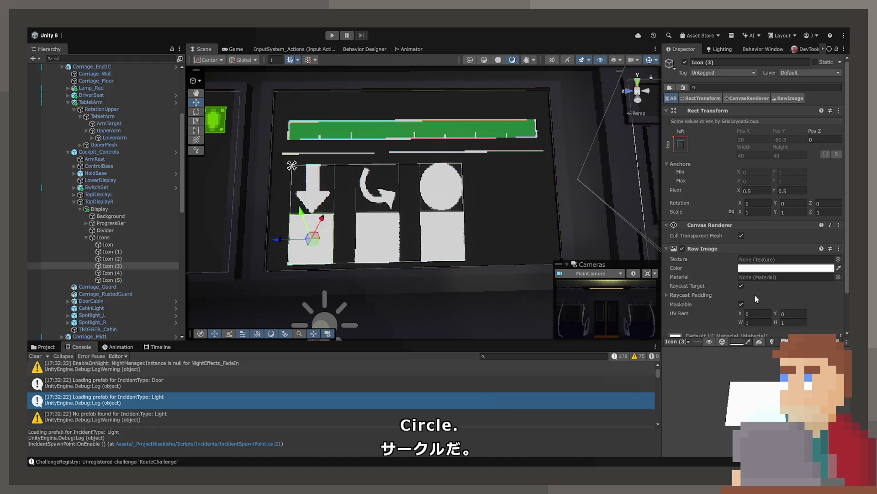
key("Down")
key("Down")
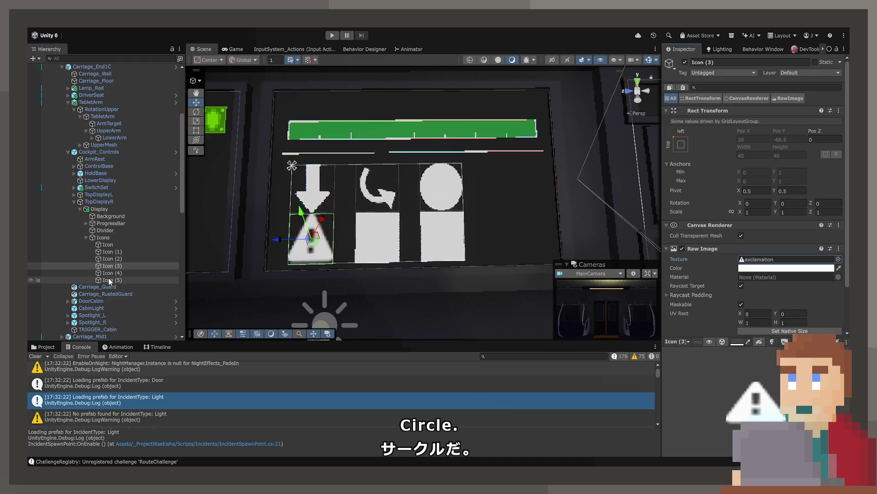
left_click(144, 263)
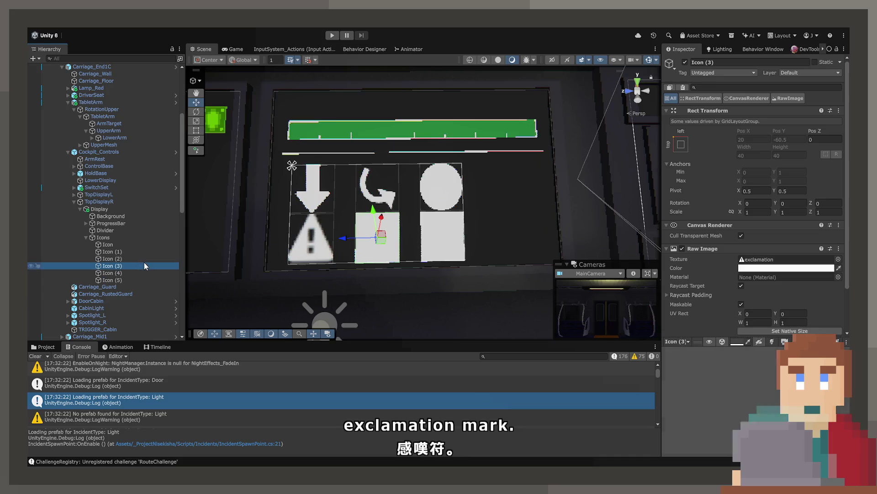
left_click(47, 347)
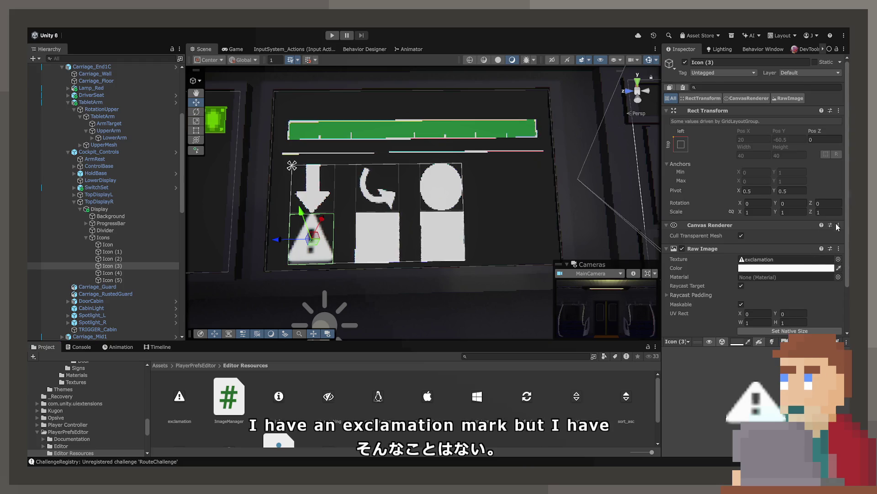
Step: Assign DarkRotateTowardsIcon to Icon (4) and DarkMoveTowardsIcon to Icon (5)
left_click(66, 272)
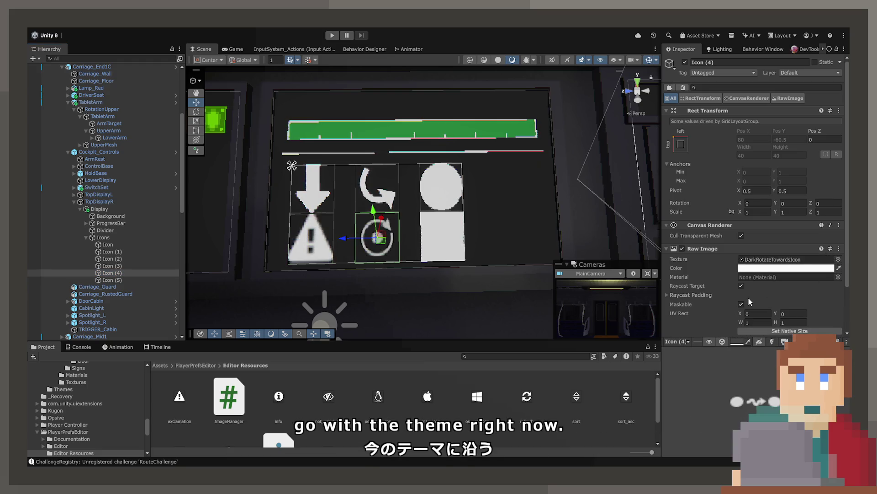
left_click(91, 280)
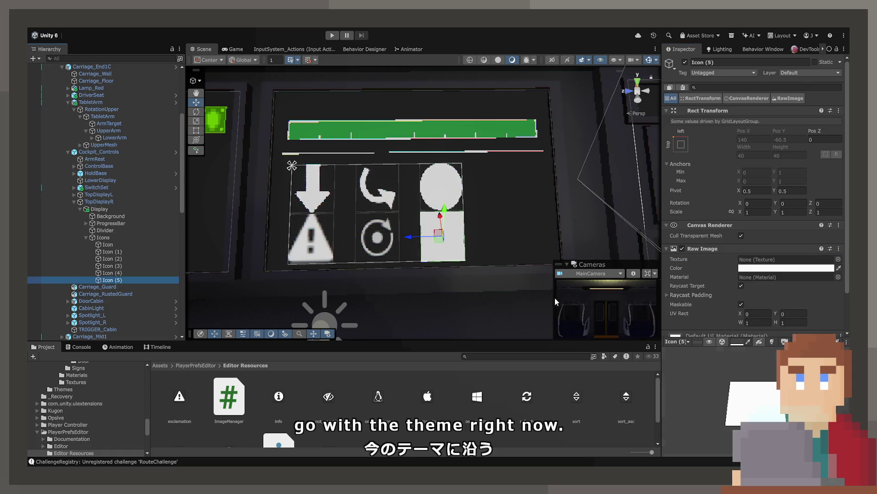
left_click(838, 259)
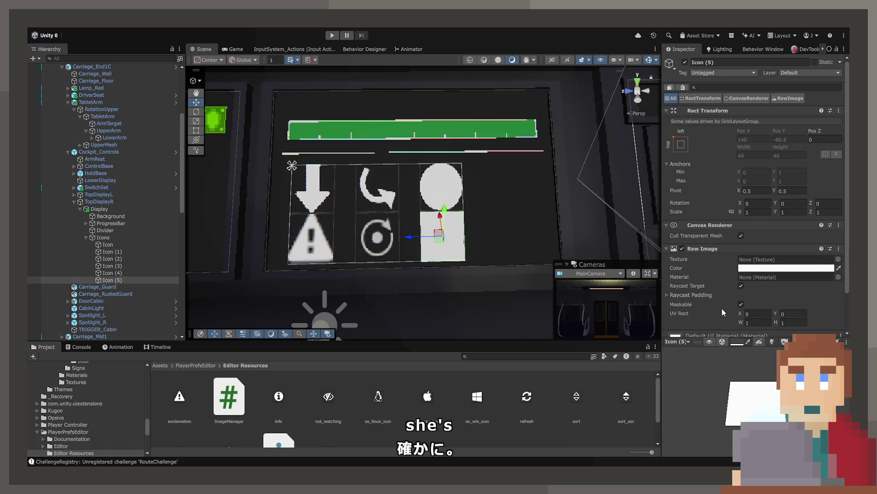
key("Return")
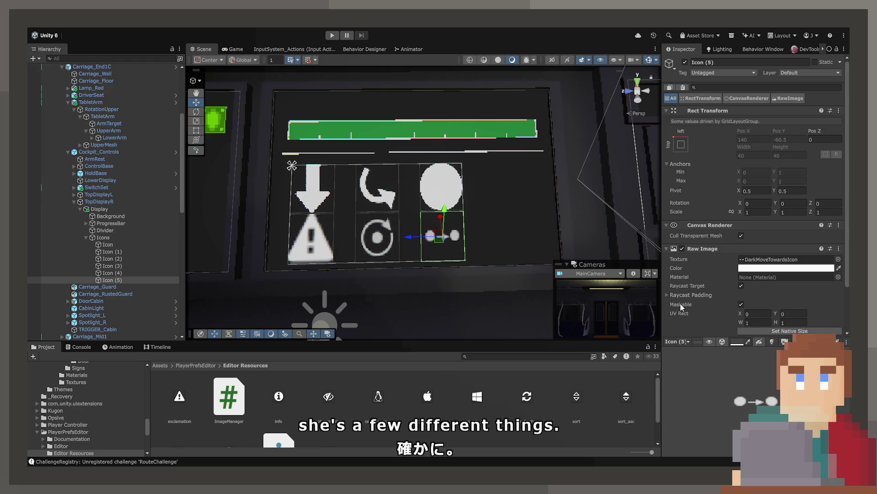
key("Down")
left_click(501, 239)
Step: Check the ProgressBar's parts, then add a copy named ProgressBar (1) to the Display
left_click_drag(500, 239, 486, 228)
scroll(486, 227, "up", 3)
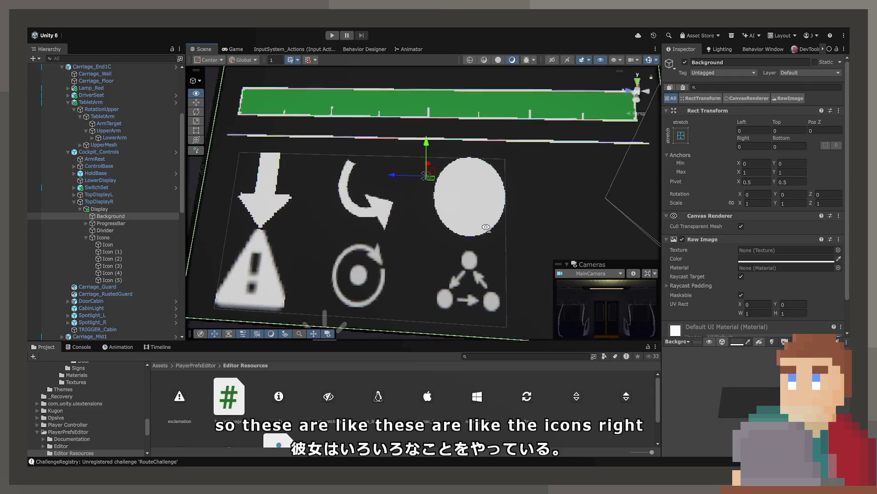
scroll(488, 227, "down", 5)
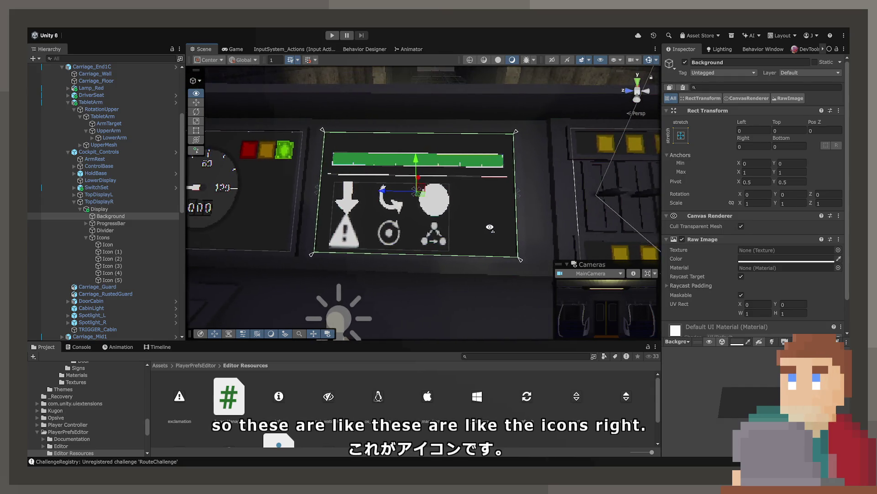
scroll(489, 227, "up", 3)
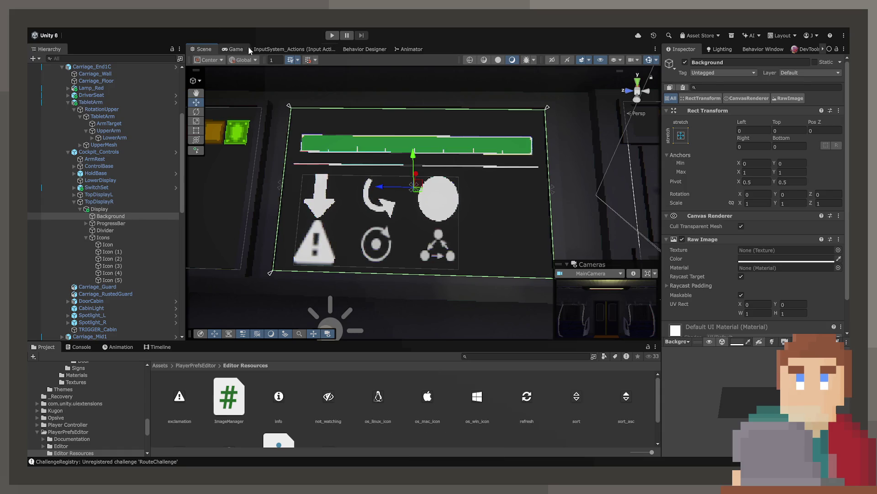
left_click(347, 149)
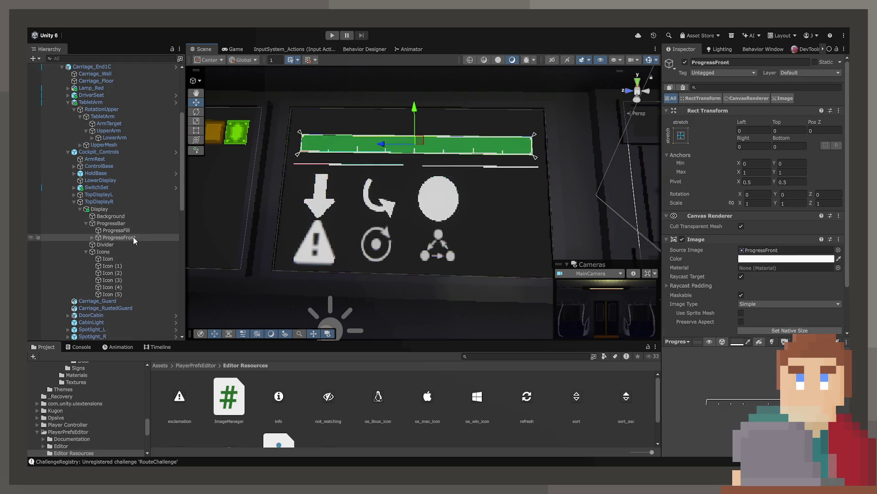
left_click(129, 224)
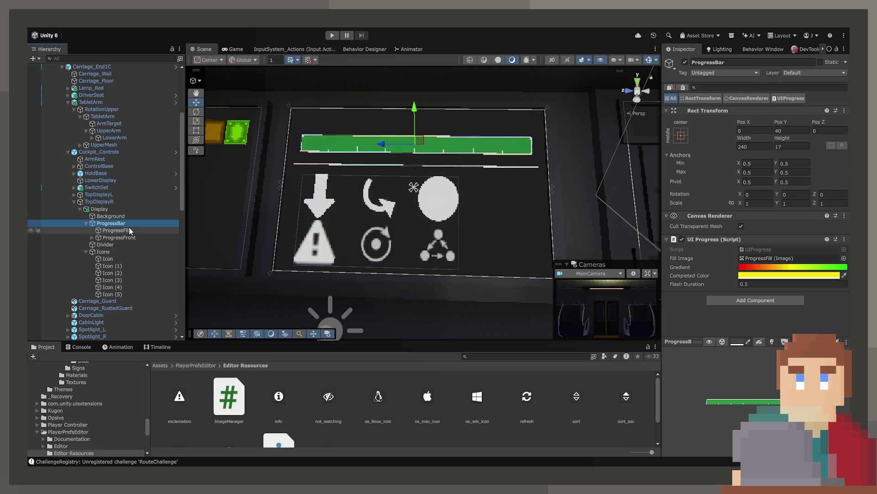
left_click(129, 229)
left_click(131, 237)
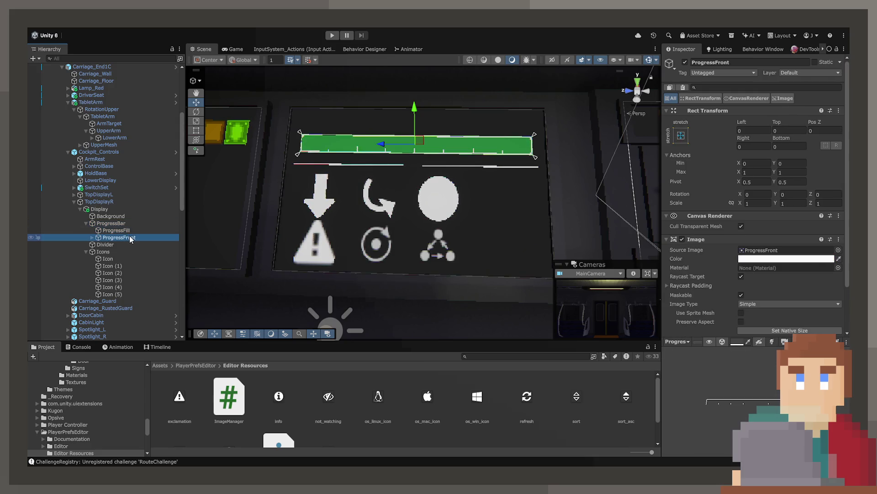
scroll(747, 289, "down", 2)
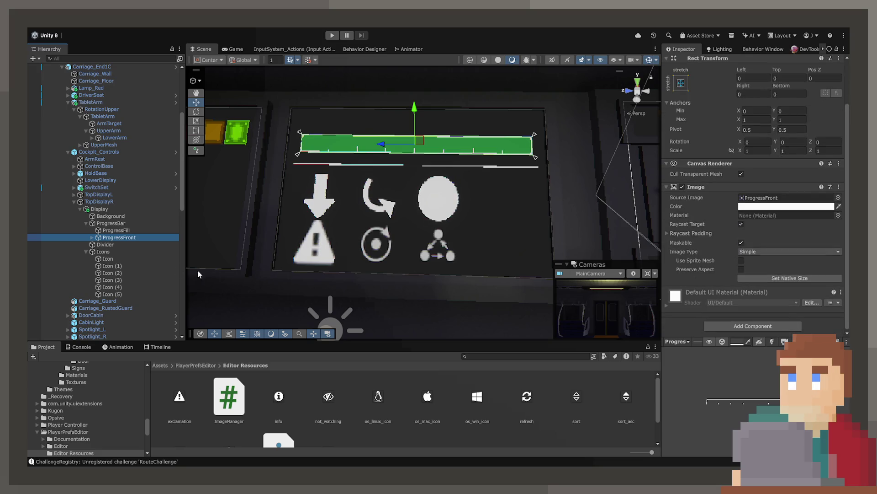
left_click(83, 251)
left_click(86, 251)
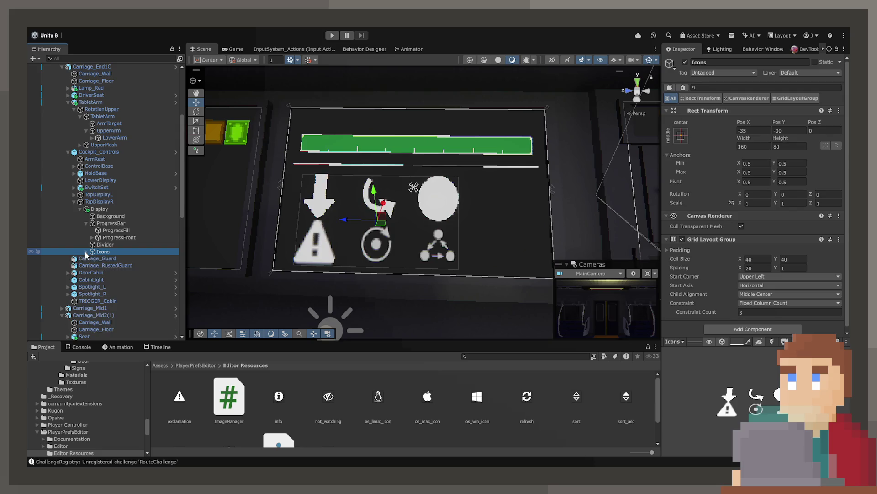
key("ctrl+v")
Step: Move ProgressBar (1) beside the icon grid and rotate it upright to Z 90
left_click(424, 149)
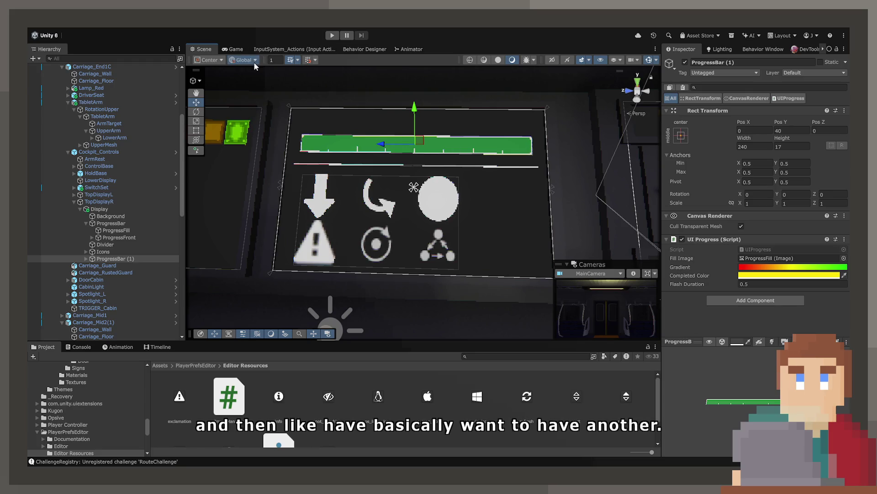
key("x")
mouse_move(416, 149)
left_mouse_down()
mouse_move(425, 191)
mouse_move(494, 230)
mouse_move(525, 229)
left_mouse_up()
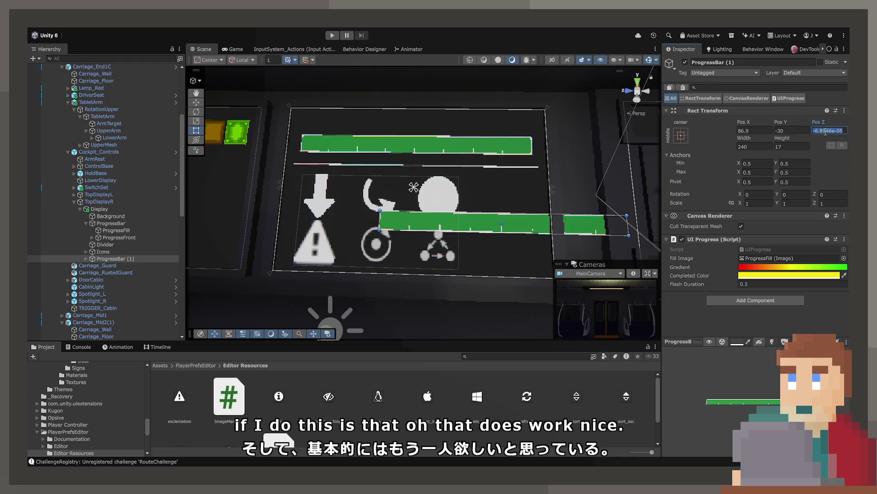
type("0")
left_click(196, 112)
mouse_move(503, 257)
left_mouse_down()
mouse_move(533, 260)
mouse_move(542, 223)
mouse_move(519, 132)
mouse_move(578, 137)
left_mouse_up()
key("ctrl+z")
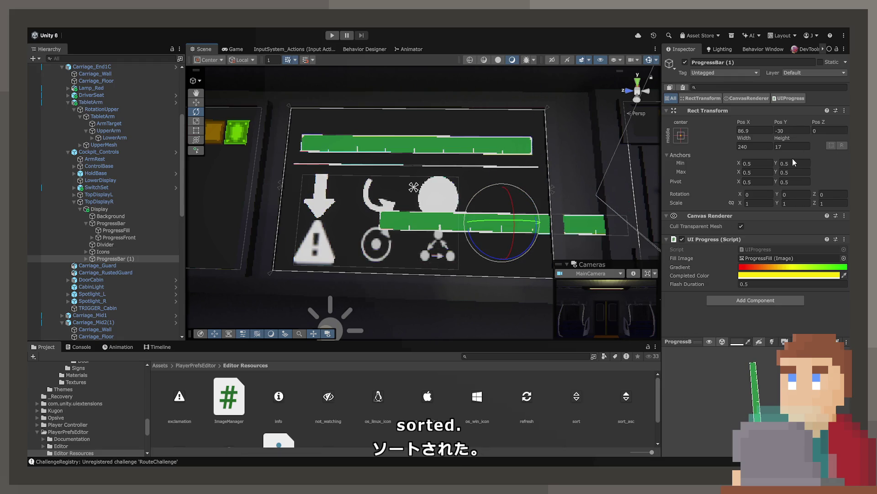
mouse_move(740, 194)
left_mouse_down()
mouse_move(674, 199)
mouse_move(707, 193)
left_mouse_up()
type("0")
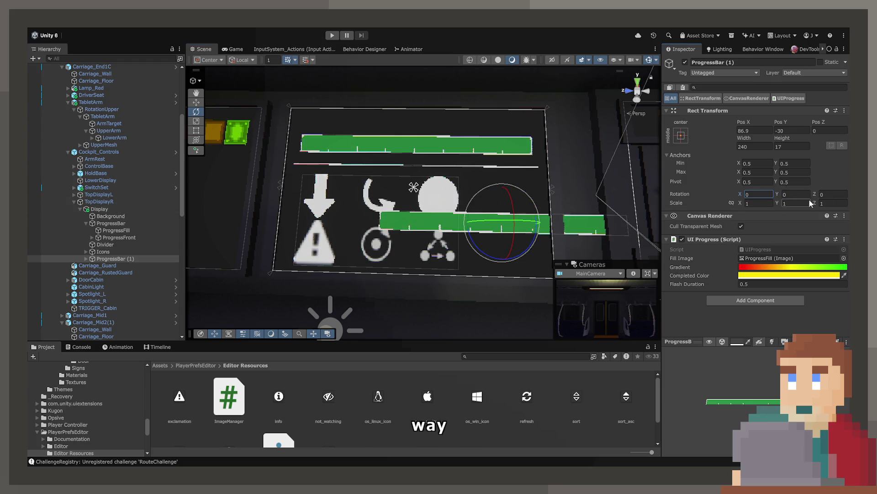
mouse_move(815, 194)
left_mouse_down()
mouse_move(869, 193)
mouse_move(365, 178)
mouse_move(515, 168)
mouse_move(848, 201)
left_mouse_up()
type("90")
Step: Resize the vertical bar to width 80 and height 30
left_click(756, 145)
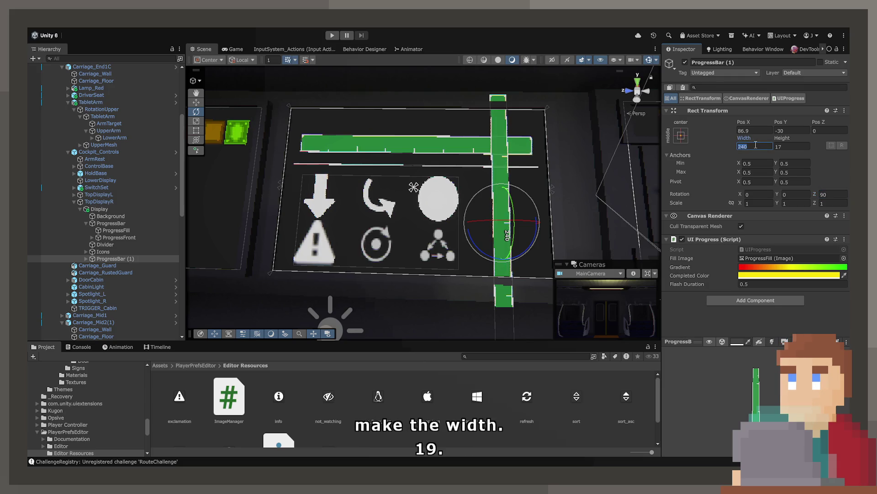
type("100")
key("BackSpace")
key("BackSpace")
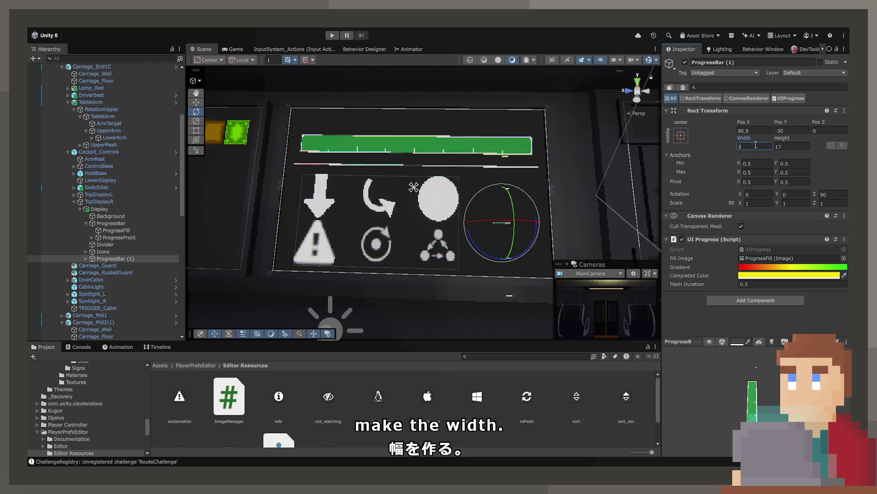
type("80")
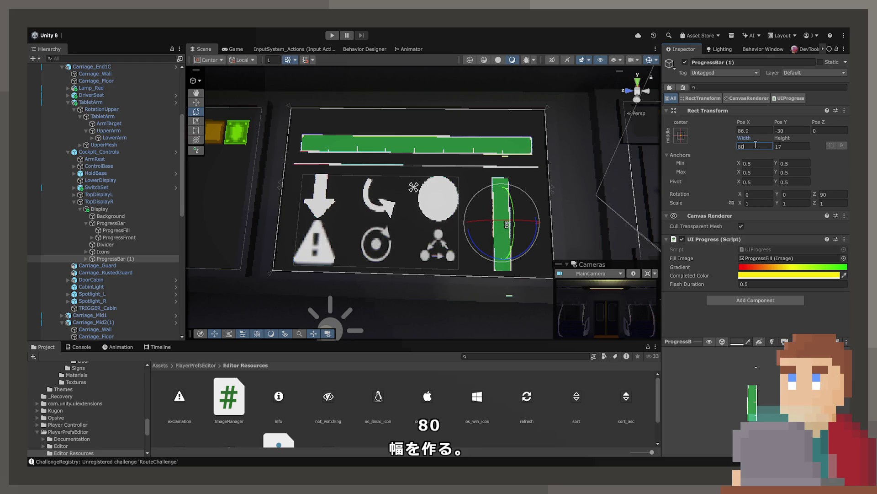
type("40")
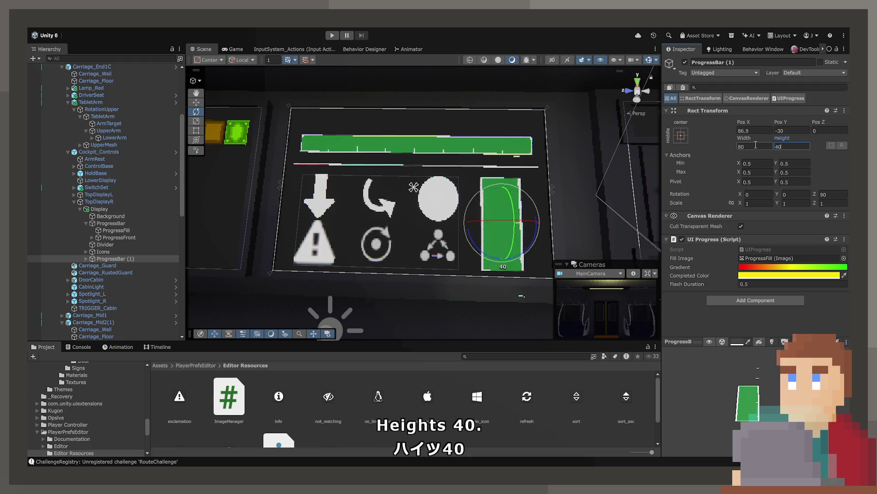
key("BackSpace")
key("BackSpace")
type("30")
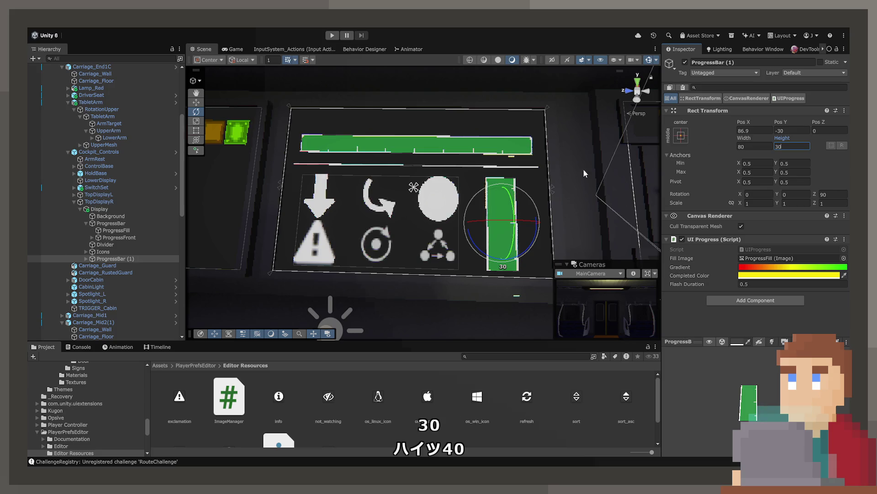
type("w")
scroll(473, 251, "up", 5)
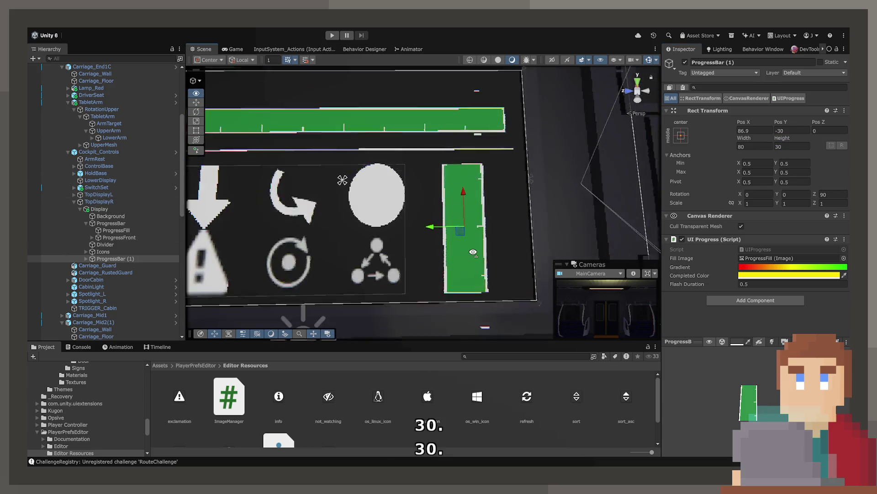
left_click_drag(473, 252, 433, 235)
left_click(87, 259)
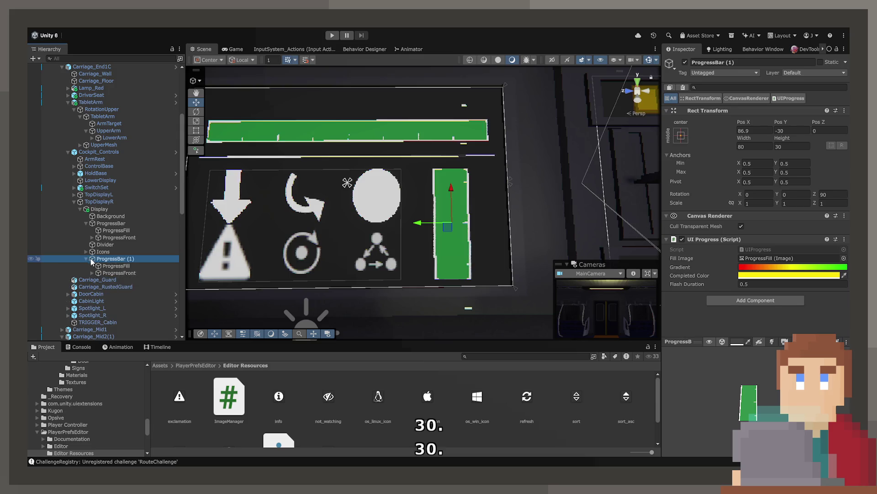
Step: Delete the segment marker children from the copy's ProgressFront layer
left_click(116, 265)
scroll(708, 242, "down", 1)
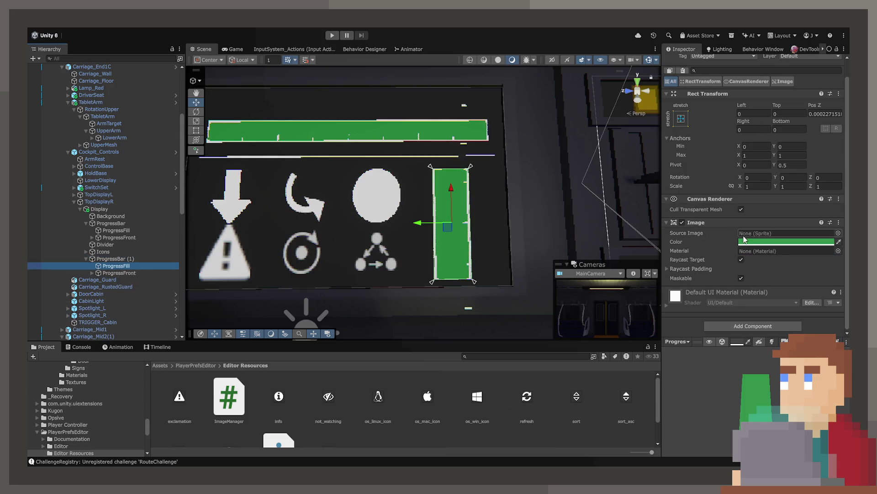
left_click(145, 273)
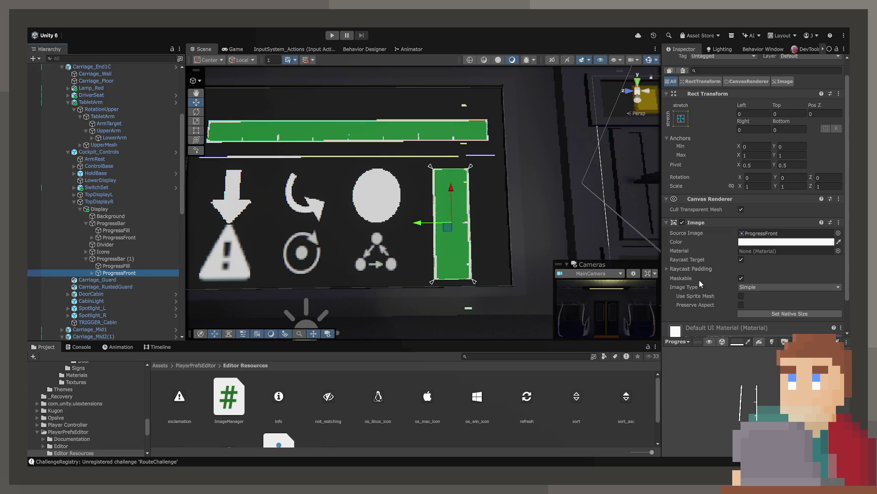
left_click(759, 233)
left_click(209, 401)
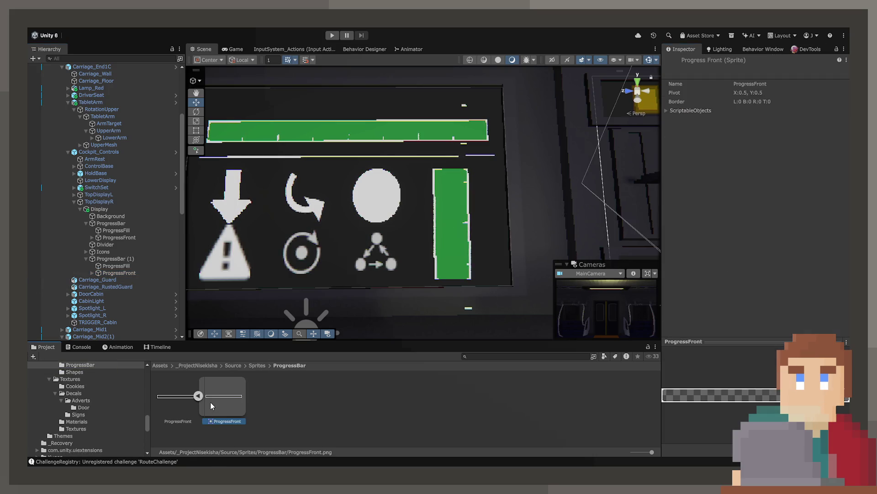
key("Right")
left_click(122, 281)
left_click(122, 322, "shift")
key("Delete")
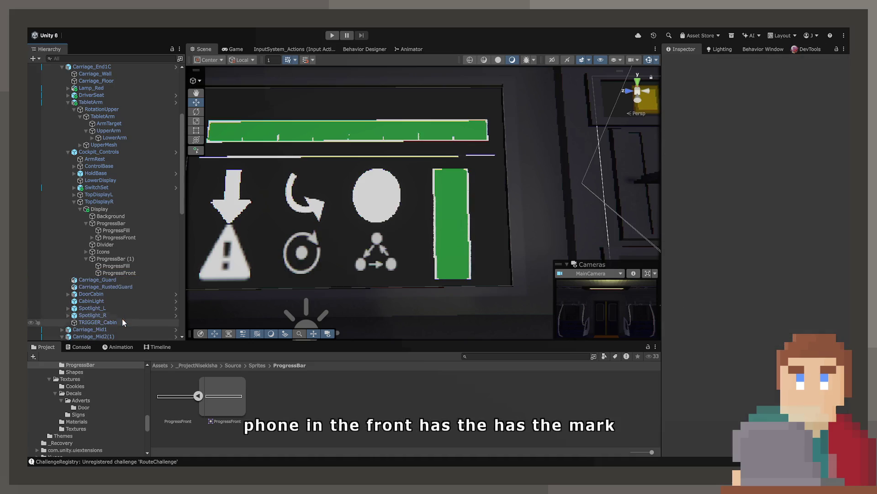
left_click(119, 273)
Step: Rename the copied bar to DangerBar and open its UIProgress script in the code editor
left_click(139, 260)
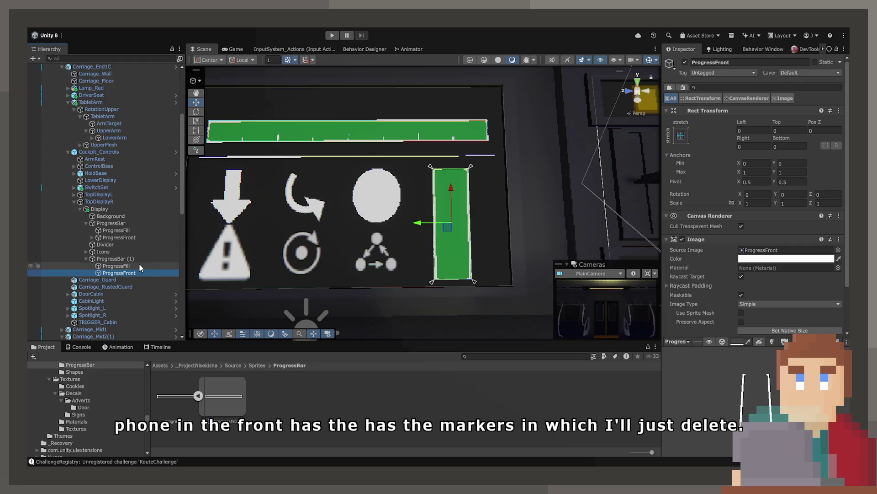
left_click(135, 259)
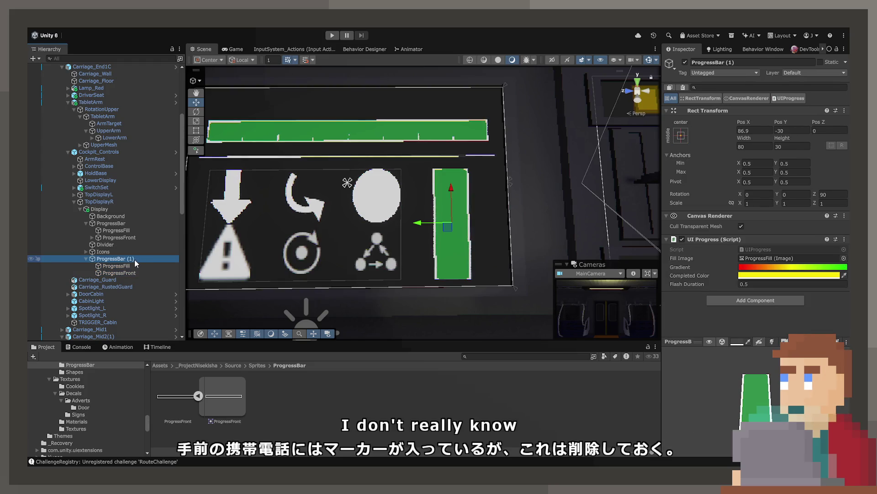
type("dDangerBar")
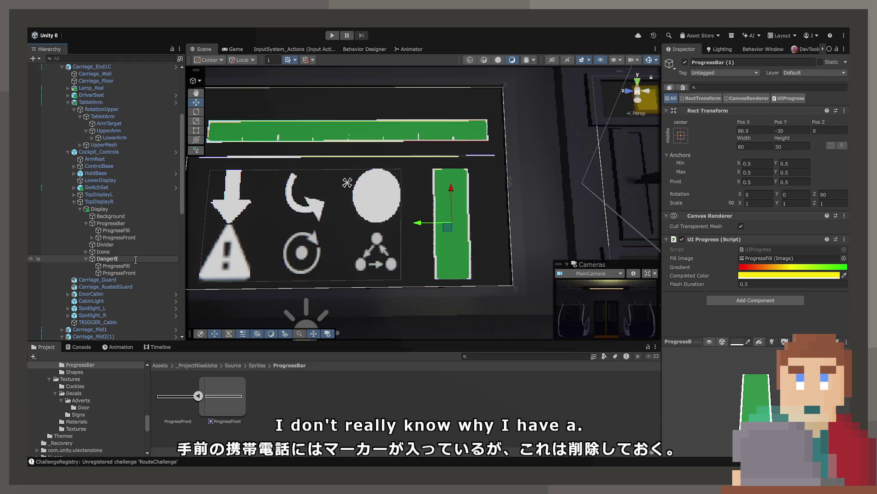
key("Return")
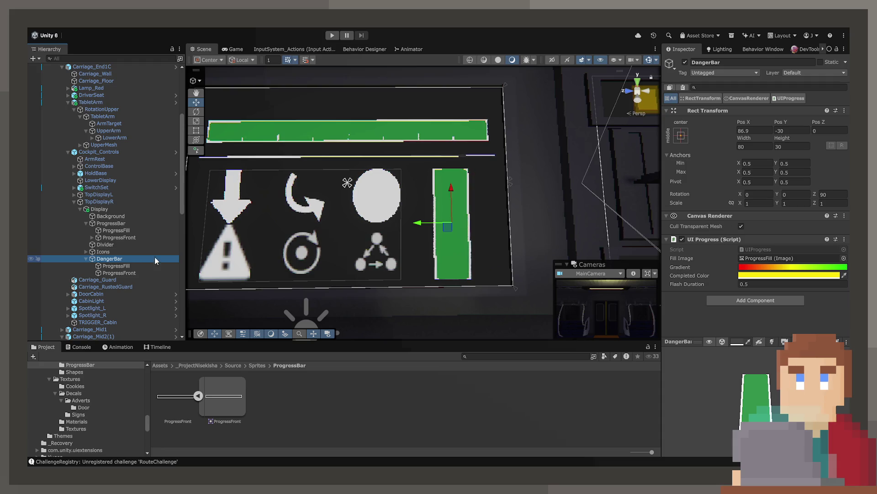
left_click(775, 273)
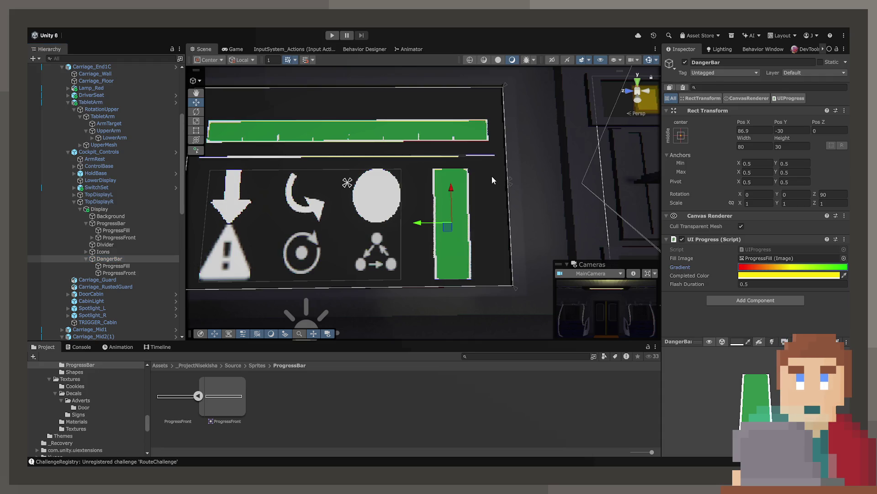
double_click(756, 249)
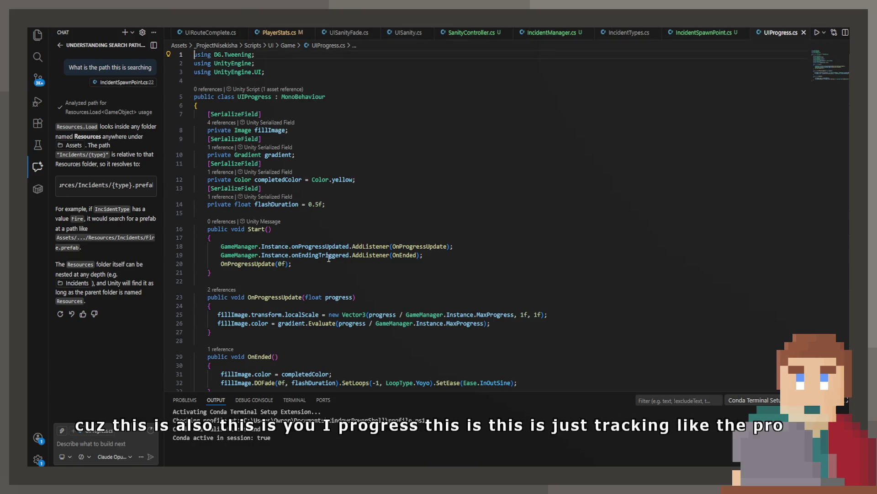
Step: Remove the temporary UIProgress.cs copy and read the field declarations in UIProgressBar.cs
scroll(344, 256, "down", 3)
left_click(37, 35)
key("ctrl+c")
key("ctrl+v")
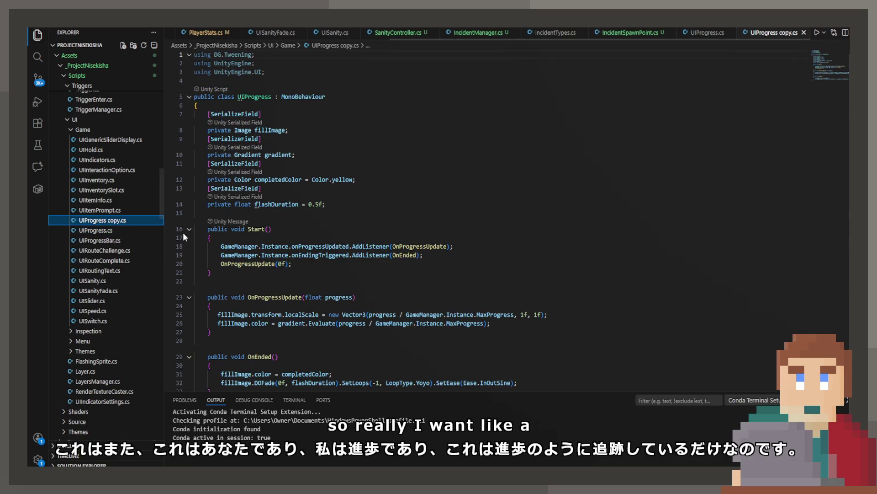
key("Delete")
left_click(122, 231)
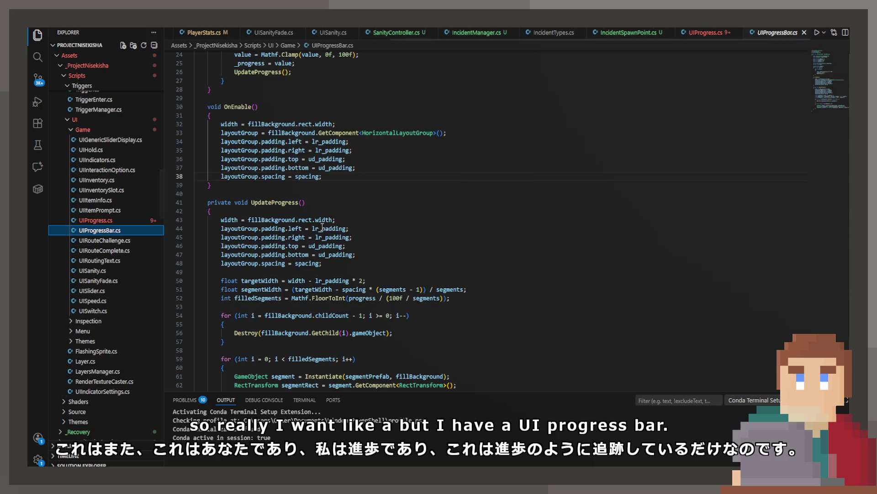
scroll(323, 227, "down", 1)
scroll(320, 219, "up", 3)
scroll(319, 220, "up", 5)
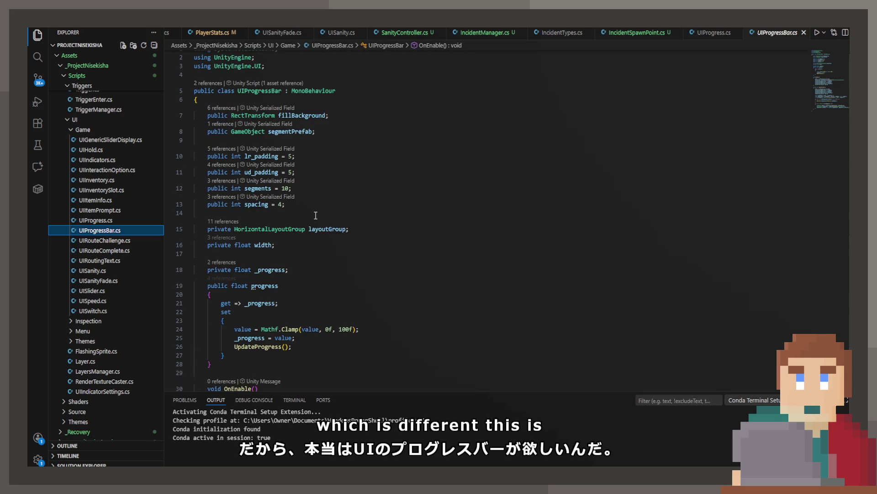
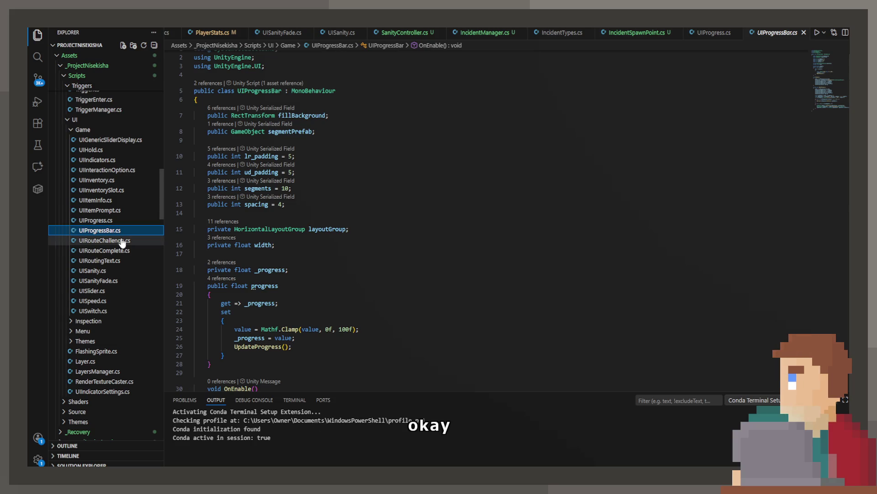
Step: Scroll down to the OnEnable method in UIProgressBar.cs, then return to the Unity Editor
scroll(338, 231, "down", 3)
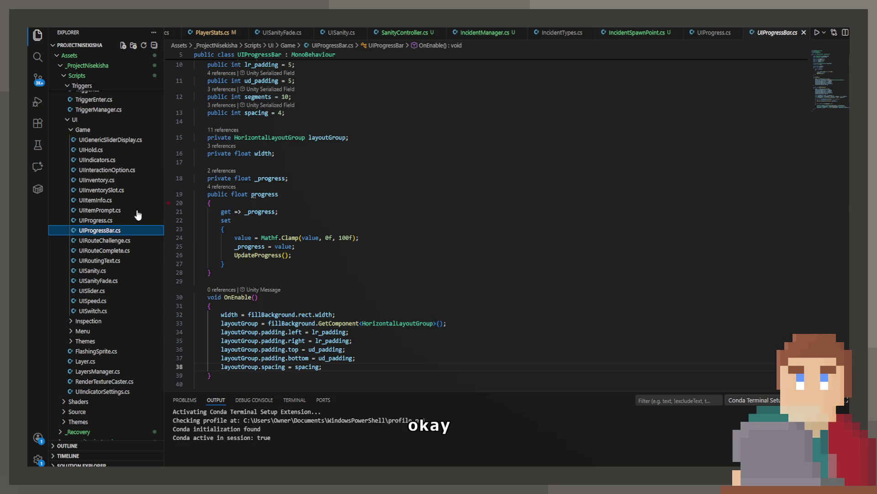
key("alt+Tab")
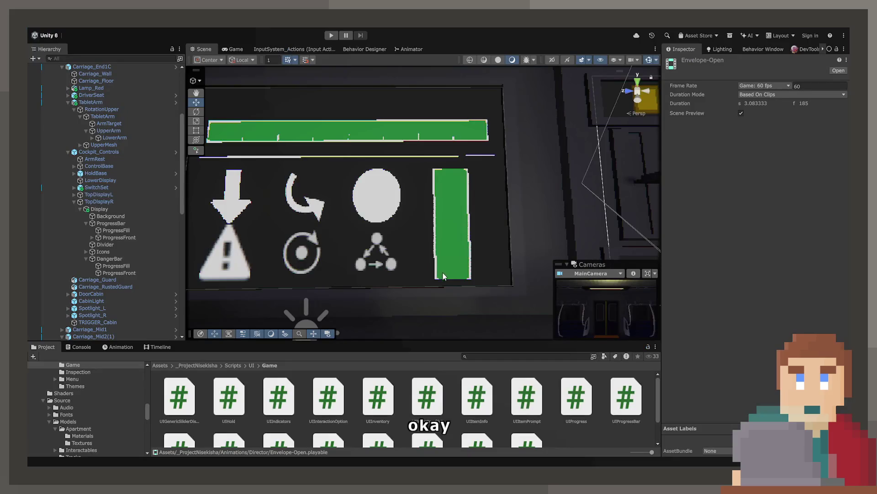
left_click(333, 36)
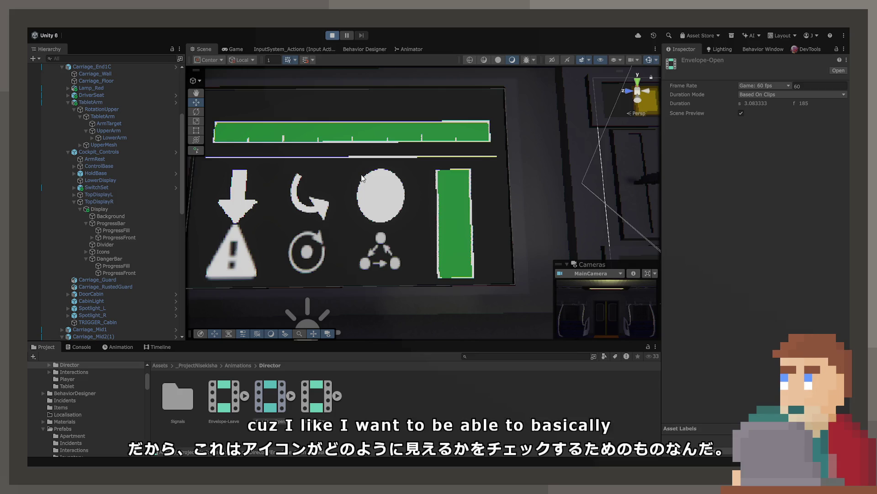
left_click(237, 50)
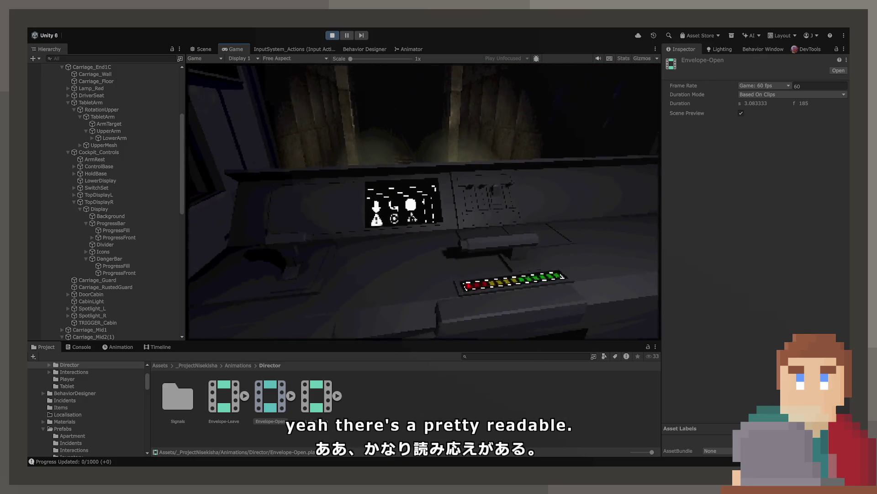
key("ctrl+p")
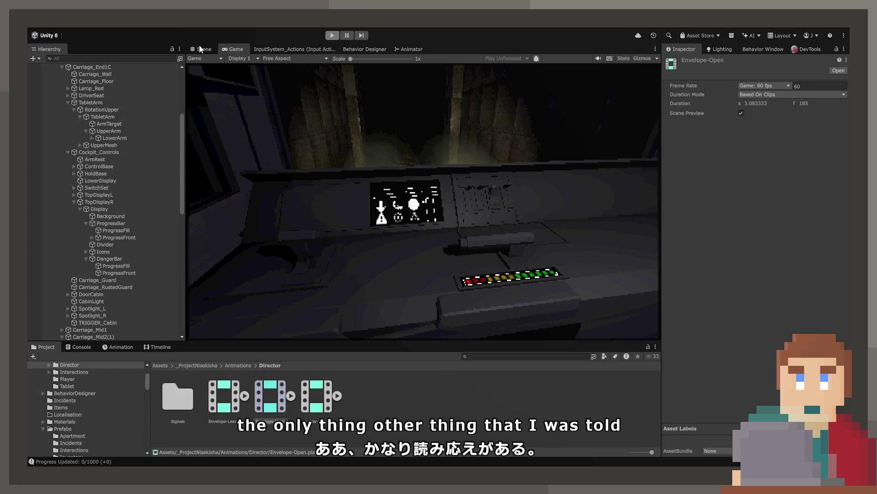
left_click(199, 45)
left_click(364, 146)
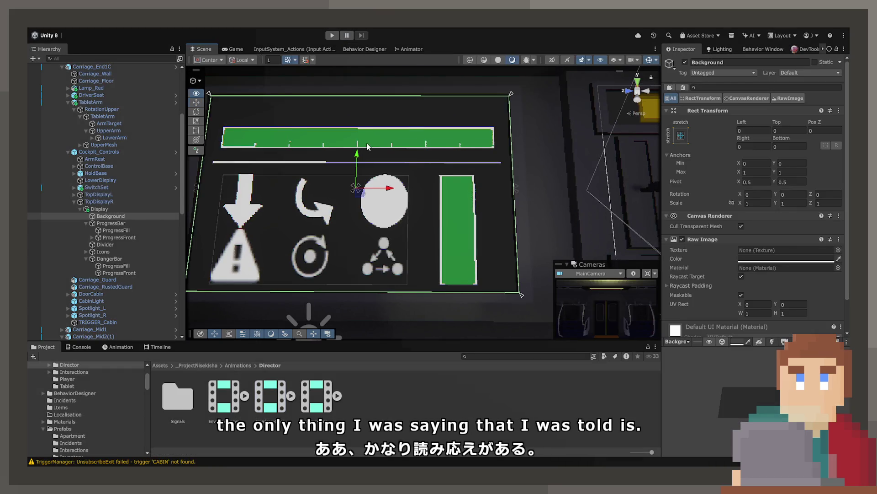
Step: Select the ProgressFront object and ping its sprite in the Project window
left_click(352, 133)
left_click(134, 230)
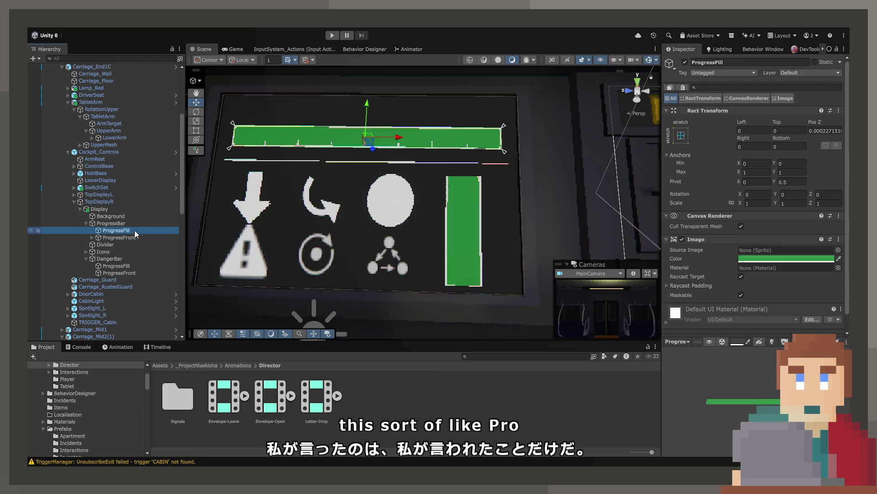
left_click(134, 236)
scroll(739, 266, "down", 3)
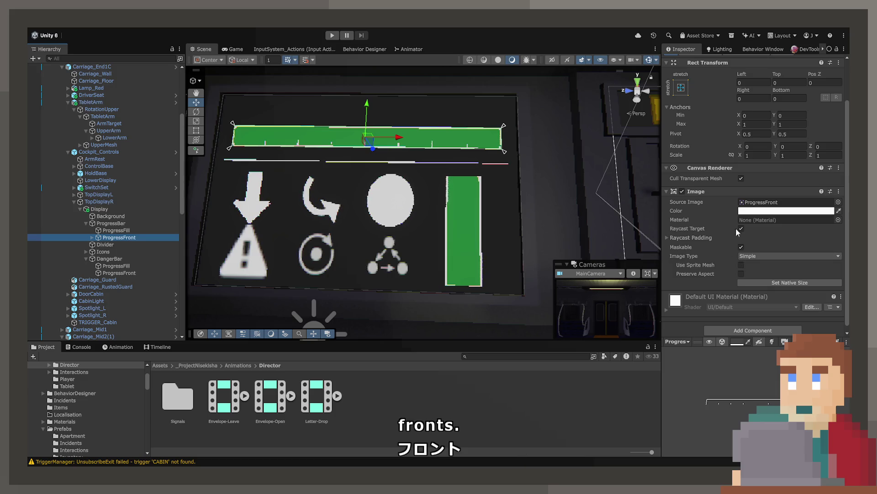
left_click(690, 238)
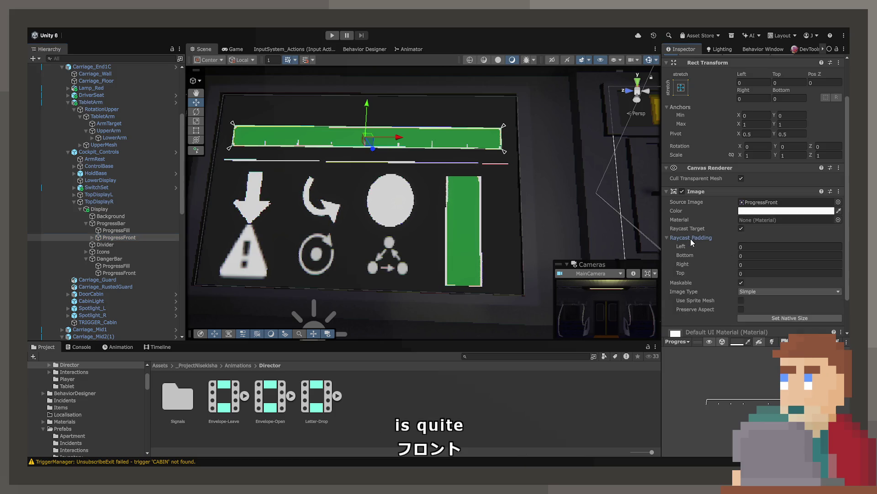
left_click(691, 239)
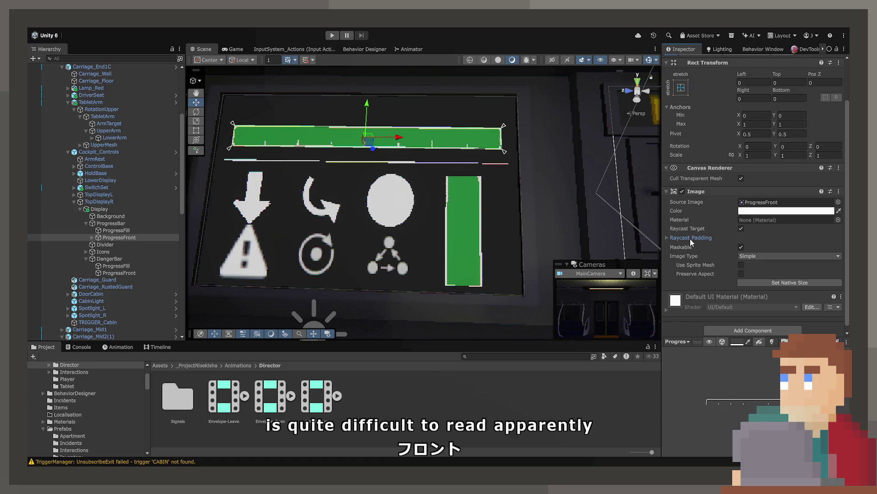
scroll(693, 247, "down", 1)
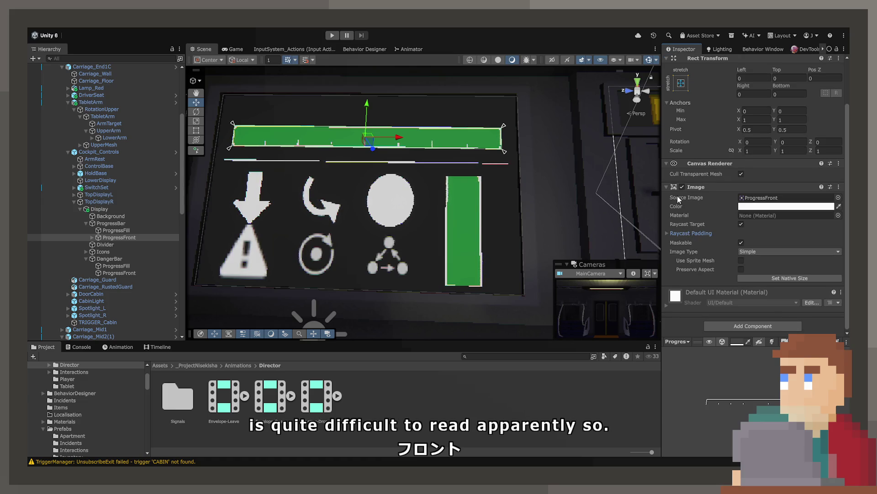
left_click(794, 199)
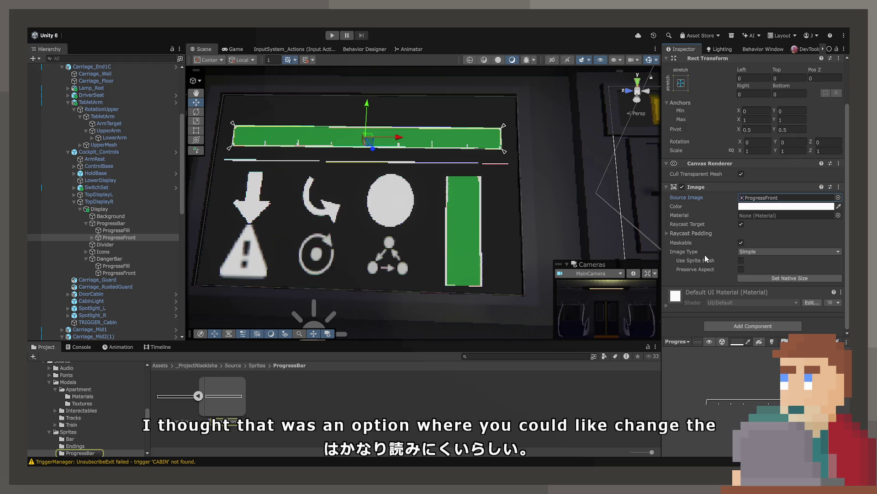
Step: Try Preserve Aspect and the Sliced and Filled image types on the bar, then revert to Simple
left_click(741, 260)
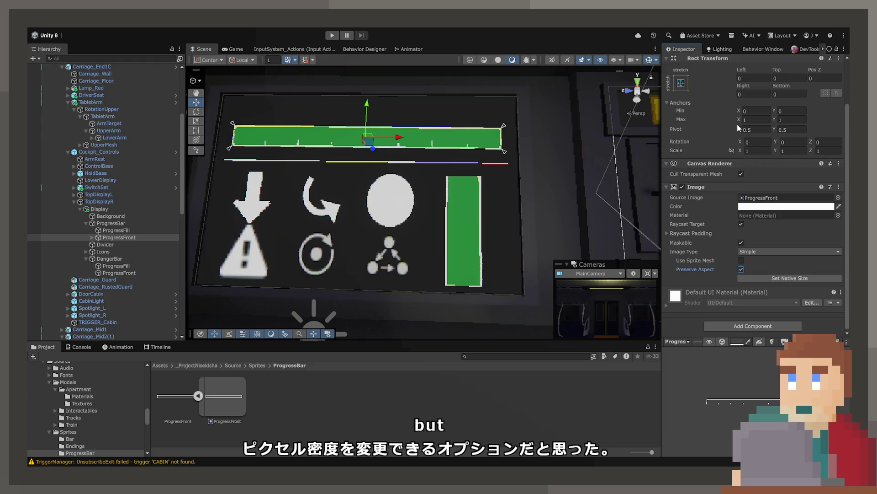
mouse_move(741, 70)
left_mouse_down()
mouse_move(464, 69)
mouse_move(478, 78)
mouse_move(516, 157)
left_mouse_up()
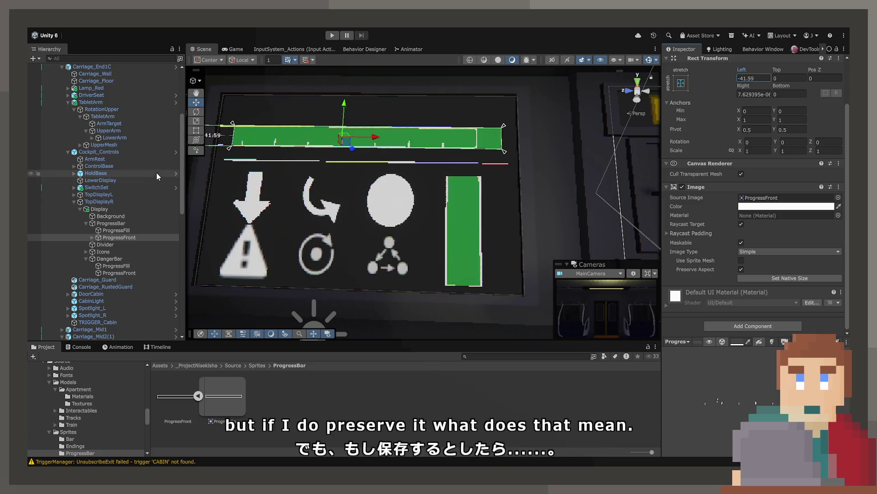
key("ctrl+z")
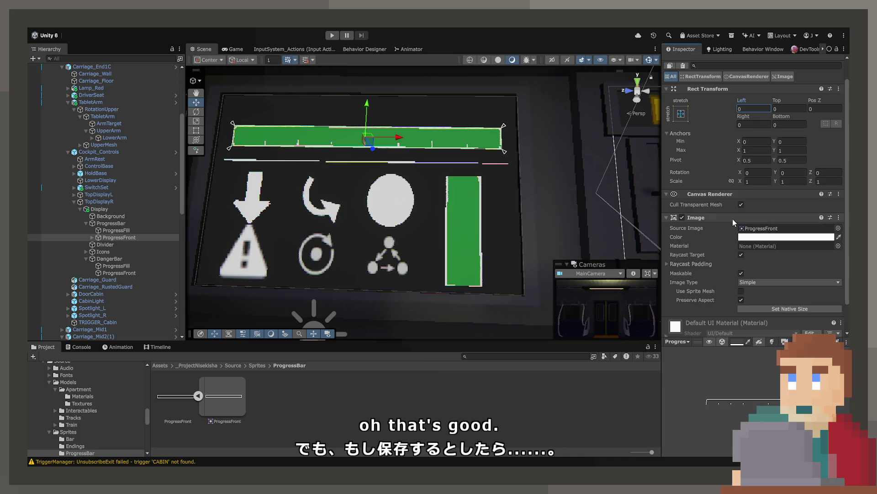
left_click(748, 283)
left_click(750, 300)
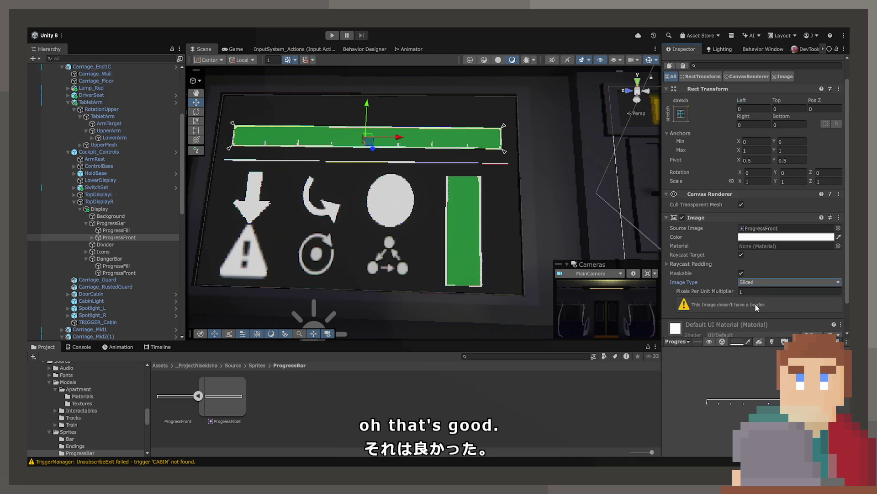
left_click(765, 282)
left_click(764, 310)
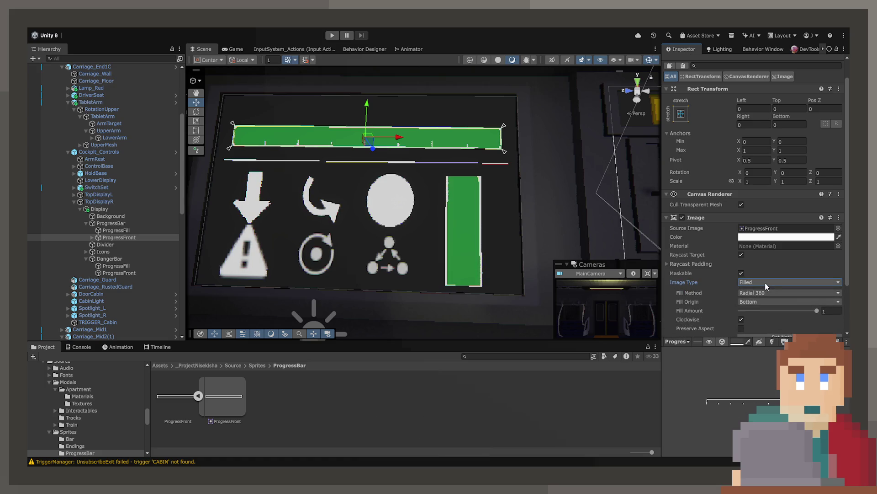
left_click(764, 282)
left_click(753, 292)
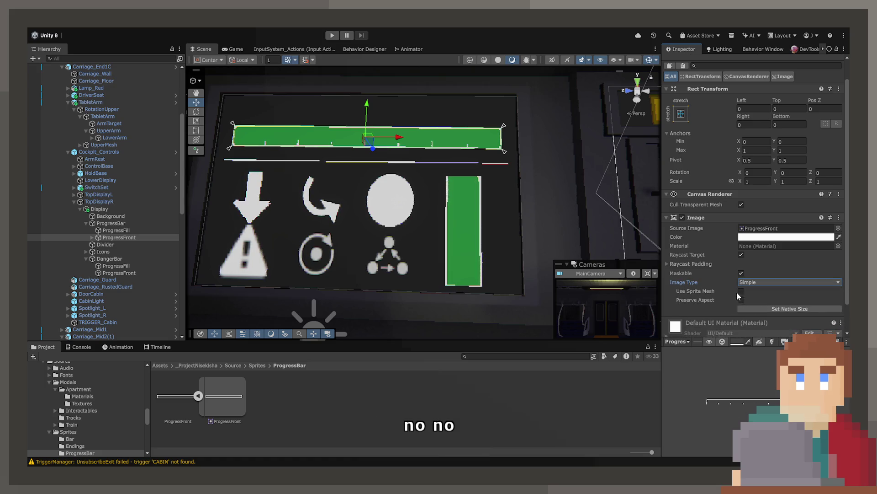
Step: Uncheck Raycast Target on the ProgressFront image and select its sprite asset
left_click(687, 263)
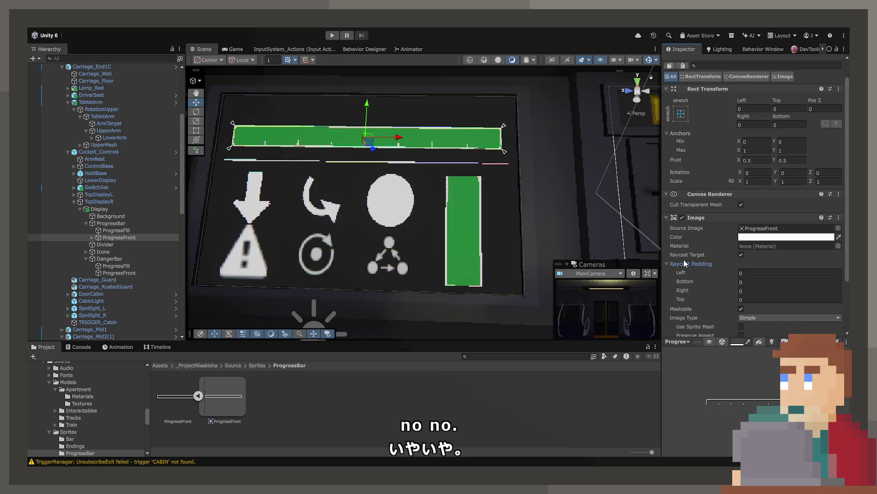
left_click(672, 263)
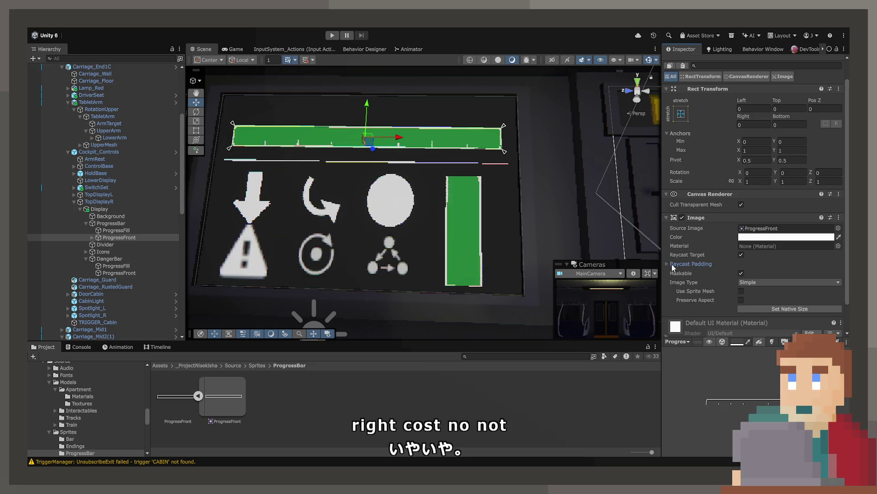
left_click(742, 255)
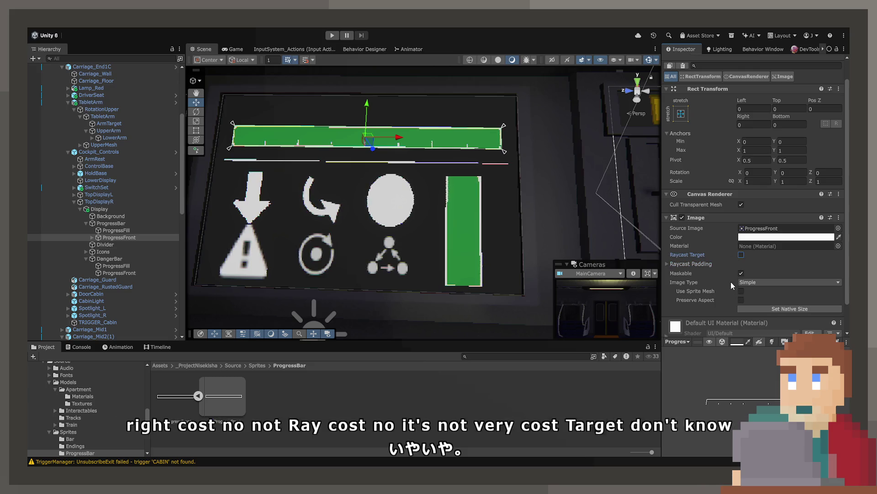
scroll(746, 285, "down", 2)
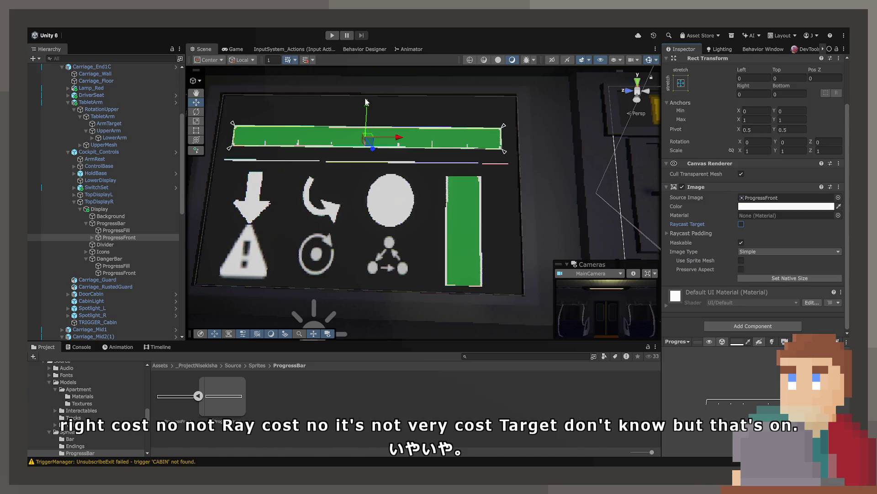
scroll(445, 165, "up", 5)
scroll(443, 181, "down", 6)
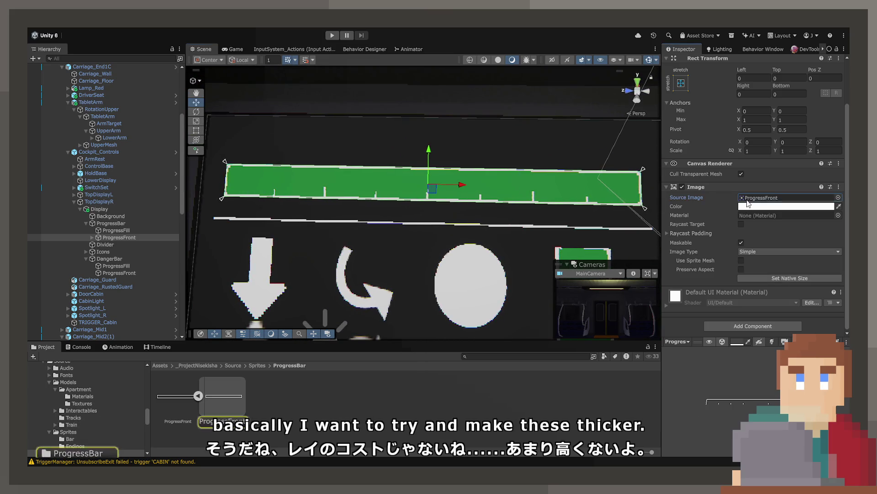
left_click(176, 394)
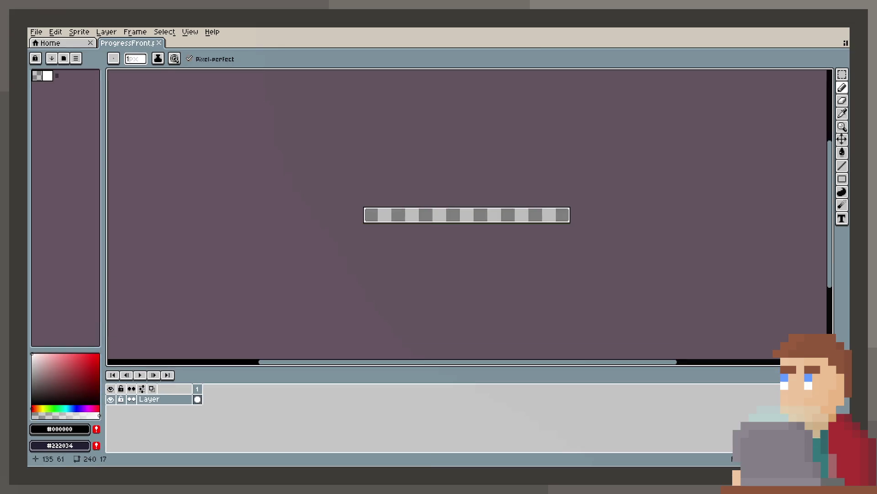
Step: Pick white from the sprite border and pencil white steps into the bottom-left, bottom-right and top-right corners
scroll(344, 189, "up", 8)
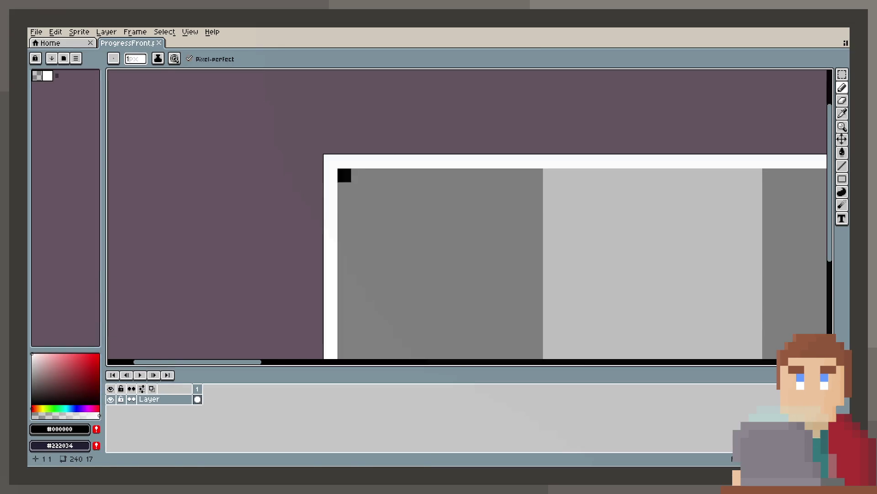
key("i")
left_click(351, 160)
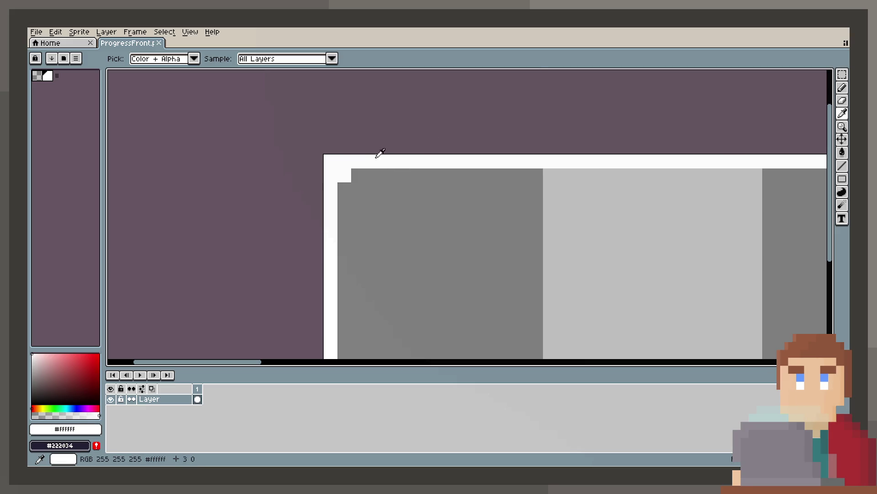
left_click(842, 87)
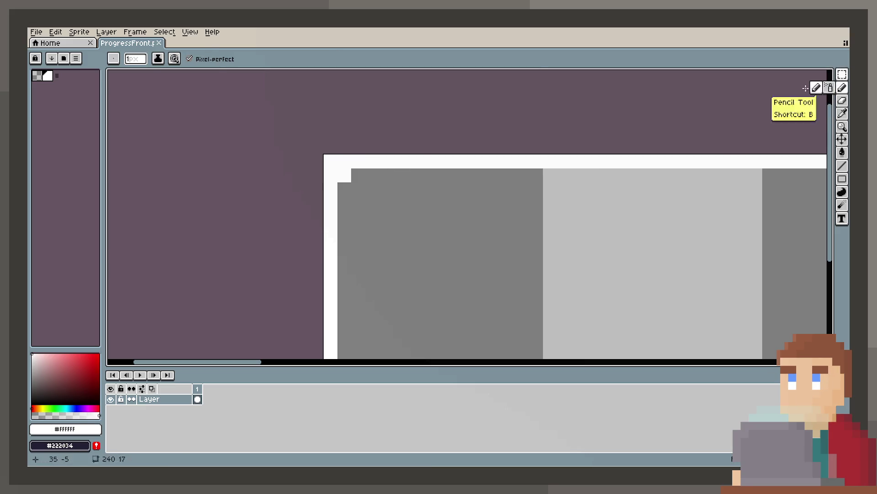
scroll(347, 188, "down", 3)
left_click(348, 174)
left_click(361, 196)
mouse_move(514, 203)
left_mouse_down()
mouse_move(289, 221)
mouse_move(356, 192)
mouse_move(423, 232)
mouse_move(543, 216)
left_mouse_up()
scroll(543, 216, "right", 10)
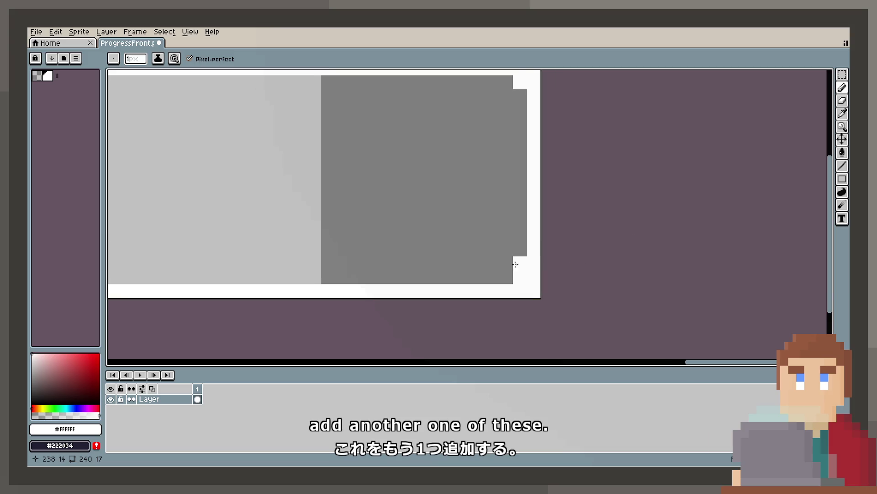
left_click(519, 263)
left_click(516, 95)
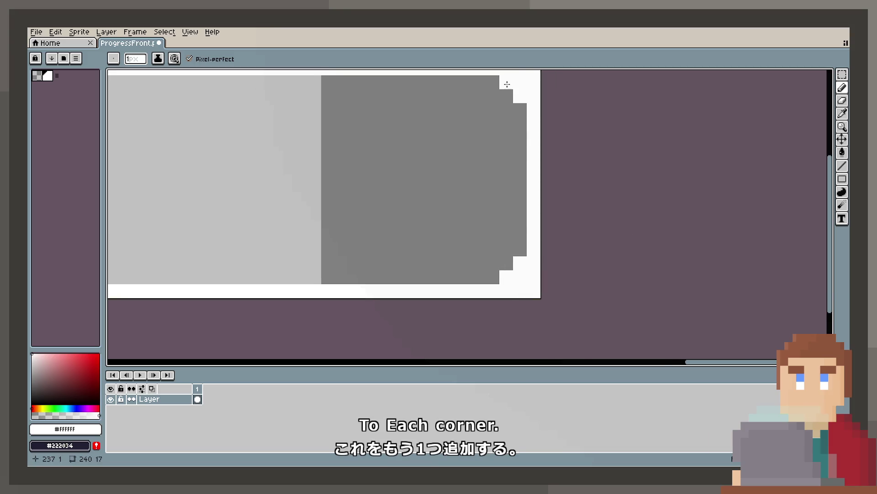
left_click_drag(507, 84, 600, 164)
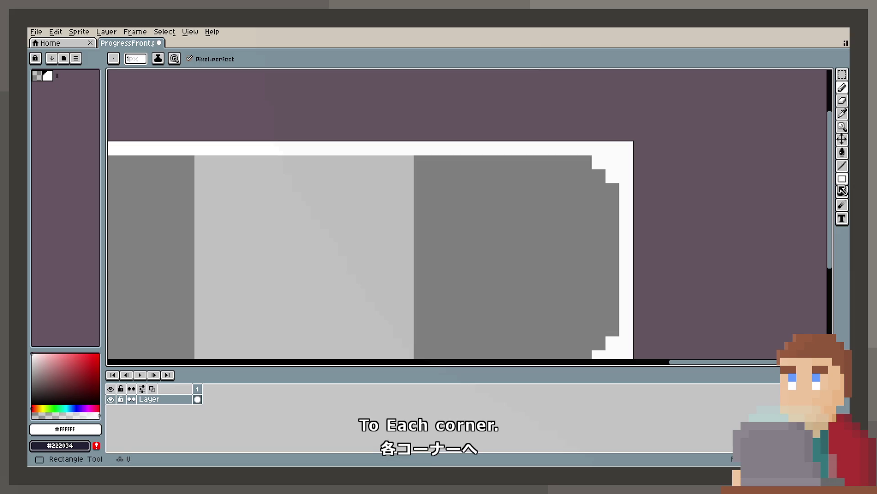
Step: Draw a straight white line down the bar's left edge with the Line tool
left_click(843, 166)
scroll(108, 150, "left", 5)
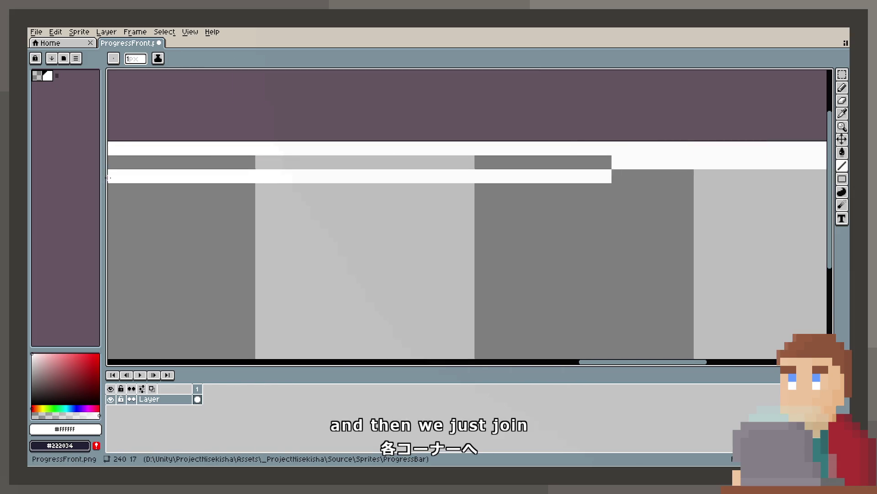
scroll(109, 150, "left", 2)
scroll(491, 206, "down", 5)
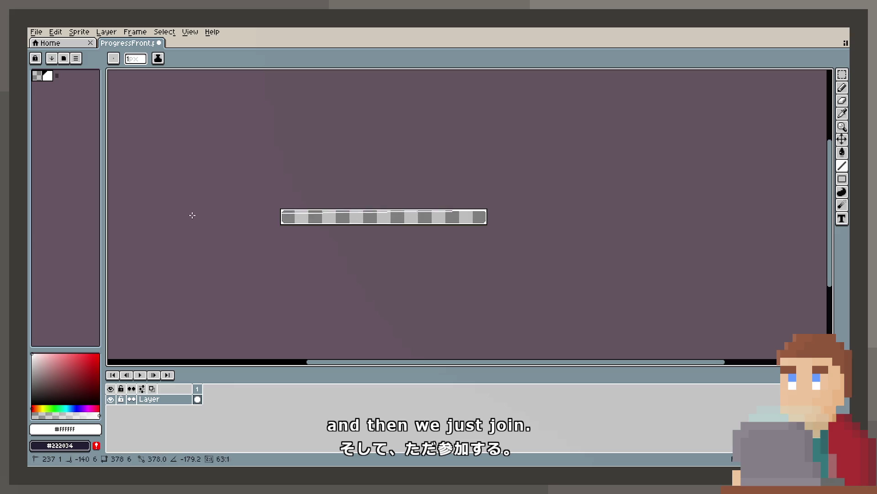
scroll(285, 198, "up", 4)
scroll(285, 199, "up", 2)
mouse_move(287, 193)
left_mouse_down()
mouse_move(283, 317)
mouse_move(464, 325)
mouse_move(594, 316)
mouse_move(754, 267)
mouse_move(785, 285)
left_mouse_up()
scroll(464, 325, "down", 4)
scroll(754, 267, "up", 2)
scroll(781, 278, "up", 2)
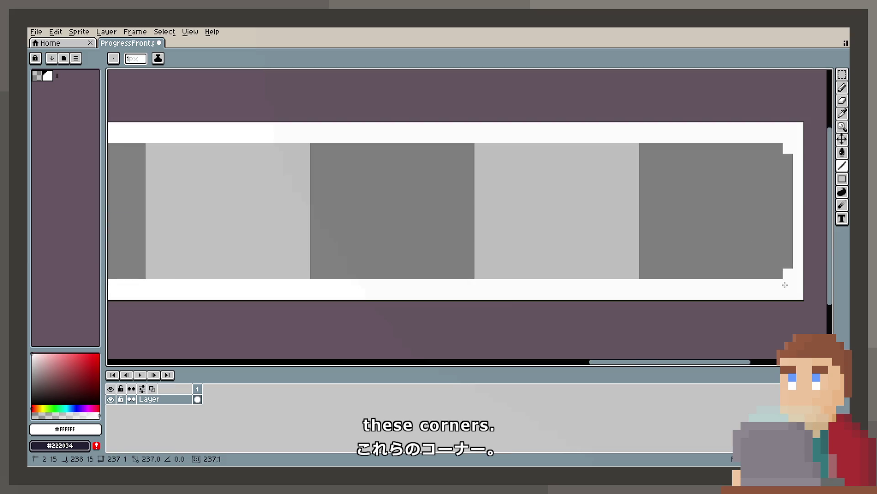
Step: Paint white pixels in the top-right, top-left and bottom-left inner corners and save ProgressFront.png
left_click(779, 155)
scroll(731, 223, "left", 5)
scroll(731, 223, "down", 1)
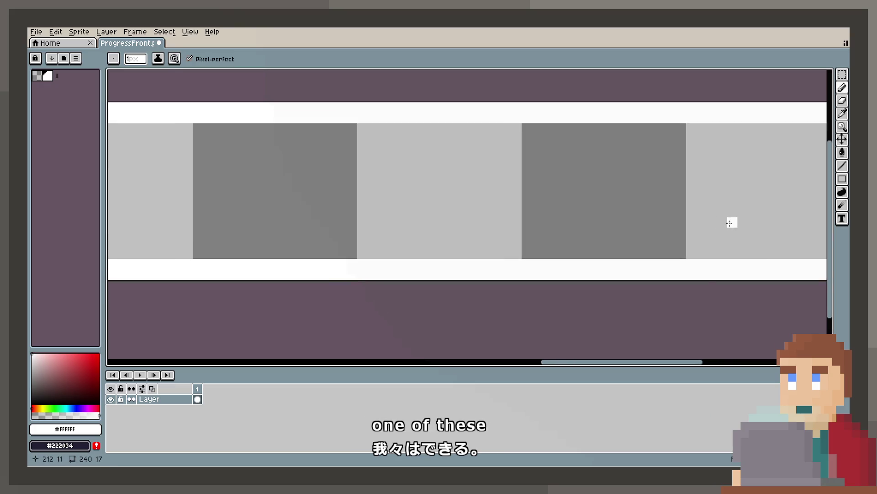
scroll(280, 251, "down", 5)
scroll(280, 251, "up", 4)
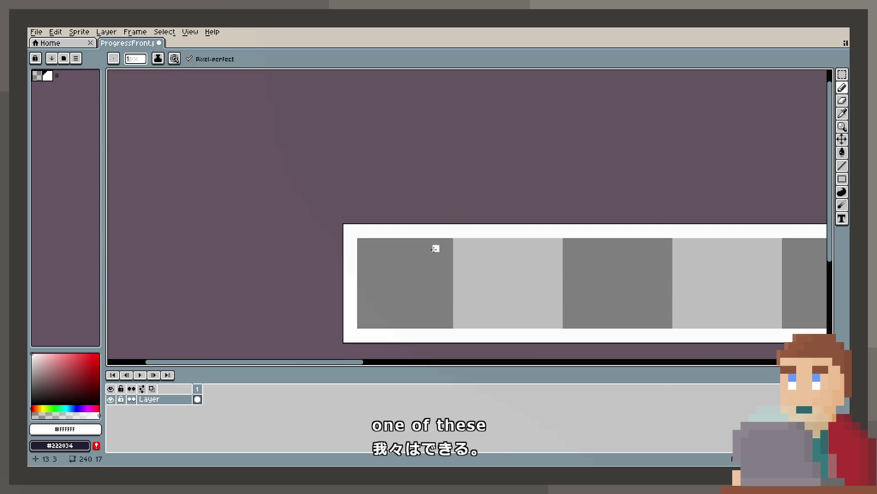
left_click(361, 241)
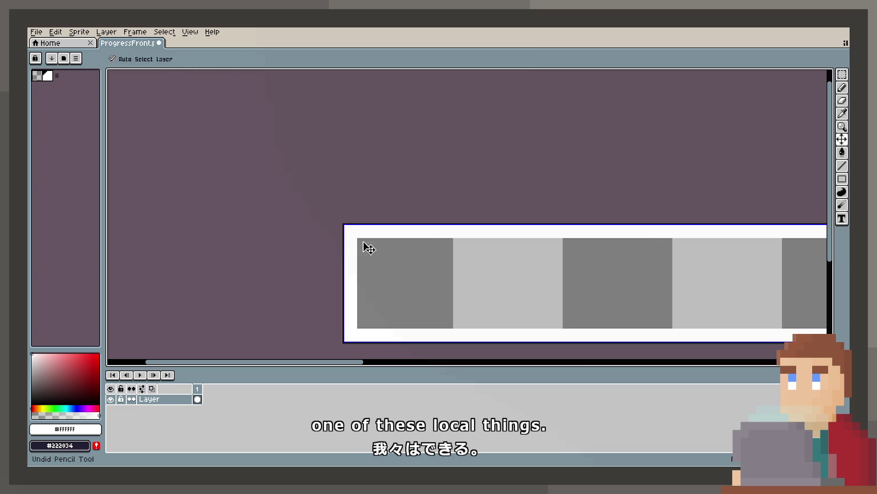
left_click(361, 325)
key("ctrl+s")
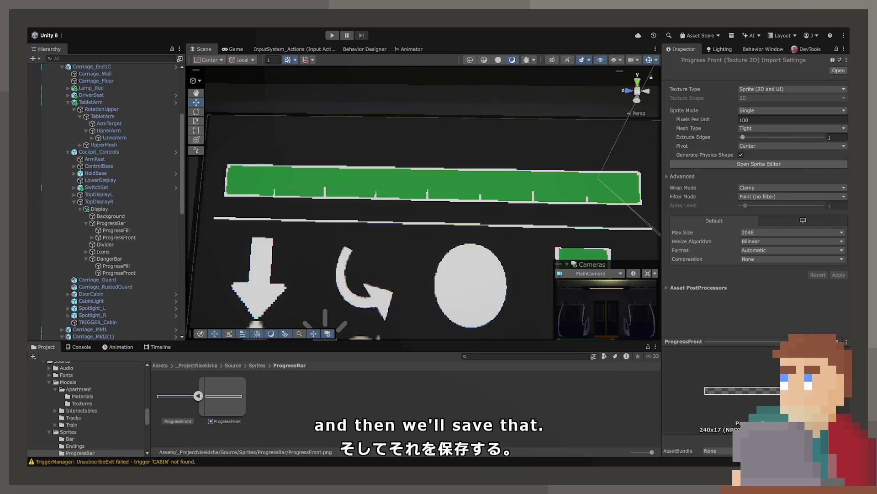
Step: Set the Divider's Rect Transform height to 2 and start Play mode to test the display
left_click(403, 207)
scroll(403, 207, "up", 3)
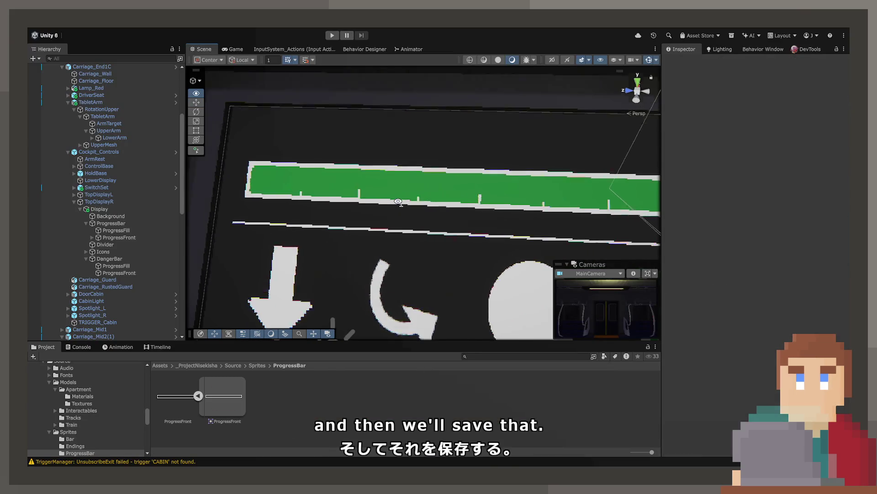
scroll(405, 203, "down", 6)
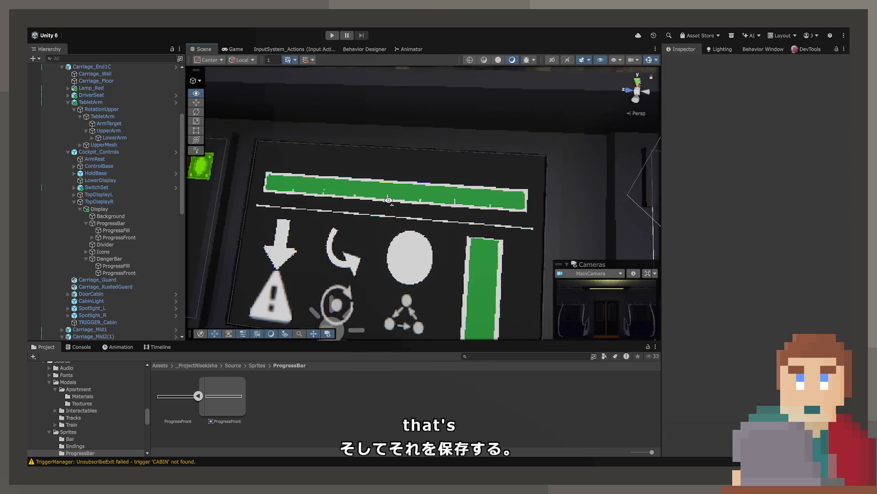
mouse_move(411, 211)
left_mouse_down()
mouse_move(498, 229)
mouse_move(495, 240)
mouse_move(455, 213)
mouse_move(499, 224)
mouse_move(416, 184)
left_mouse_up()
left_click(416, 184)
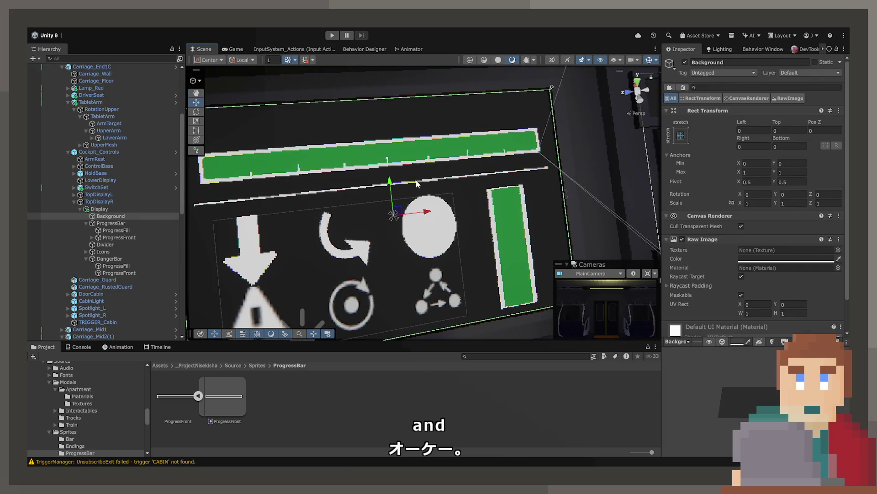
left_click(125, 244)
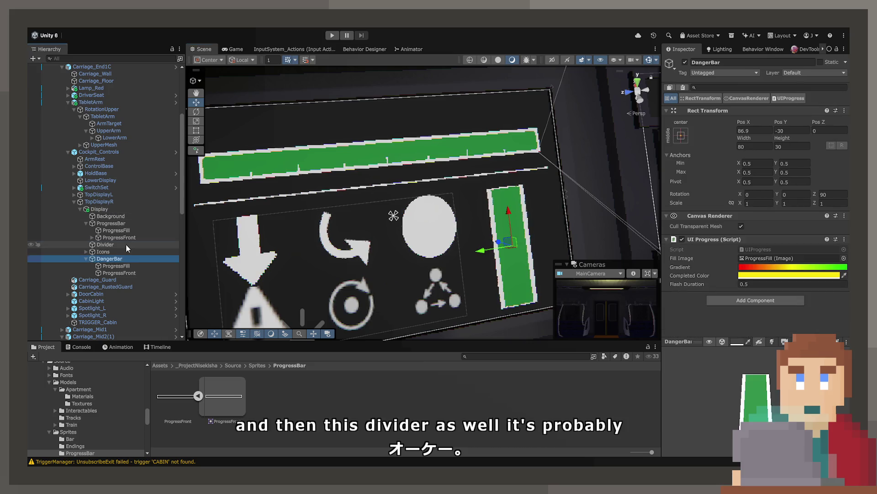
key("Return")
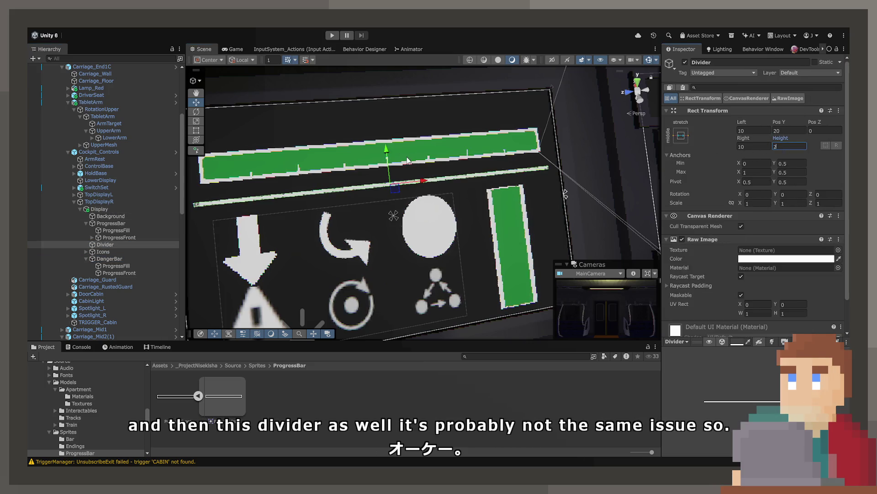
key("f")
left_click(333, 35)
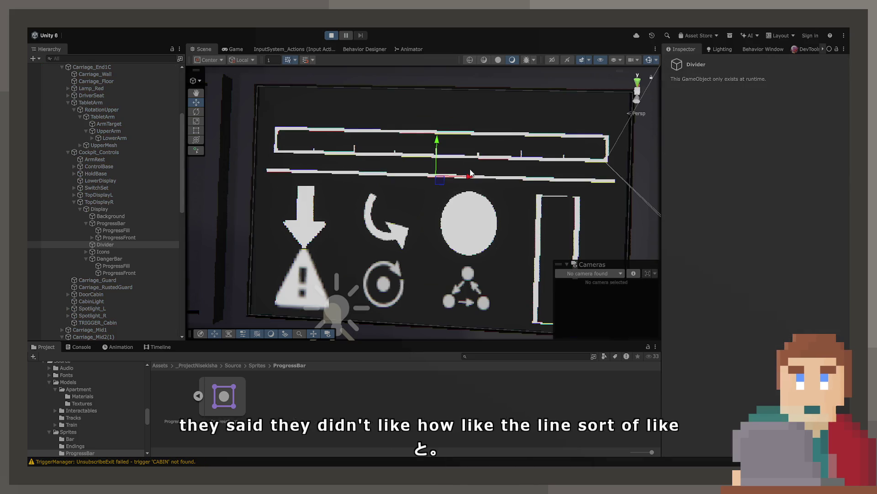
Step: In the Game view, interact with the cabin door using E, then stop the game
left_click(236, 49)
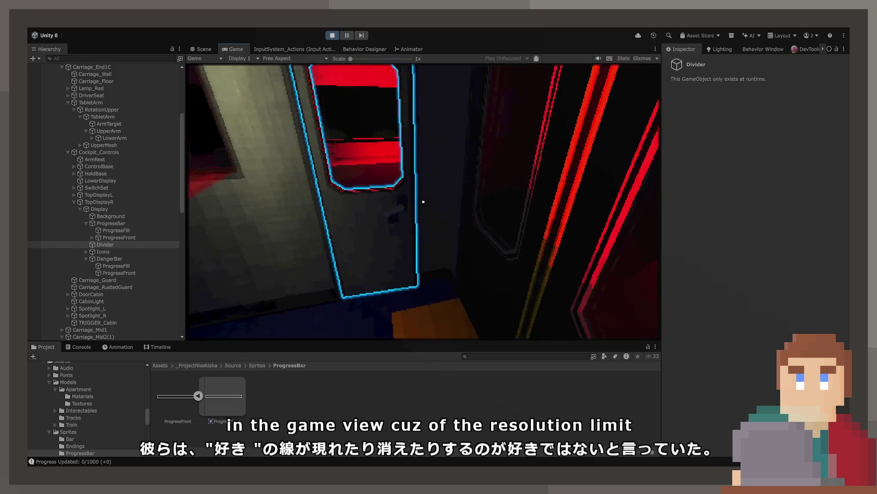
key("e")
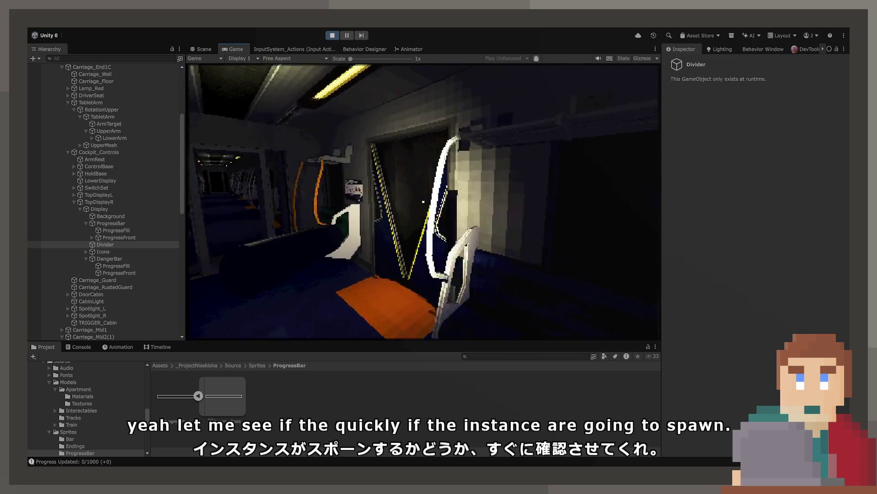
left_click(331, 35)
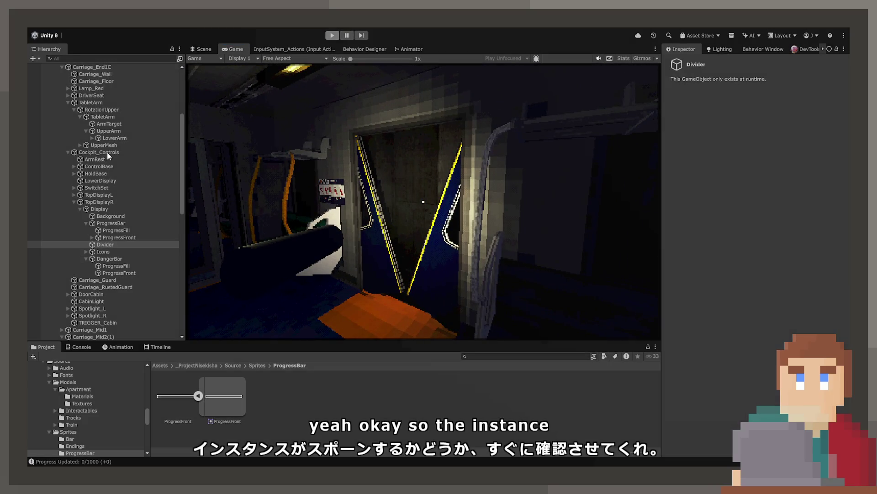
Step: Select Environment_Manager and open its IncidentManager script in the code editor
left_click(110, 102)
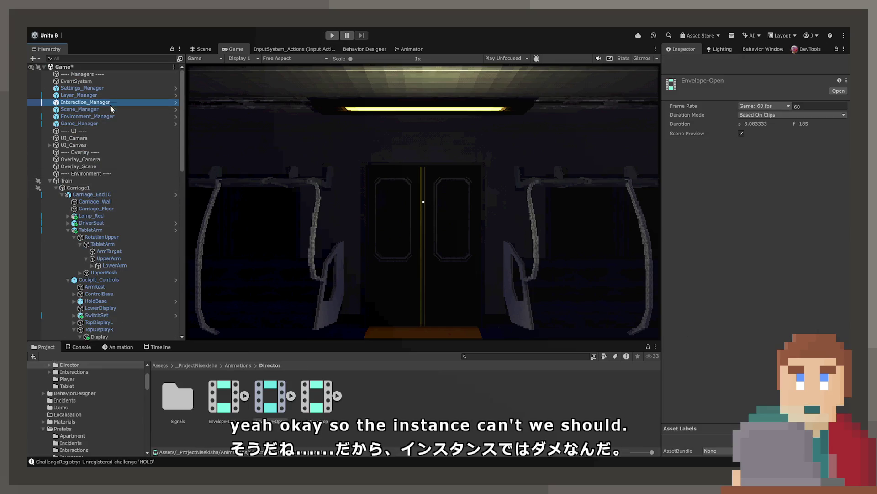
left_click(112, 117)
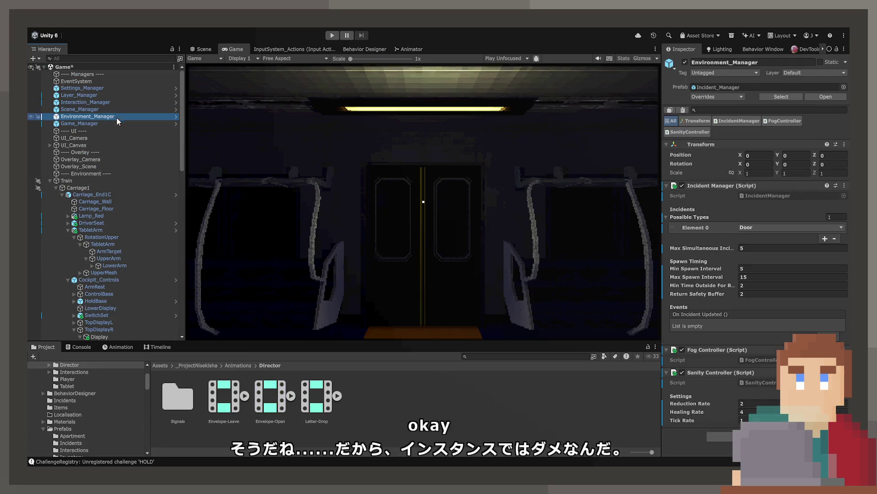
left_click(757, 196)
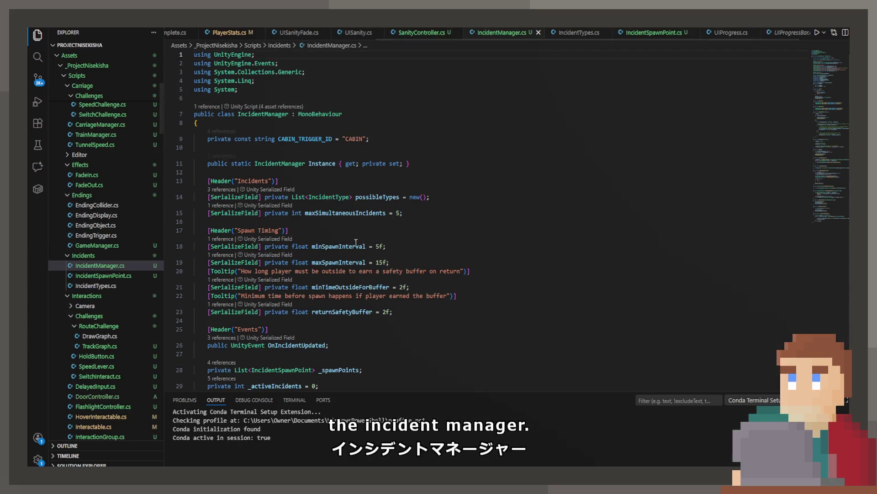
scroll(353, 243, "down", 10)
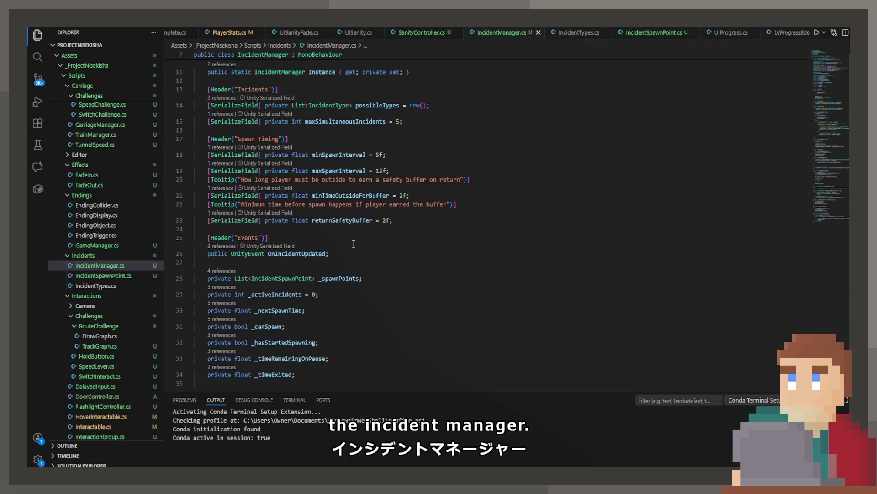
Step: At the start of OnCabinEnter, add a new line and begin an if check on _hasStartedSpawning
scroll(354, 243, "down", 8)
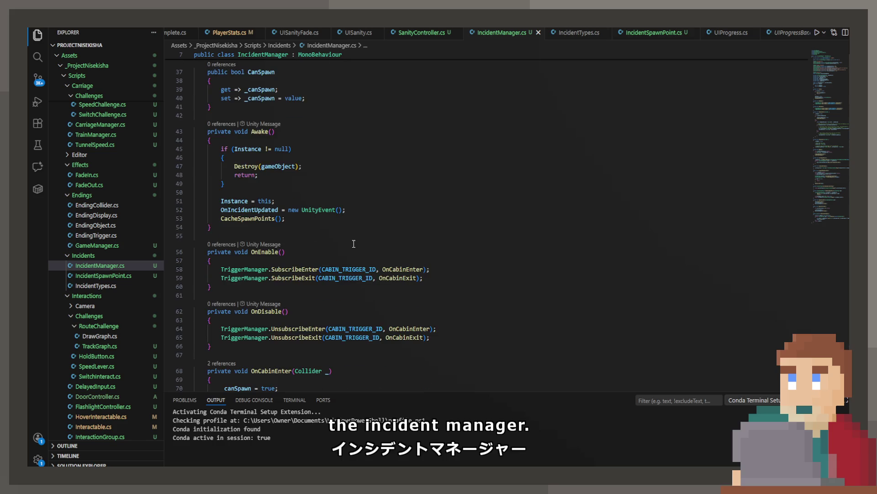
scroll(352, 237, "down", 1)
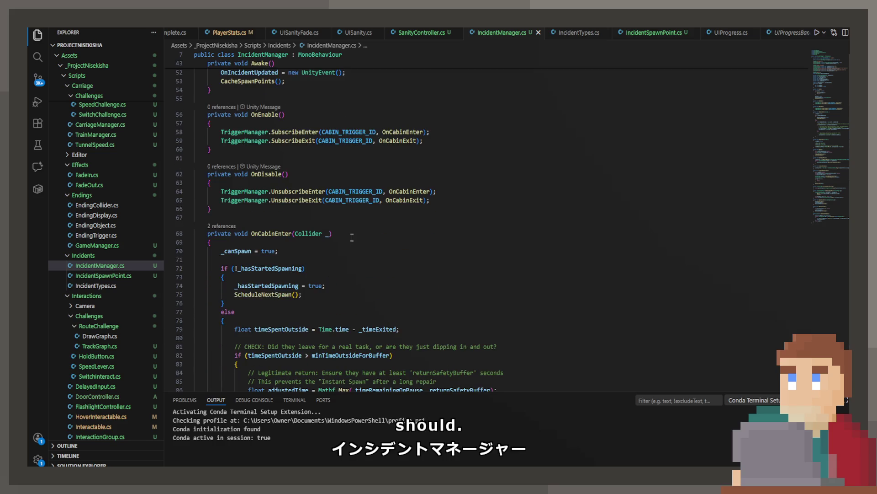
scroll(345, 242, "down", 1)
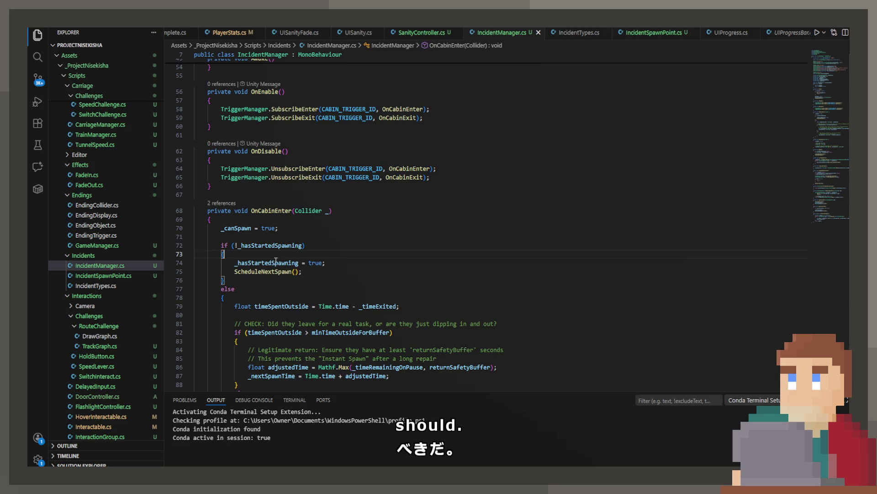
mouse_move(276, 263)
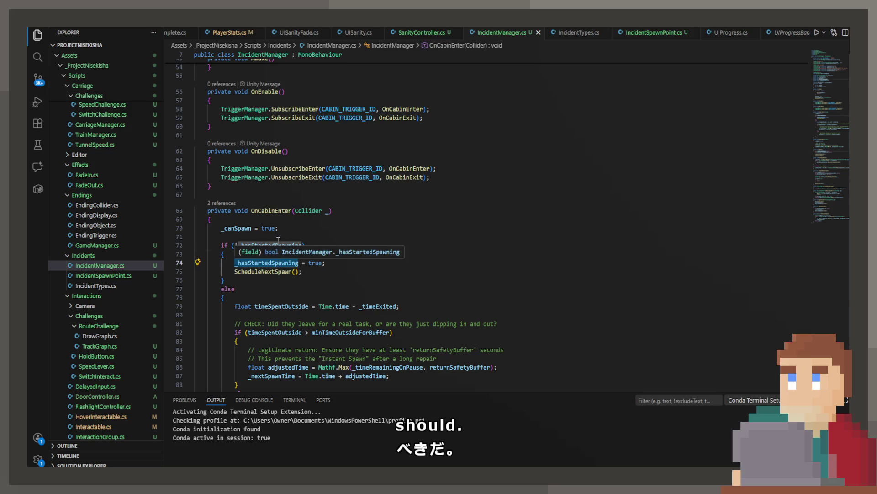
double_click(278, 246)
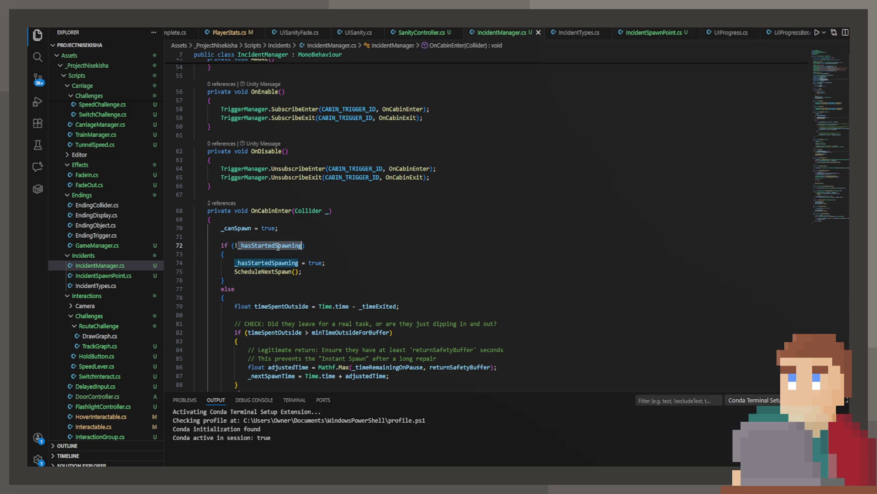
left_click(227, 223)
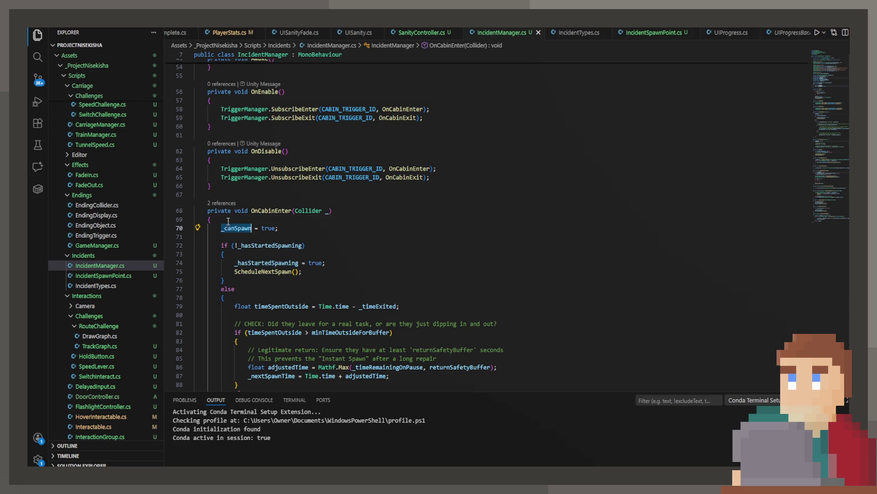
key("Return")
type("i")
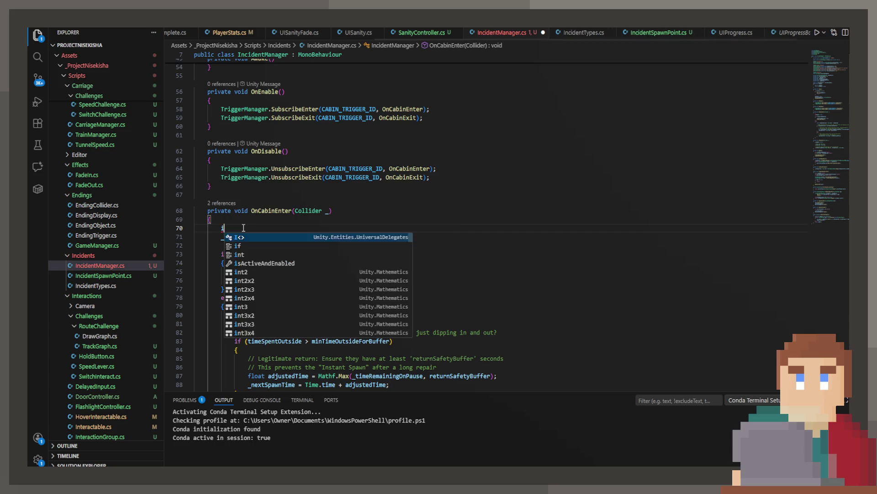
type("f")
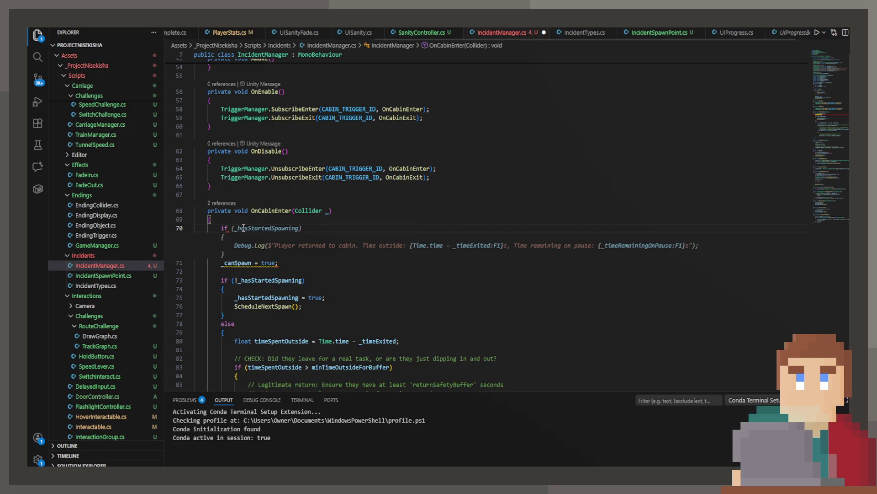
scroll(121, 206, "up", 5)
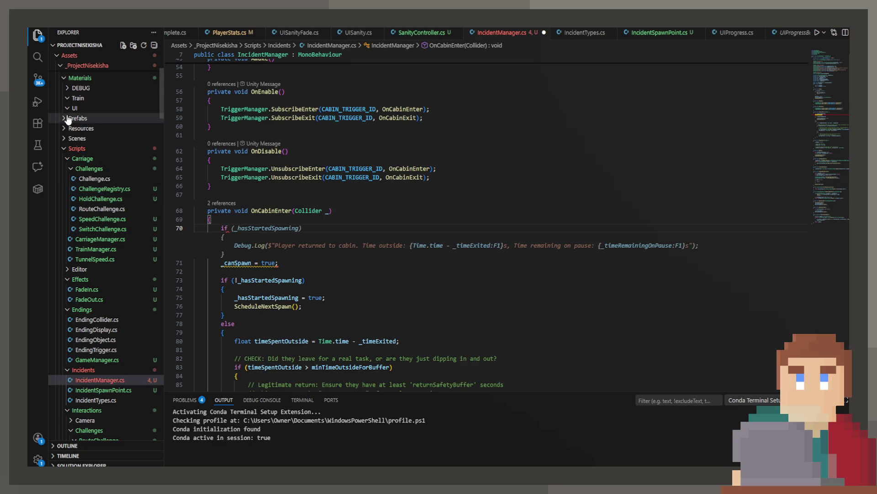
Step: Collapse the Carriage Challenges folder and skim GameManager.cs
scroll(84, 158, "up", 5)
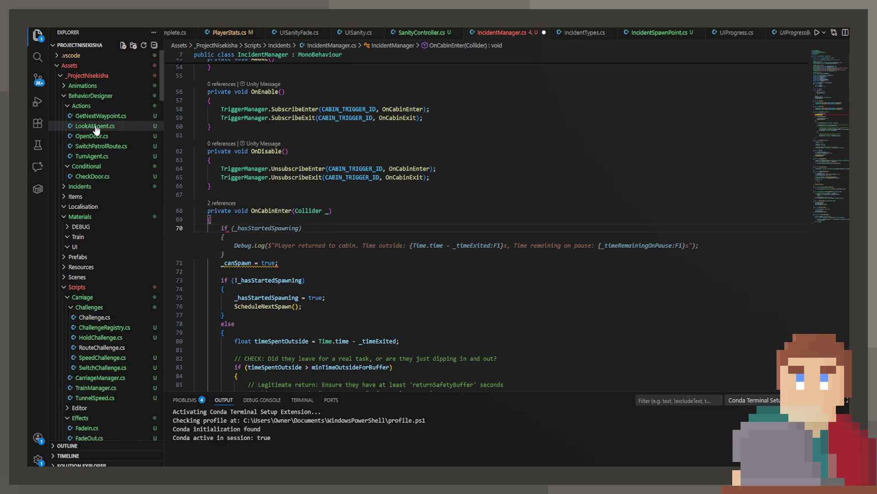
scroll(97, 137, "down", 10)
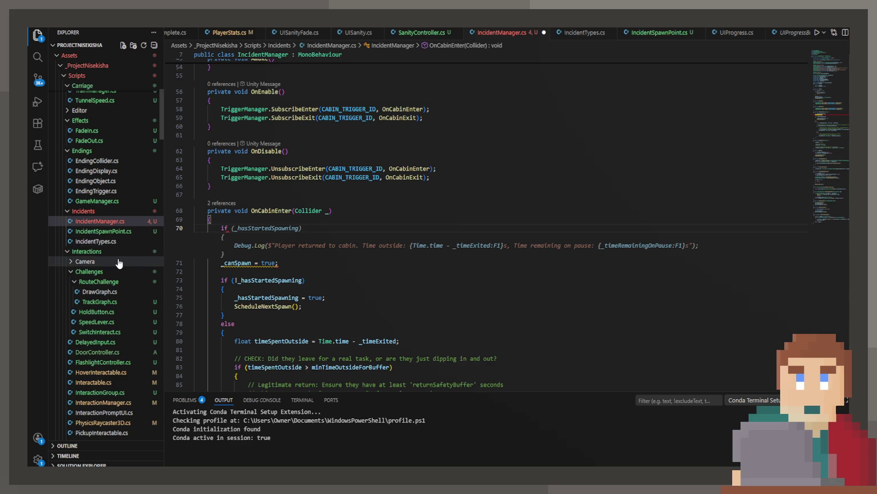
scroll(127, 352, "up", 1)
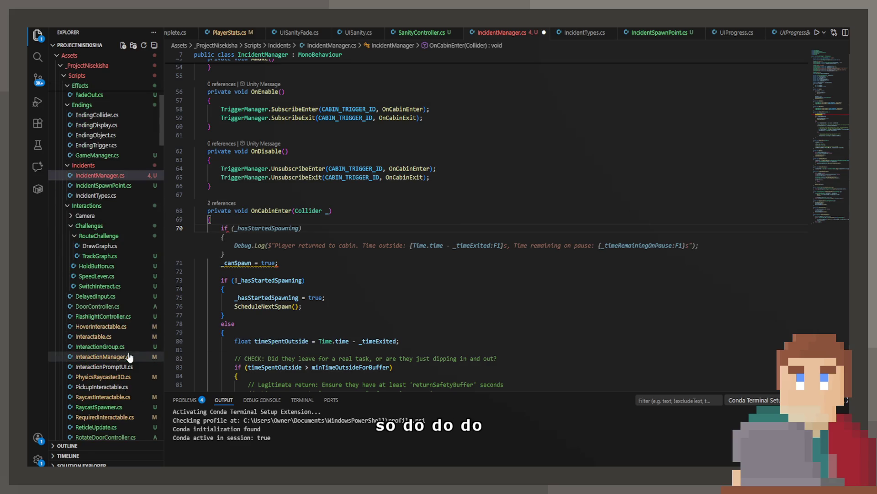
scroll(128, 248, "up", 2)
scroll(129, 247, "up", 2)
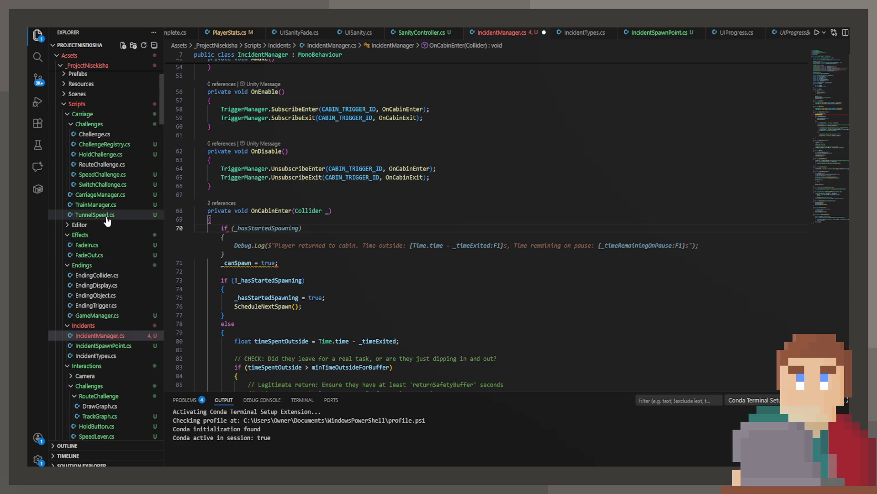
left_click(72, 124)
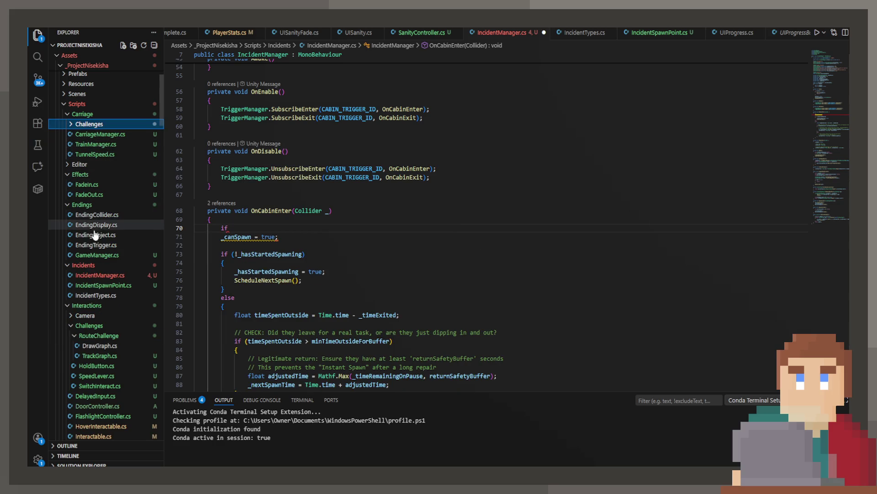
left_click(107, 256)
scroll(488, 246, "up", 7)
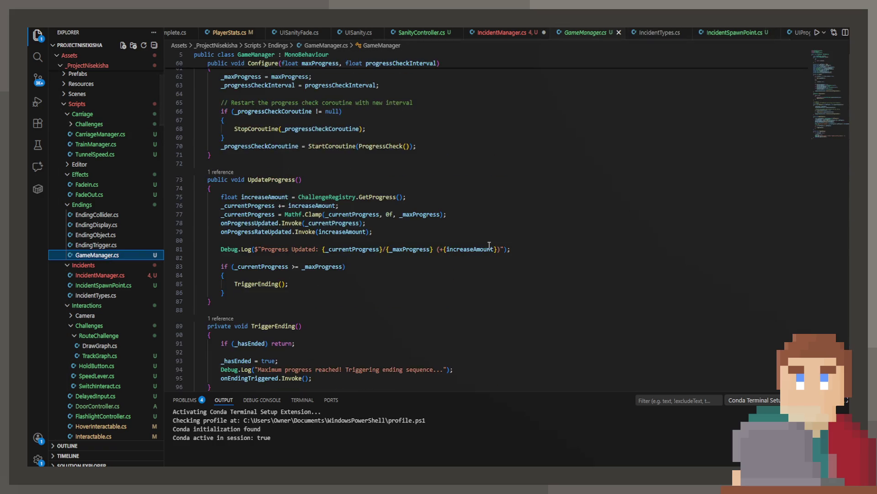
scroll(488, 245, "down", 4)
scroll(487, 242, "up", 15)
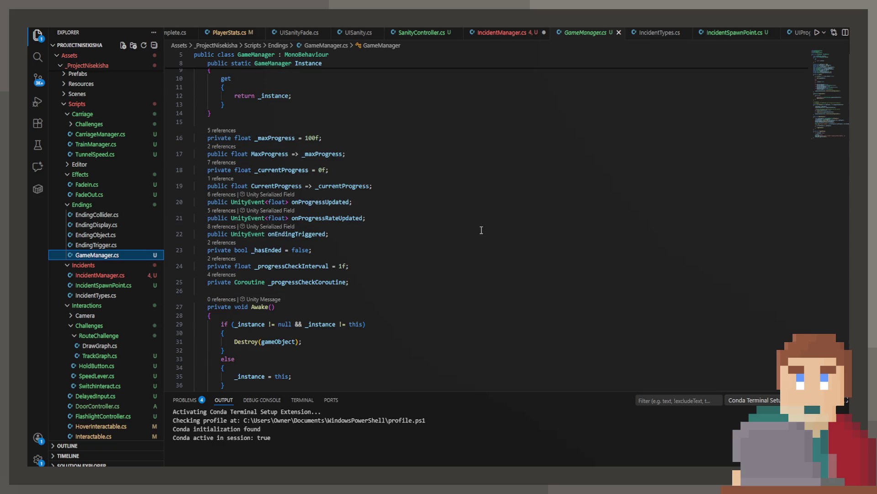
scroll(482, 219, "up", 3)
scroll(479, 216, "down", 8)
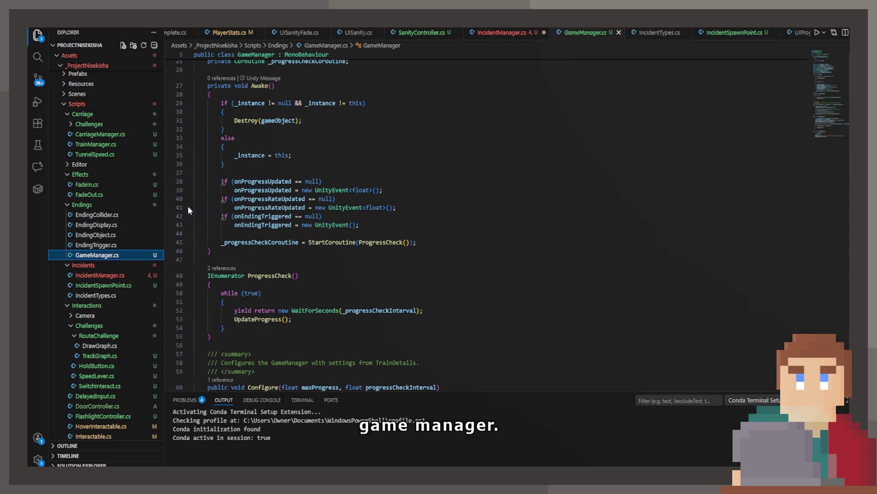
Step: Preview CarriageManager.cs and its scene references, TrainManager.cs and TunnelSpeed.cs, then reopen GameManager.cs
left_click(109, 137)
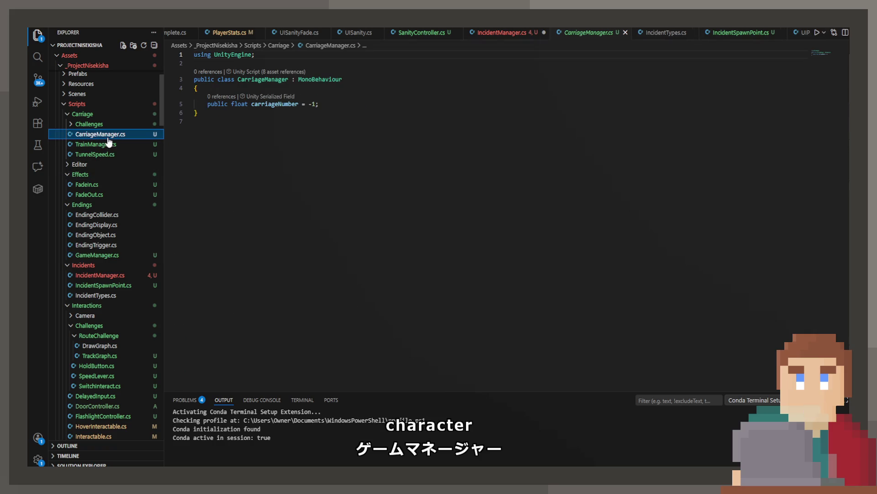
left_click(269, 72)
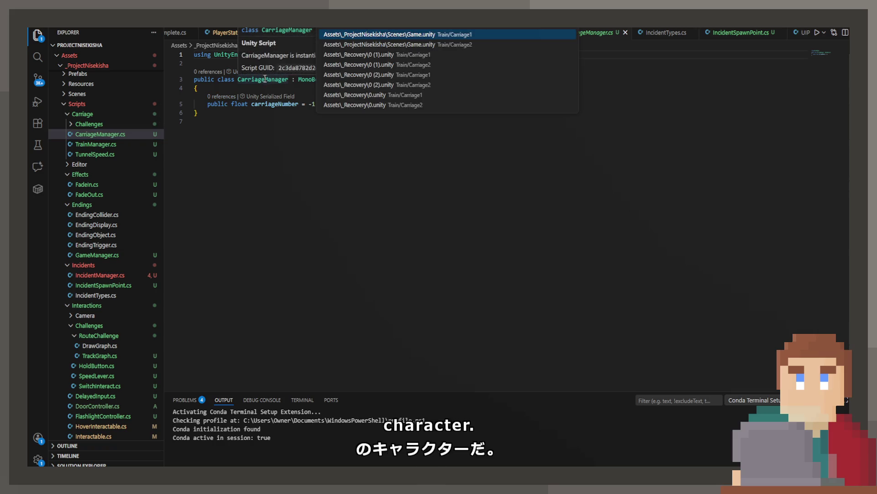
left_click(213, 179)
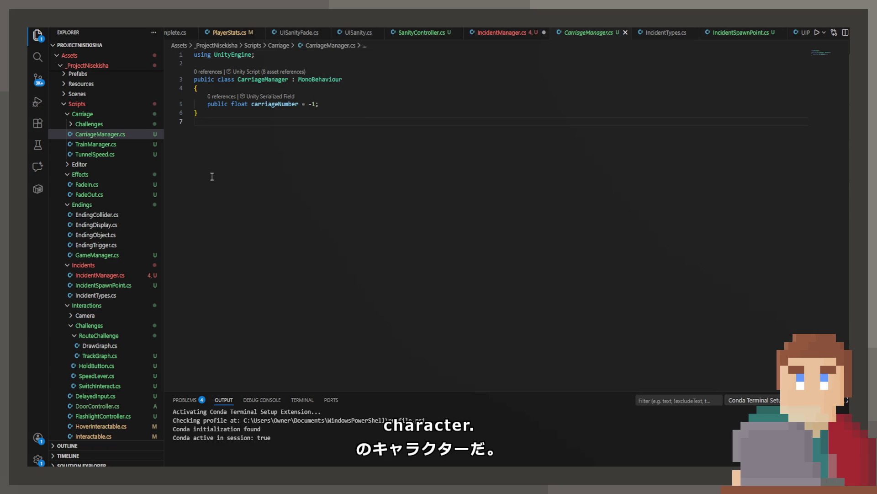
left_click(94, 146)
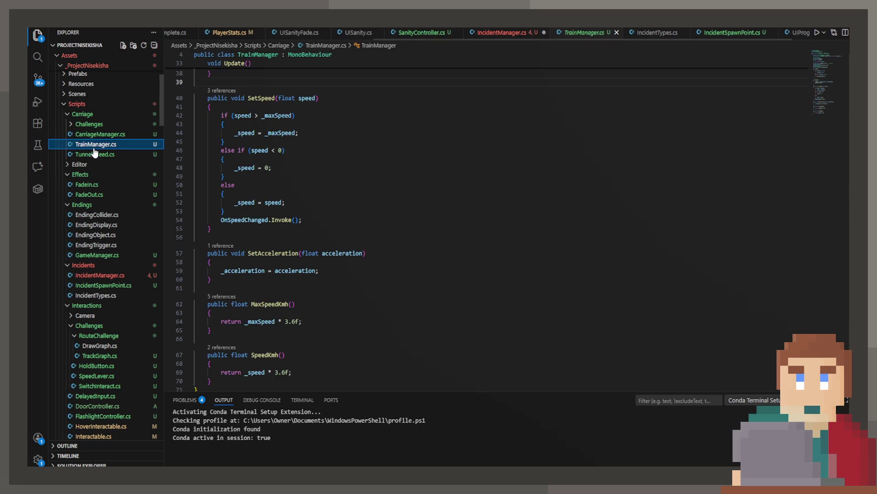
left_click(95, 153)
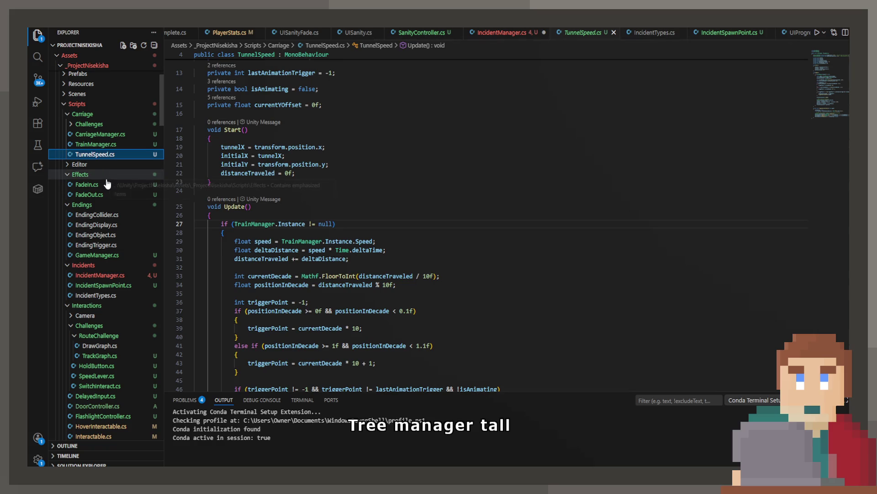
left_click(99, 134)
left_click(91, 124)
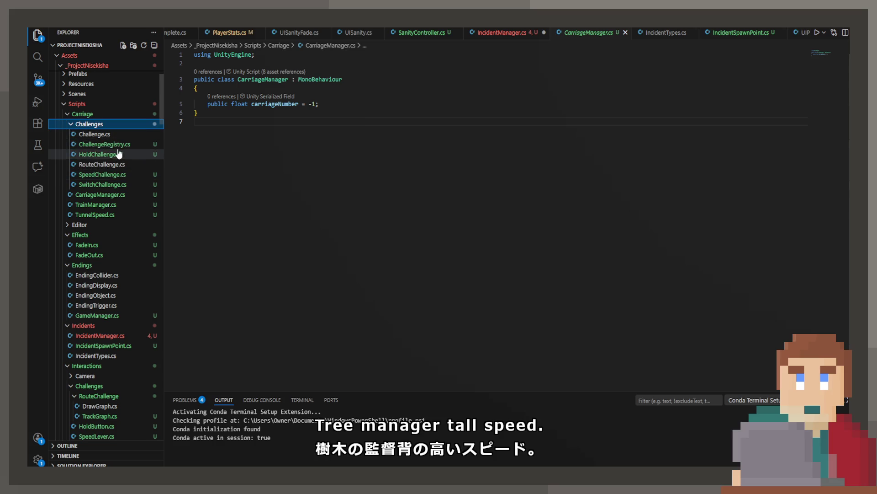
left_click(123, 315)
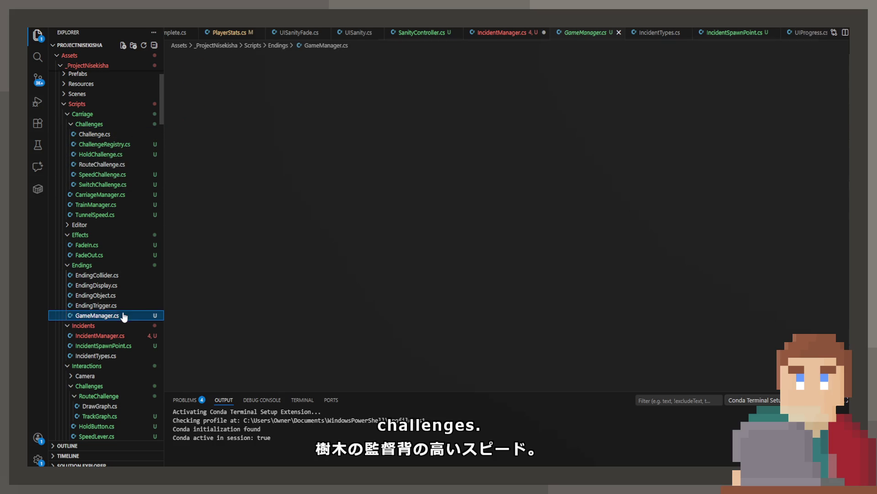
Step: Review GameManager's ProgressCheck coroutine and the increaseAmount uses in its progress logic
scroll(324, 203, "down", 4)
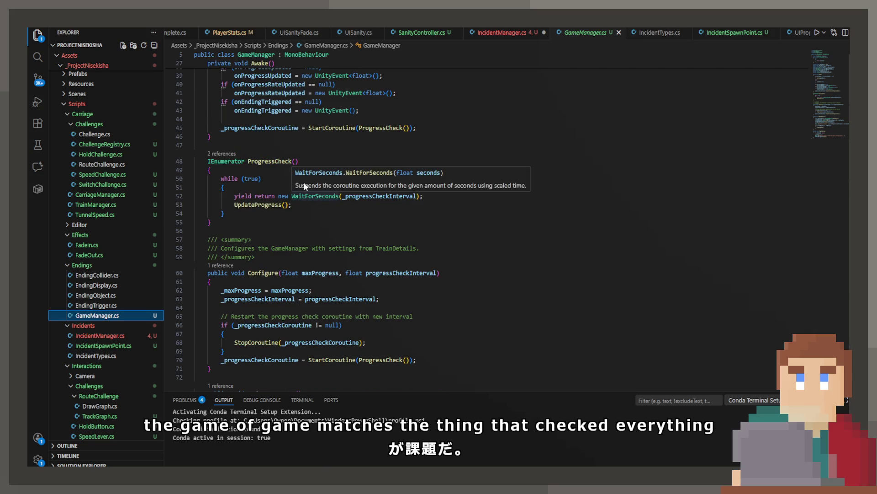
left_click(264, 155)
left_click(265, 161)
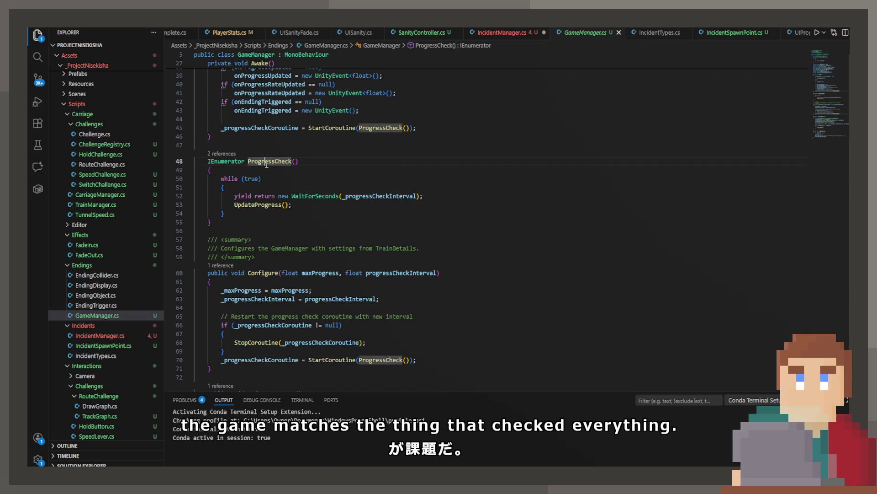
left_click(281, 239)
scroll(282, 236, "down", 3)
scroll(282, 236, "down", 3)
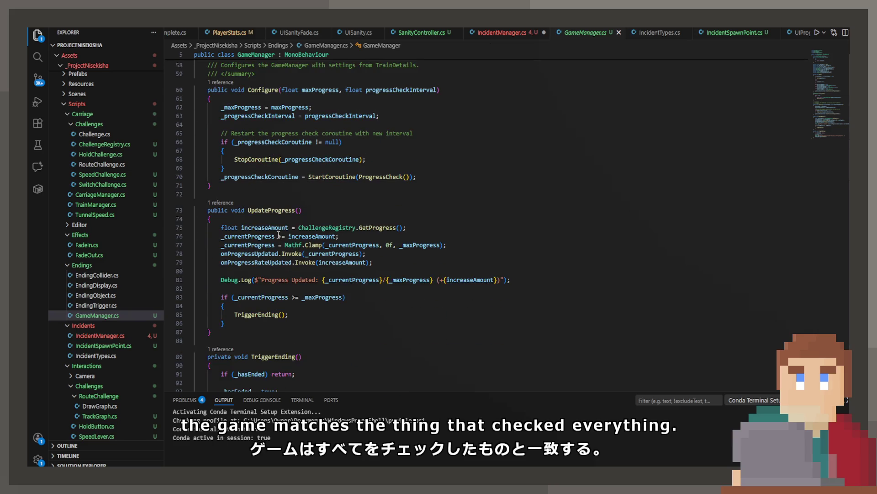
left_click(306, 228)
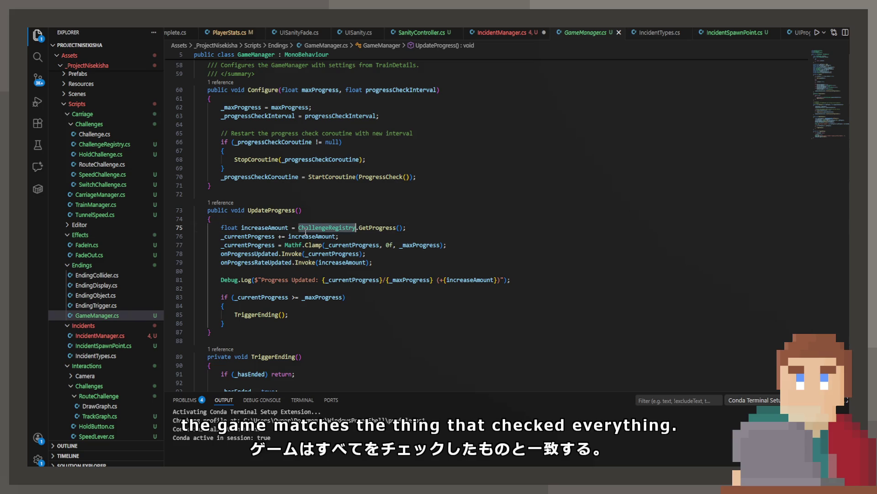
left_click(295, 236)
scroll(286, 237, "down", 3)
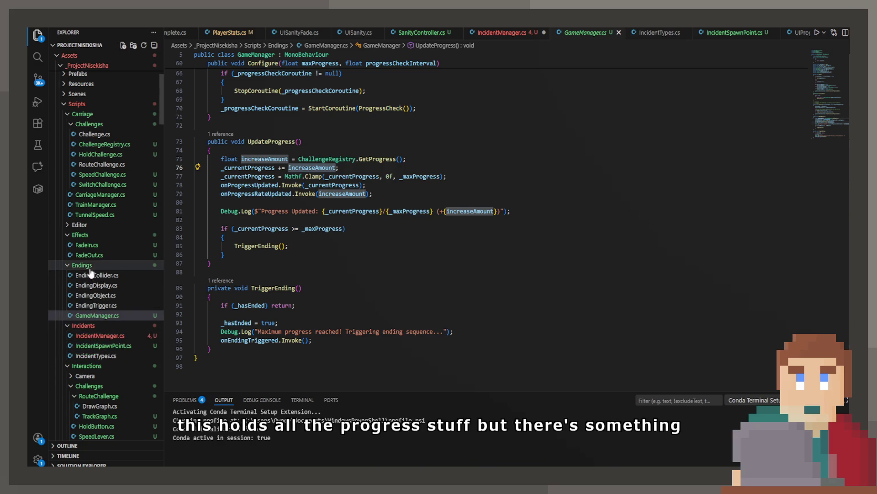
scroll(87, 320, "down", 3)
scroll(84, 329, "down", 2)
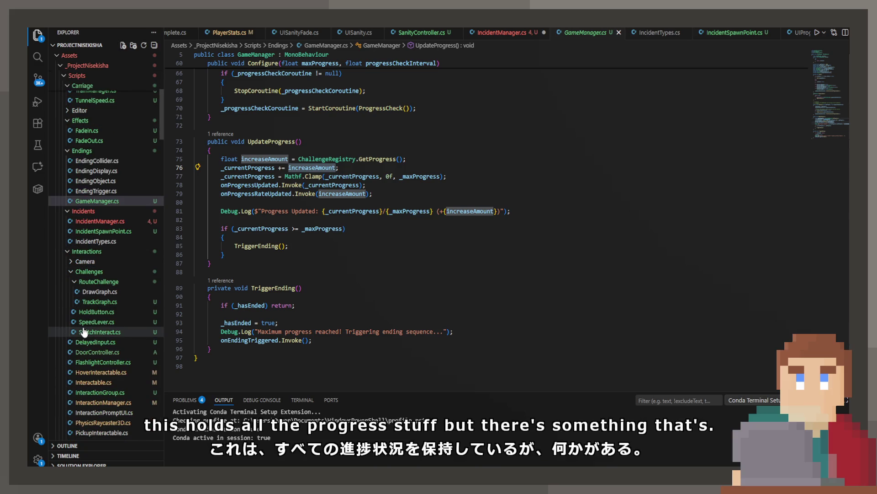
scroll(110, 348, "down", 4)
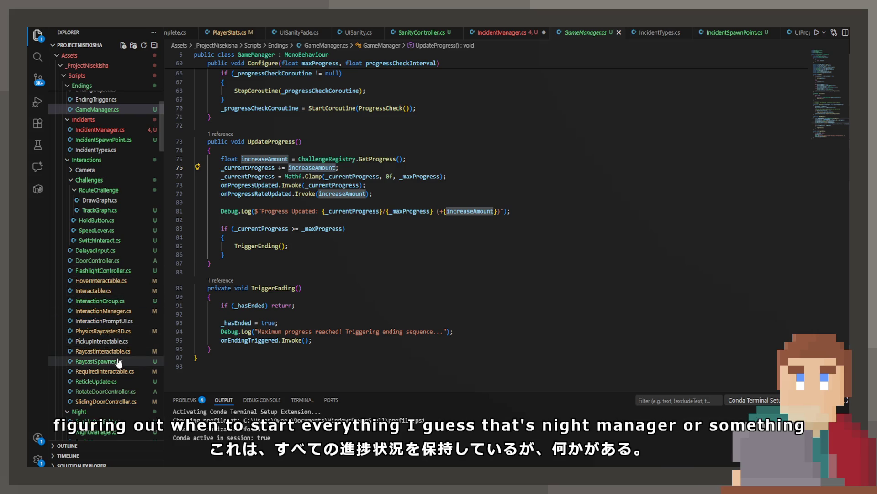
scroll(118, 394, "down", 2)
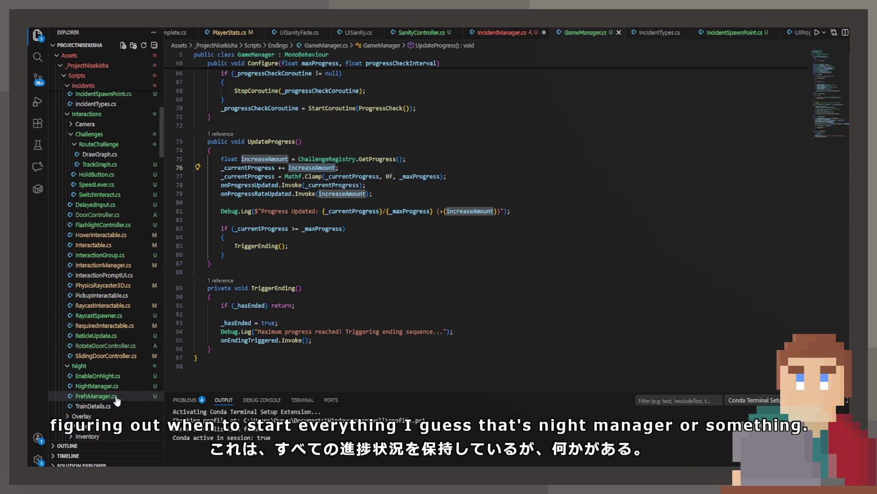
Step: Read NightManager.cs's Awake and Start methods, then return to IncidentManager.cs
left_click(115, 387)
scroll(358, 184, "up", 20)
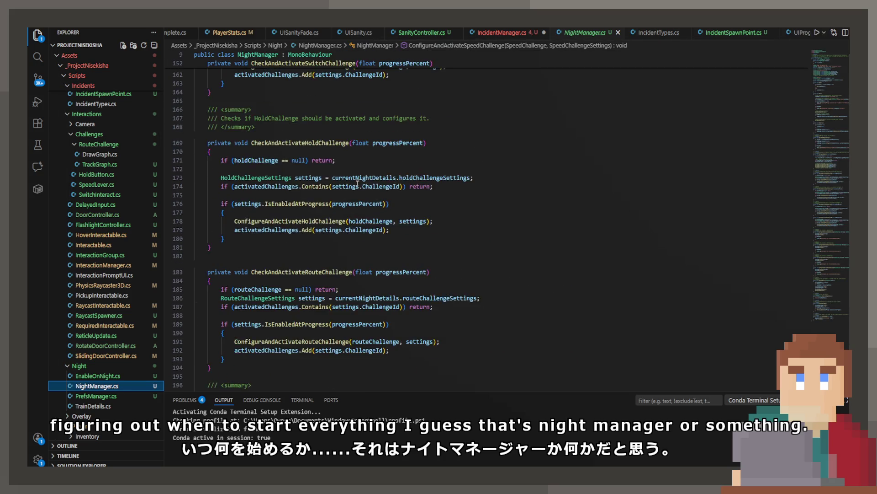
scroll(358, 174, "up", 12)
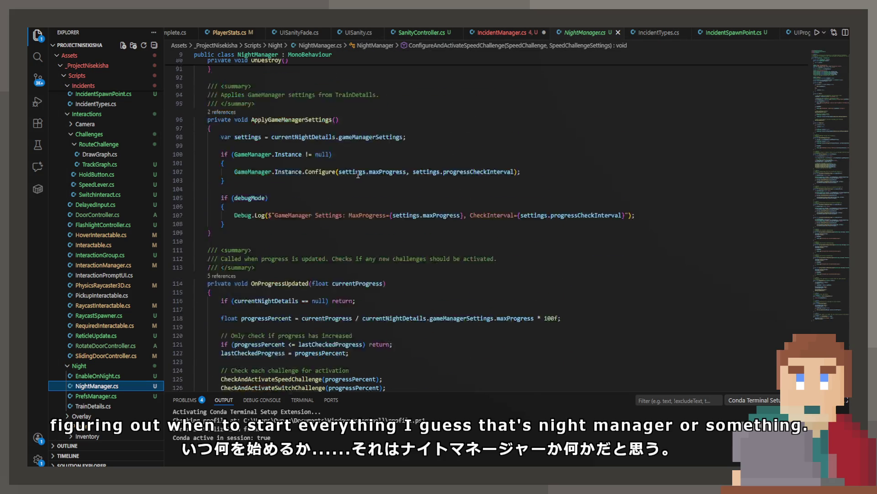
scroll(351, 160, "up", 9)
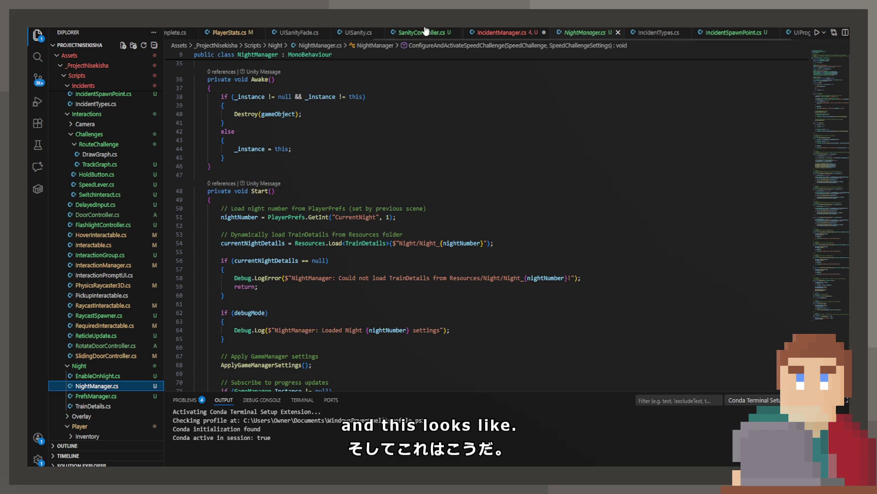
left_click(505, 32)
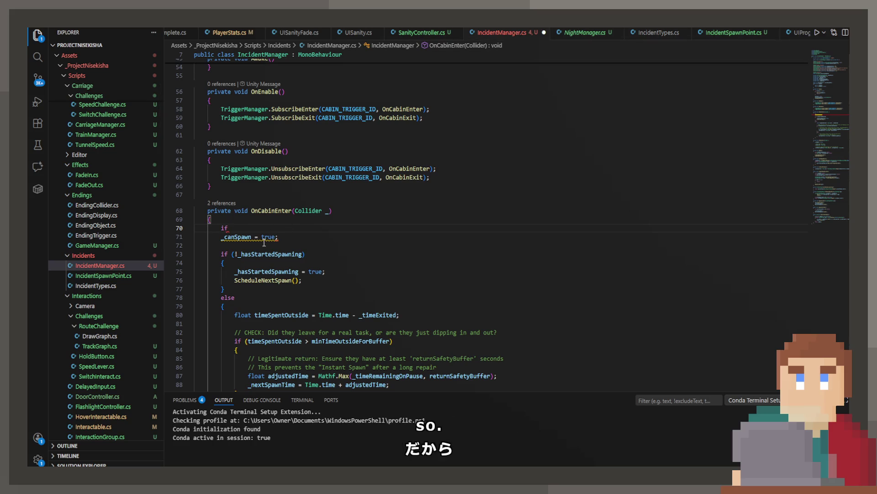
Step: Add a _canSpawn early-return check on line 70, save, and delete the _canSpawn = true line
key("Tab")
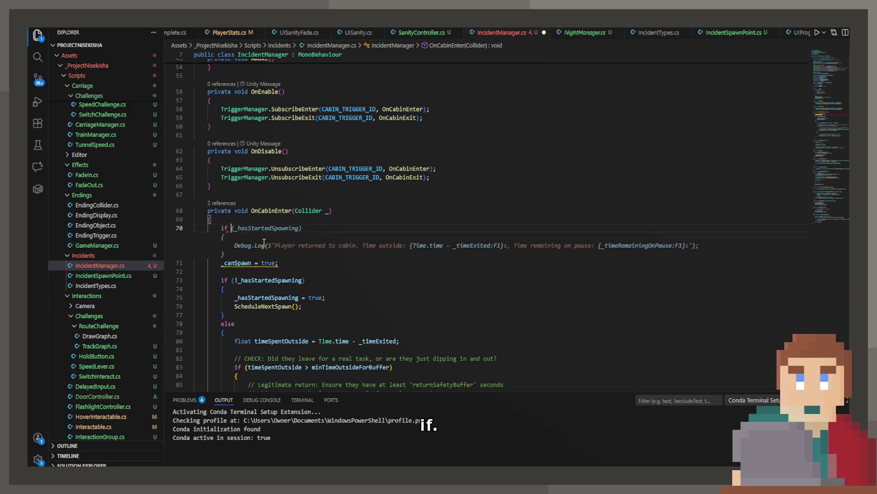
type("_canSpawn")
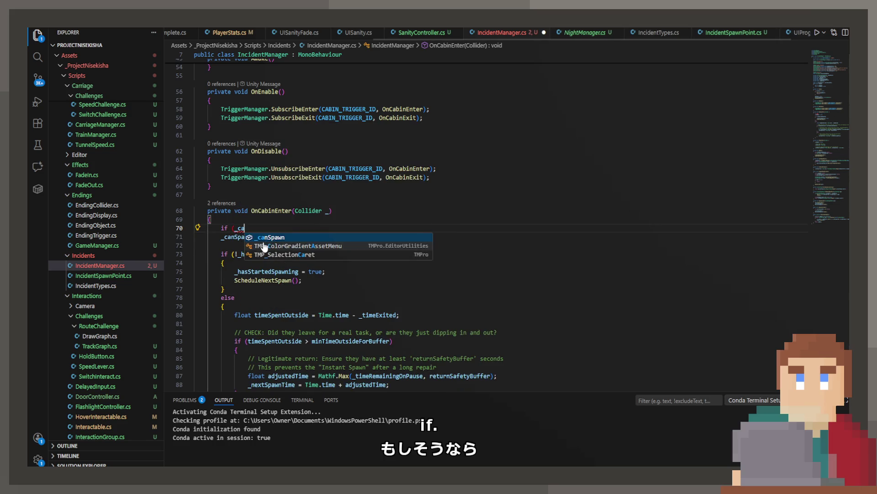
key("Tab")
key("ctrl+s")
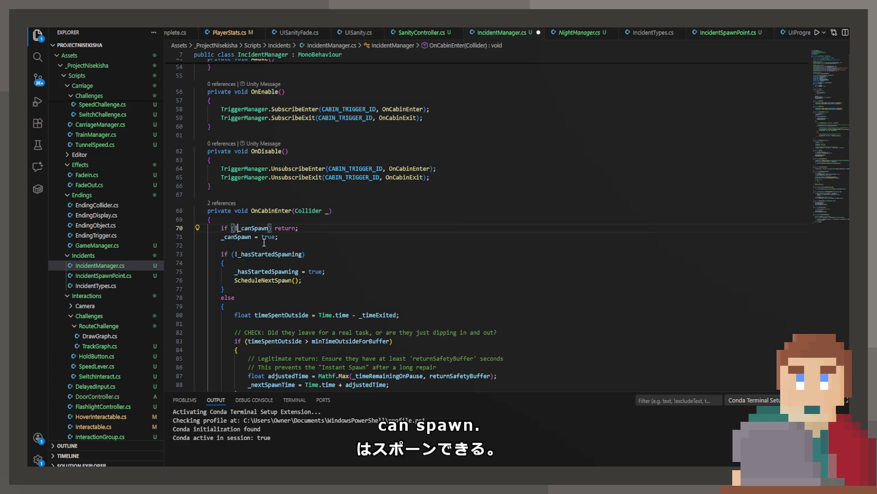
key("ctrl+s")
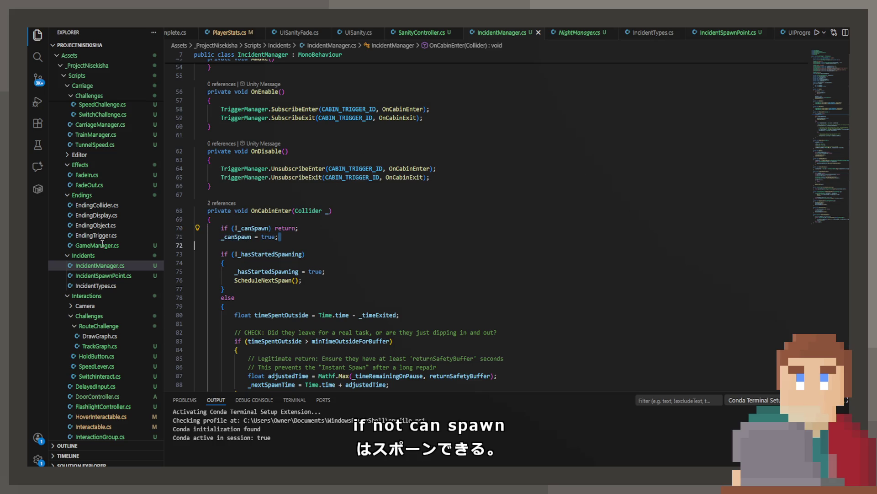
key("ctrl+shift+k")
Step: Step through every _canSpawn match in IncidentManager.cs, then move to NightManager.cs
double_click(250, 228)
key("ctrl+f")
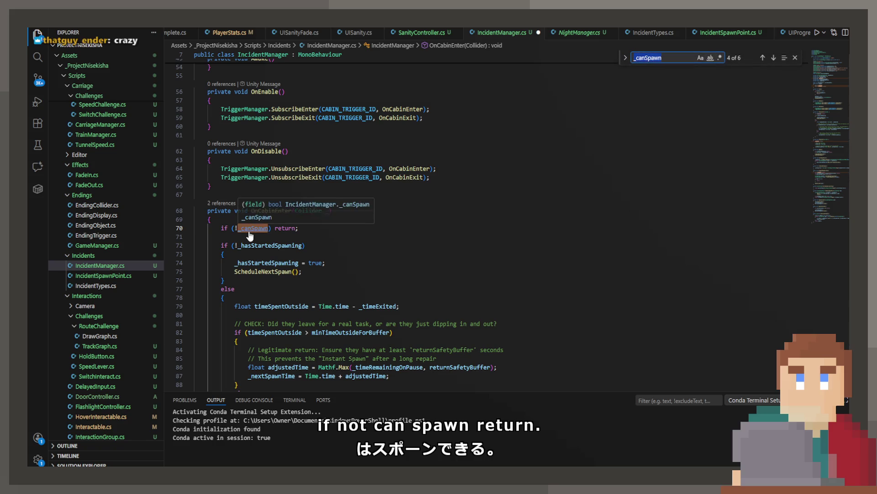
key("Return")
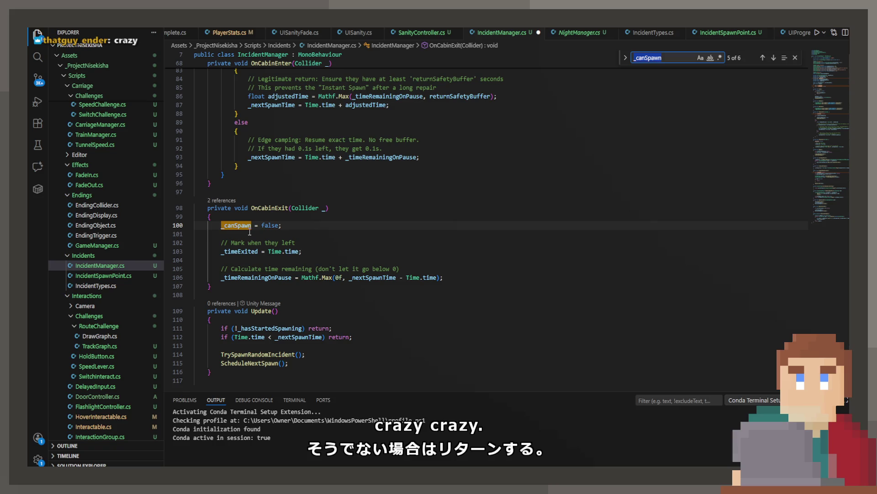
key("Return")
key("Return")
key("Return")
key("Return")
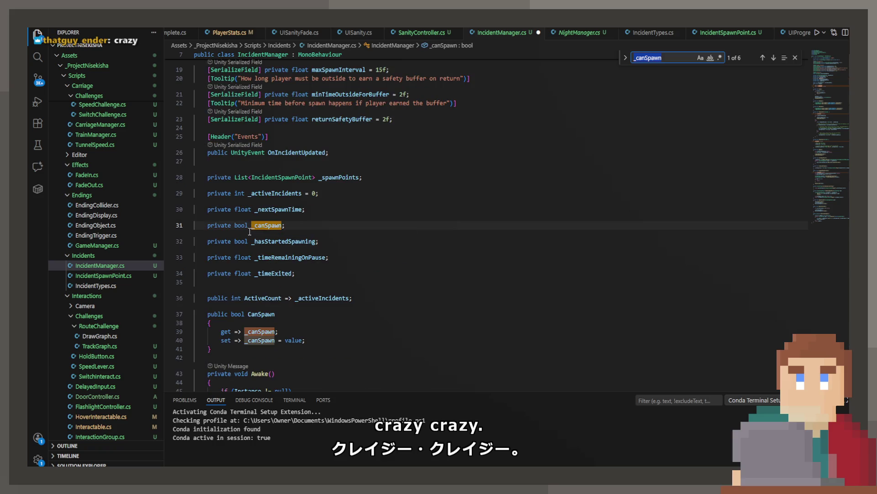
key("Return")
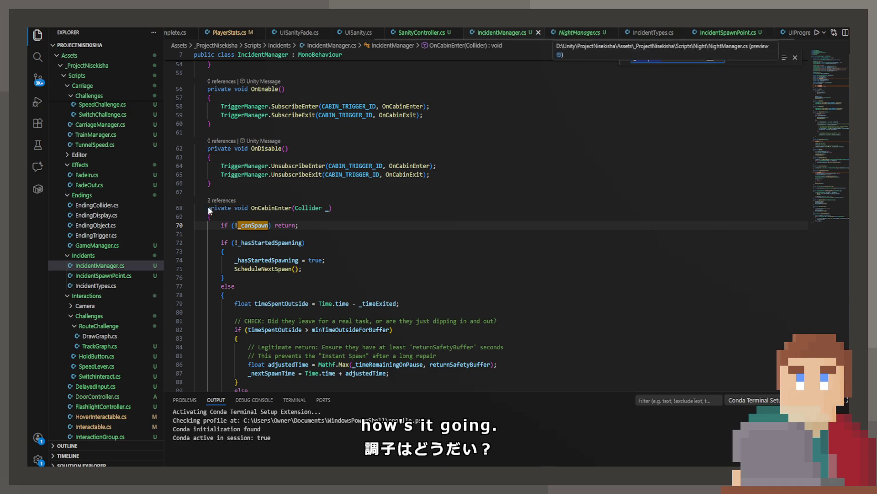
scroll(238, 195, "up", 10)
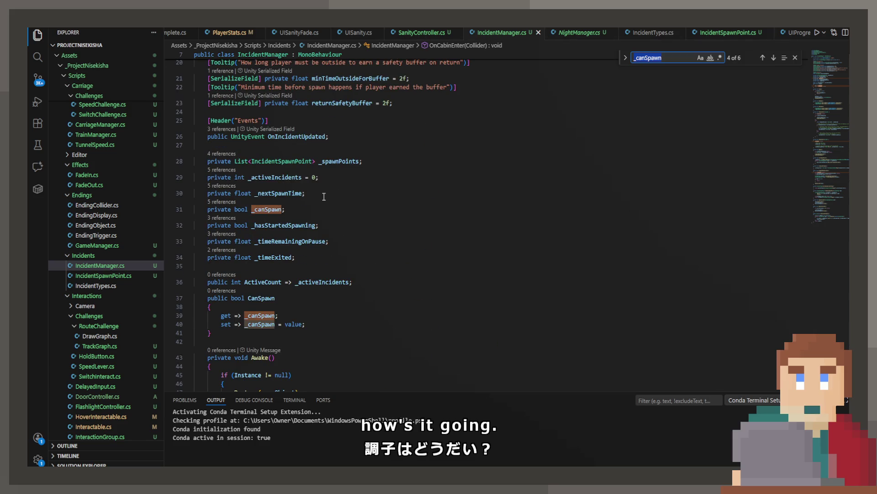
scroll(324, 196, "down", 2)
scroll(290, 260, "up", 9)
left_click(284, 142)
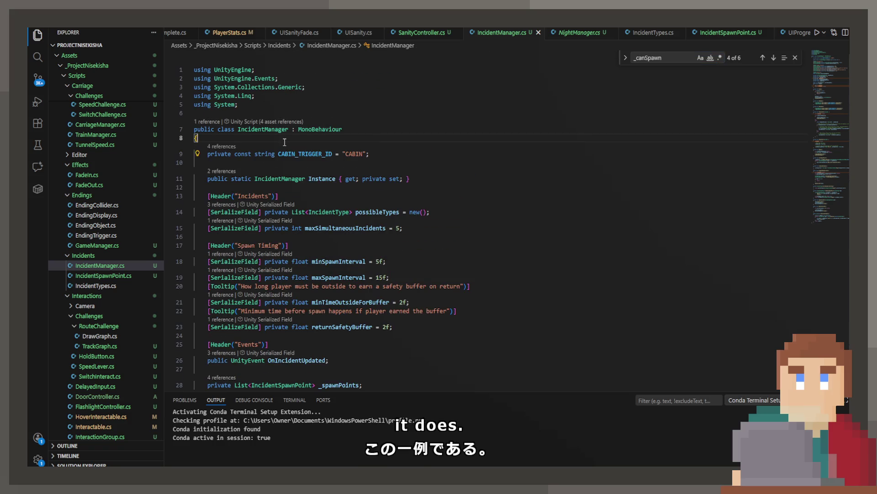
left_click(612, 37)
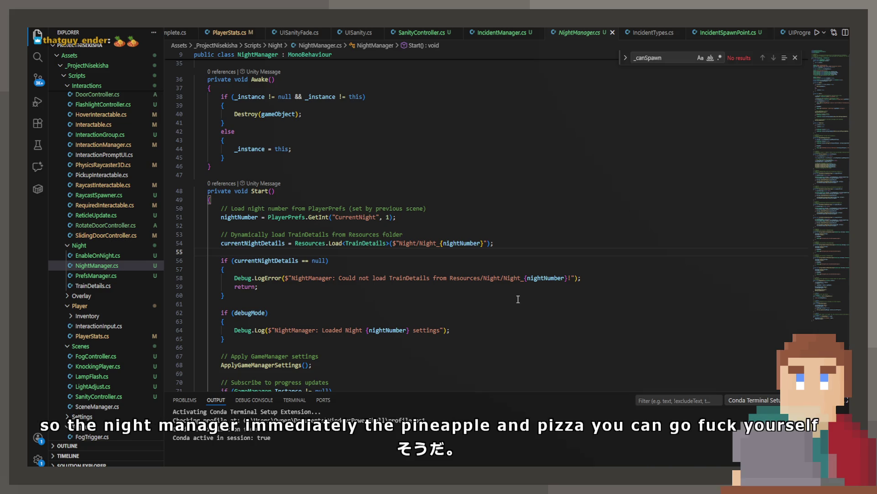
Step: Follow ApplyGameManagerSettings and currentNightDetails from NightManager.cs through to the TrainDetails class definition
scroll(506, 292, "down", 1)
scroll(499, 287, "down", 2)
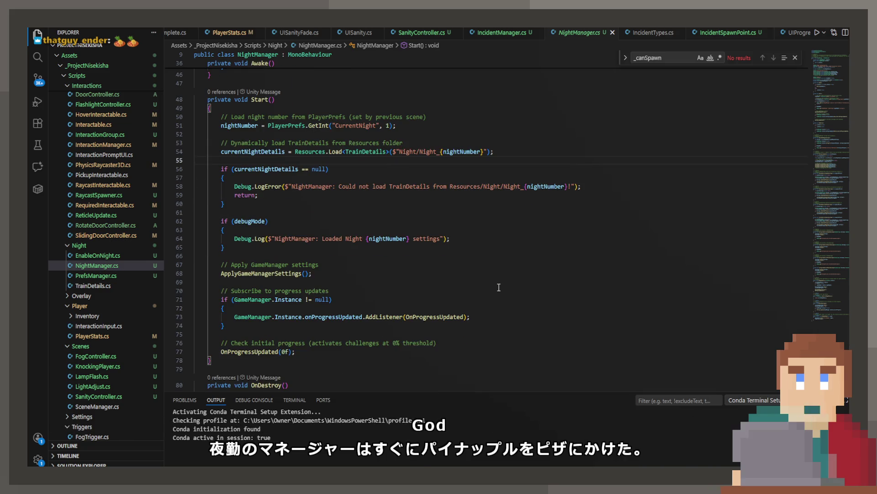
scroll(499, 287, "down", 3)
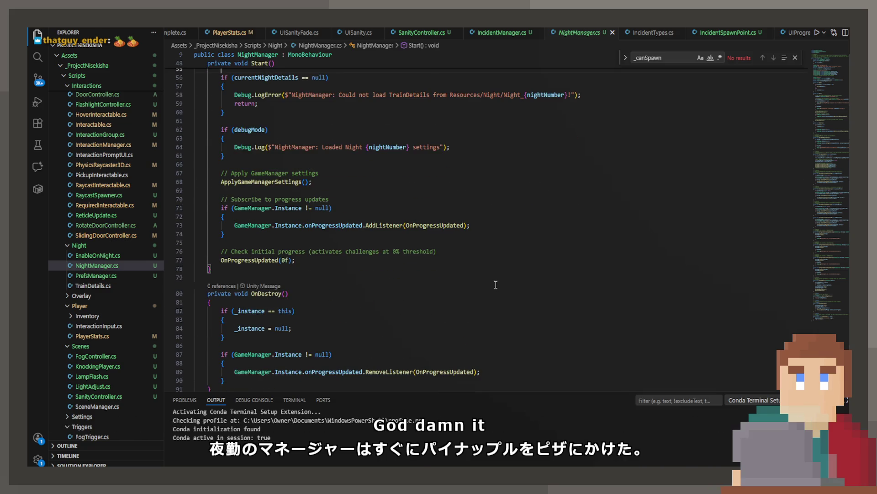
left_click(269, 182, "ctrl")
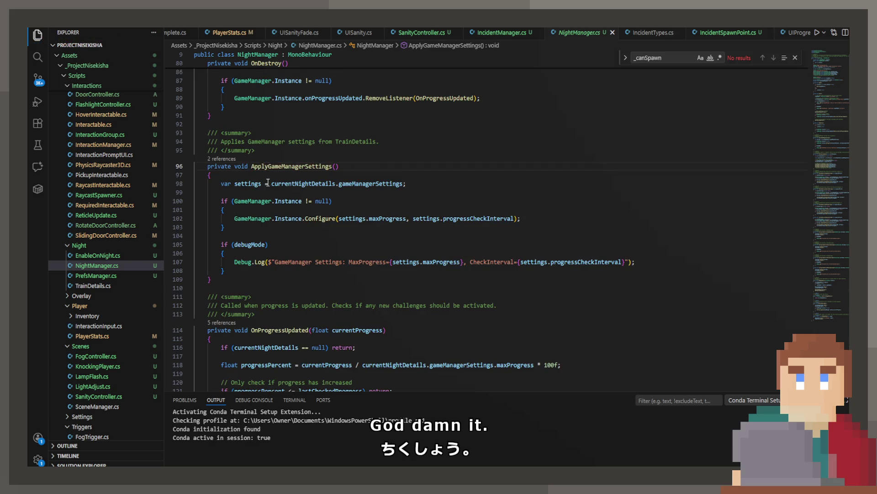
left_click(309, 183, "ctrl")
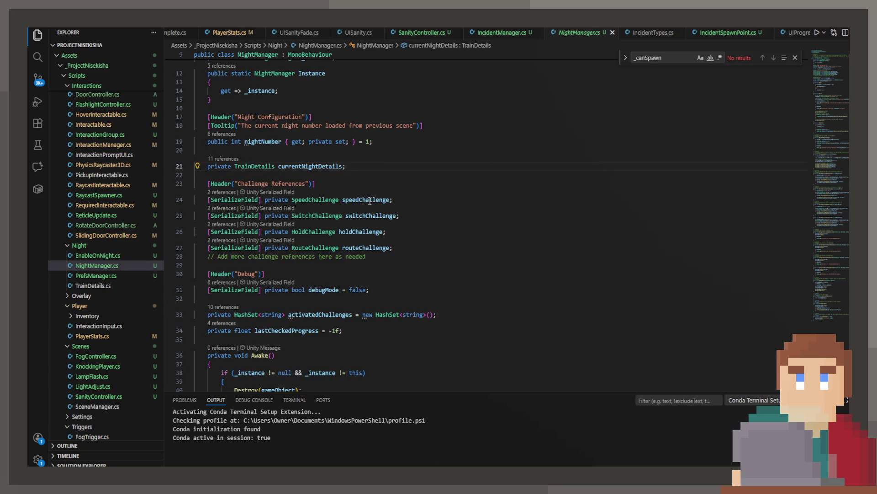
left_click(269, 172, "ctrl")
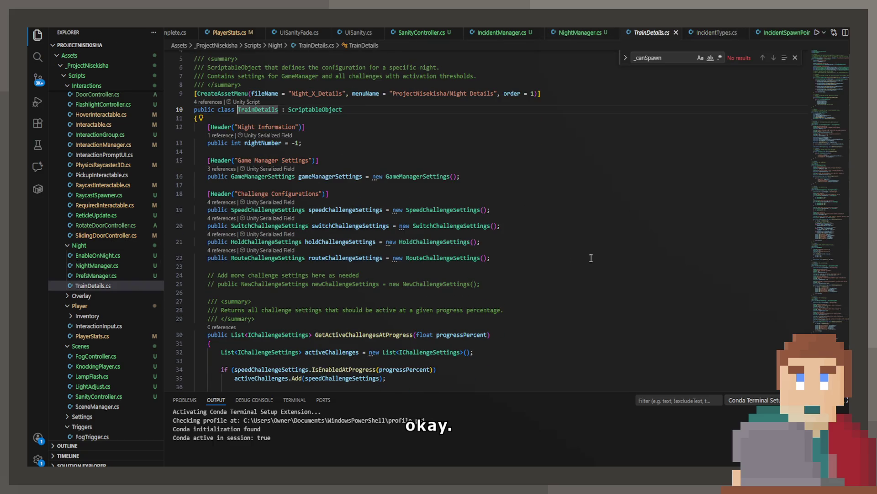
Step: Insert [Header("Incident Settings")] with an enableIncidents = false field, then view SpeedChallengeSettings
left_click(482, 175)
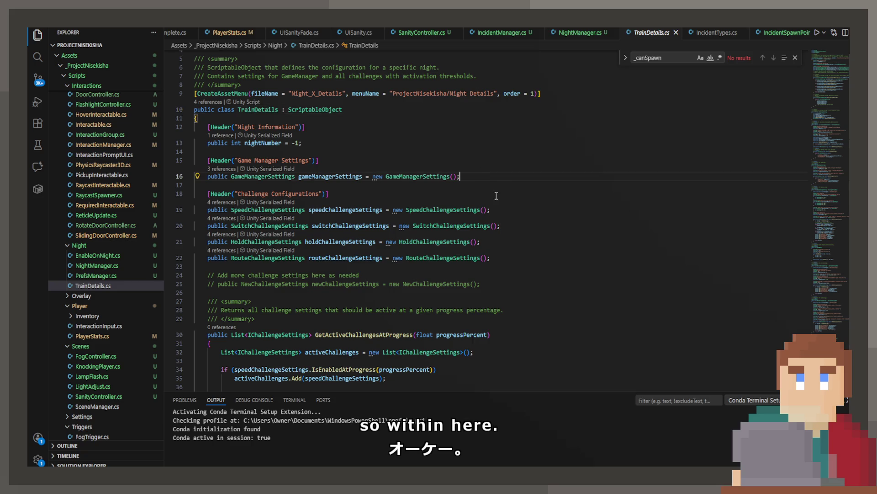
key("Return")
key("Return")
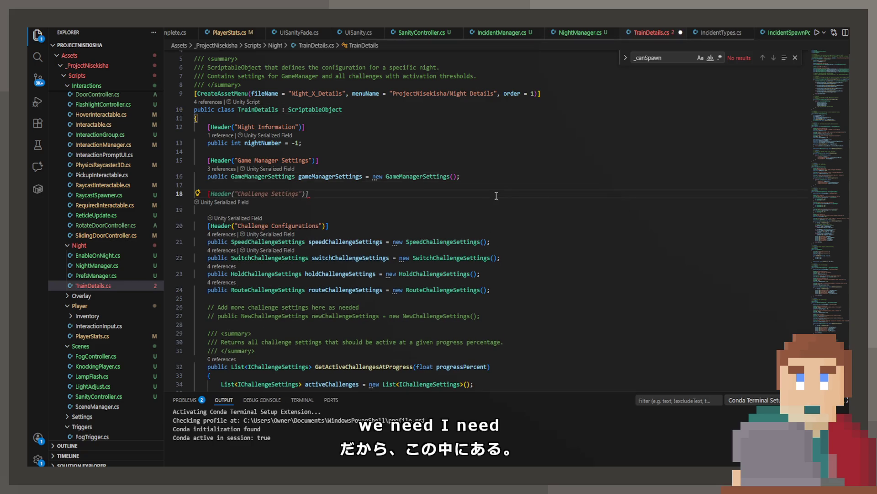
type("[Heade")
key("Tab")
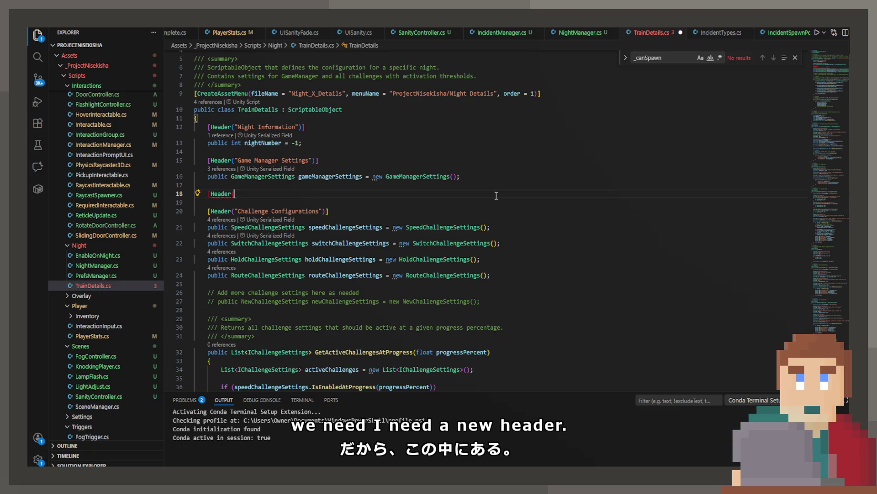
type("(\"")
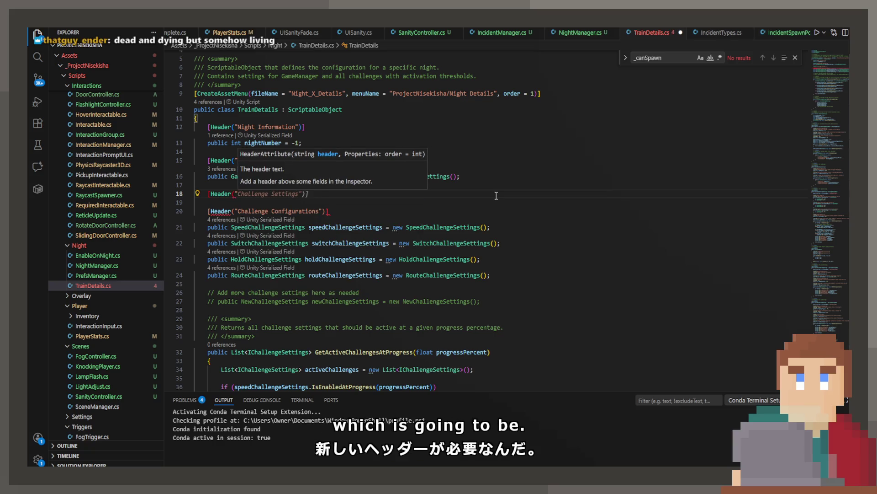
type("Incident Settings\")]")
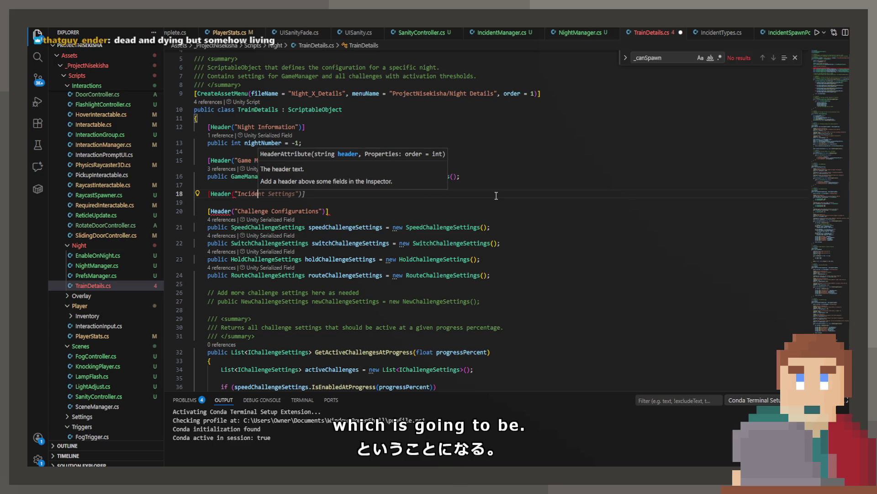
key("Tab")
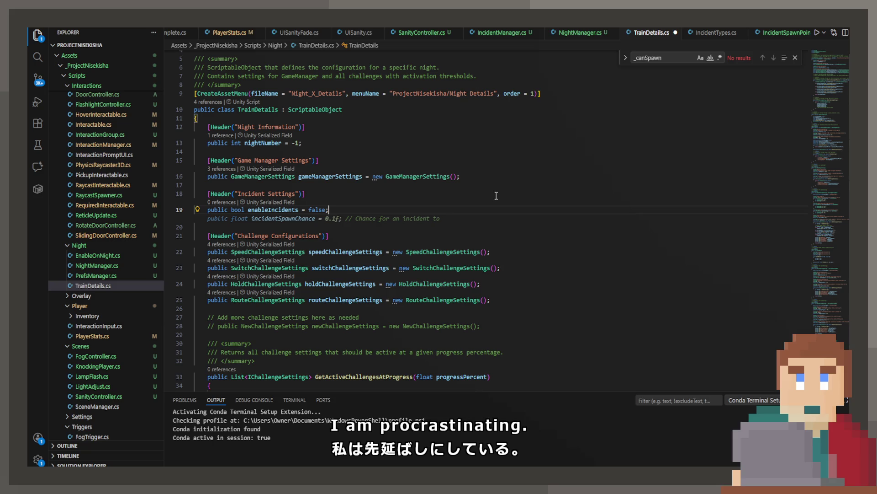
left_click(457, 252)
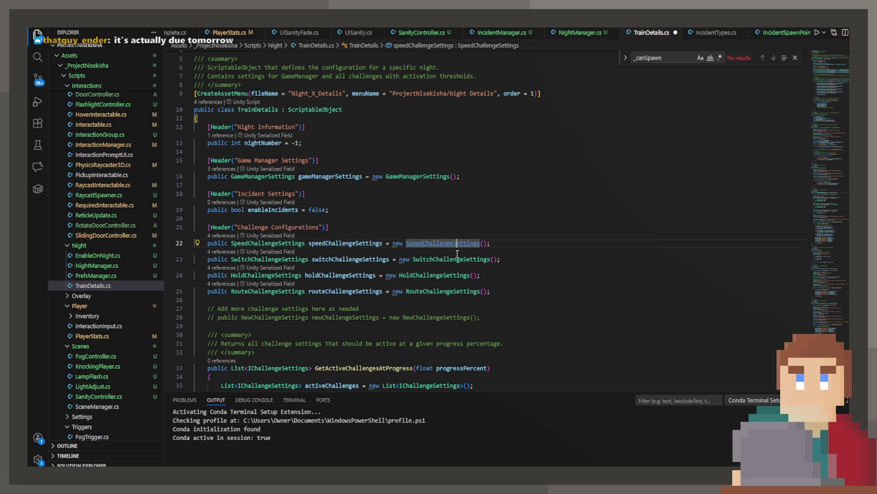
left_click(448, 244, "ctrl")
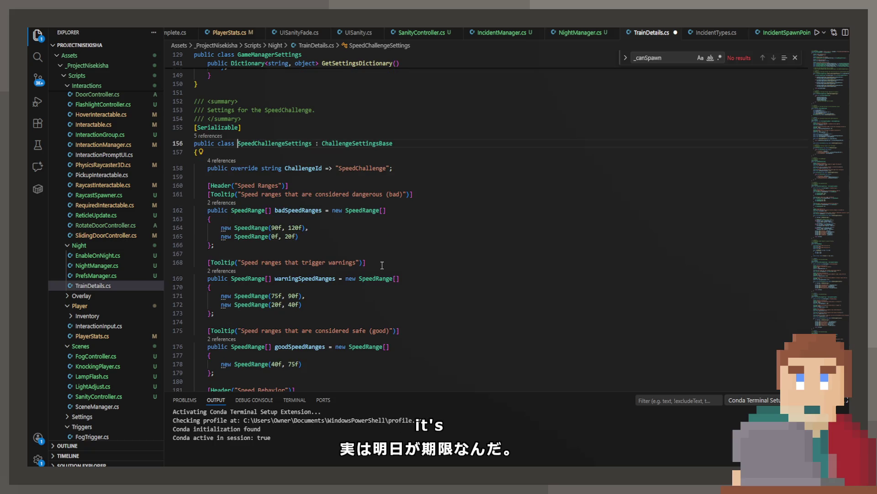
Step: Inspect the activation range, percent and weight fields in ChallengeSettingsBase
left_click(384, 167, "ctrl")
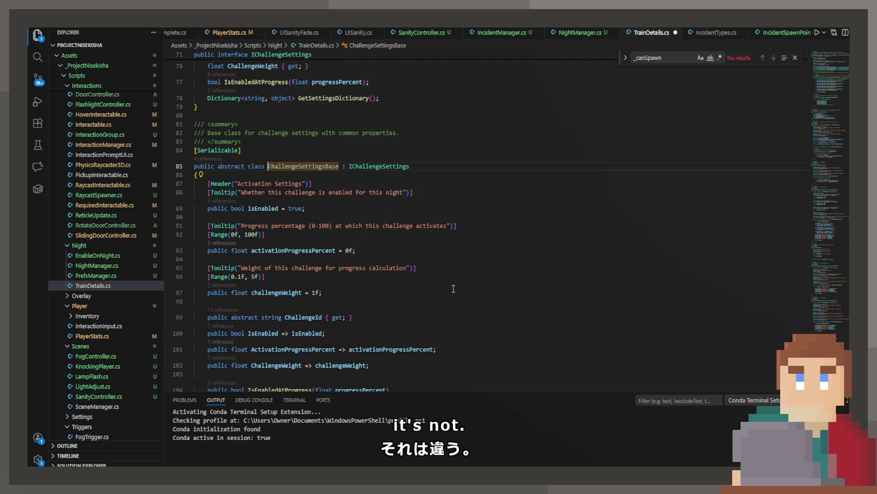
left_click(310, 251)
mouse_move(356, 250)
left_mouse_down()
mouse_move(251, 251)
mouse_move(131, 234)
mouse_move(130, 226)
left_mouse_up()
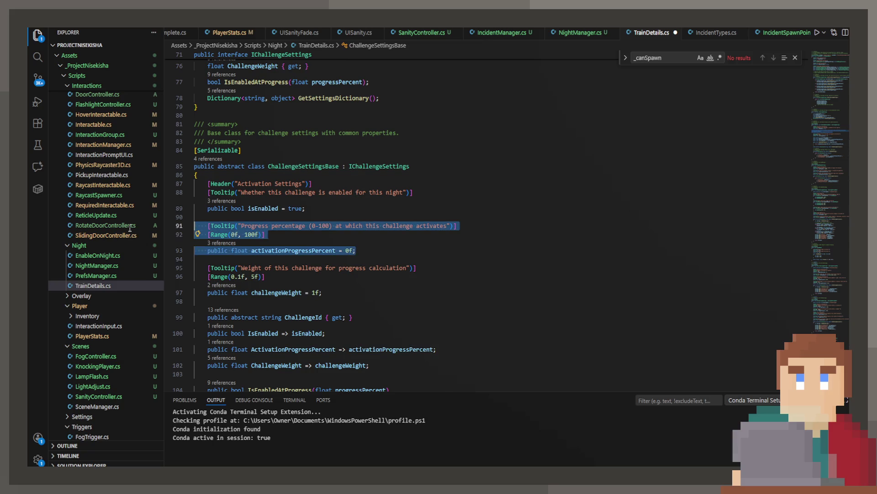
mouse_move(363, 293)
left_mouse_down()
mouse_move(174, 255)
mouse_move(137, 226)
left_mouse_up()
left_click(451, 226)
scroll(421, 227, "up", 5)
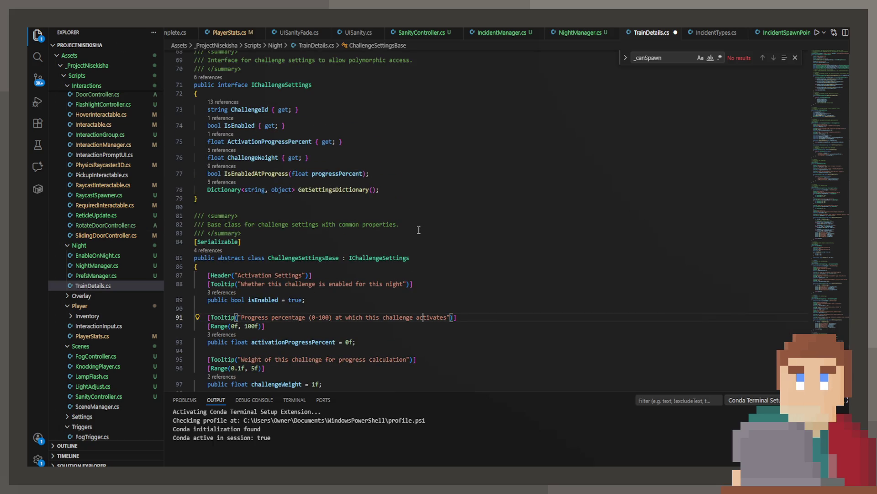
left_click(605, 58)
scroll(457, 137, "up", 15)
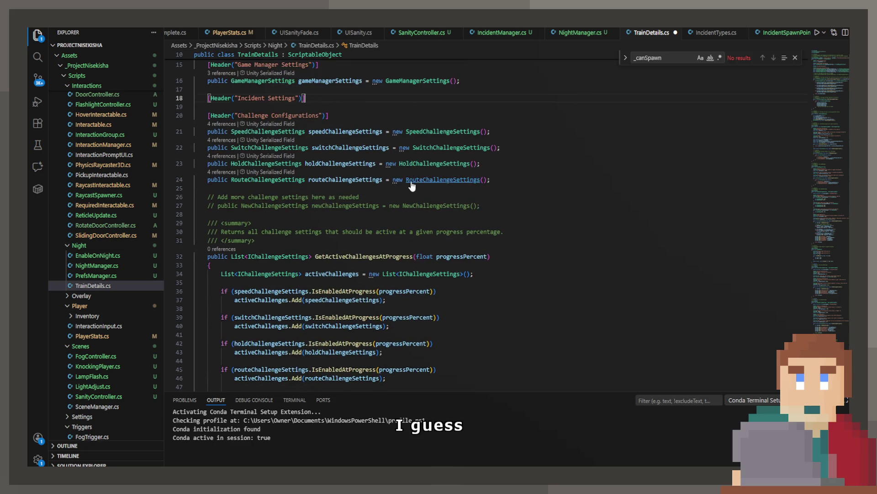
Step: Rename the header to Incident Configurations and add a public IncidentChallengeSettings field with a new instance
left_click(338, 143)
left_click_drag(337, 143, 130, 145)
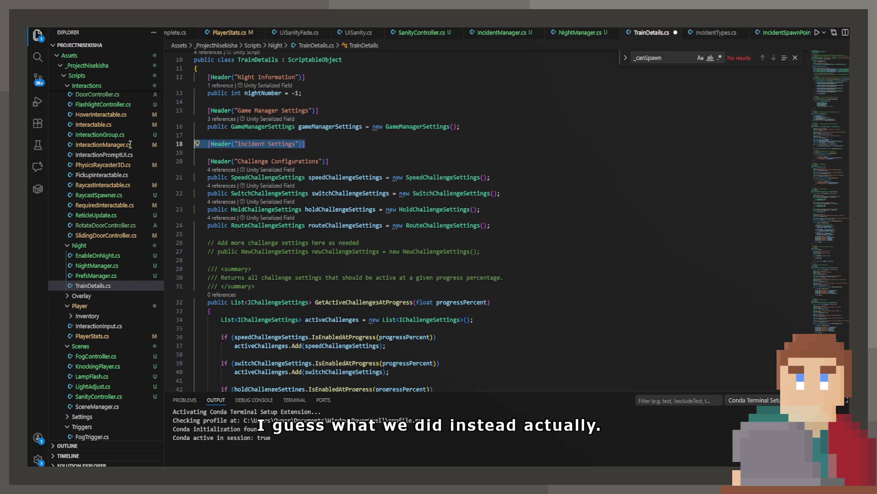
double_click(295, 161)
key("ctrl+c")
double_click(284, 144)
key("ctrl+v")
left_click(350, 143)
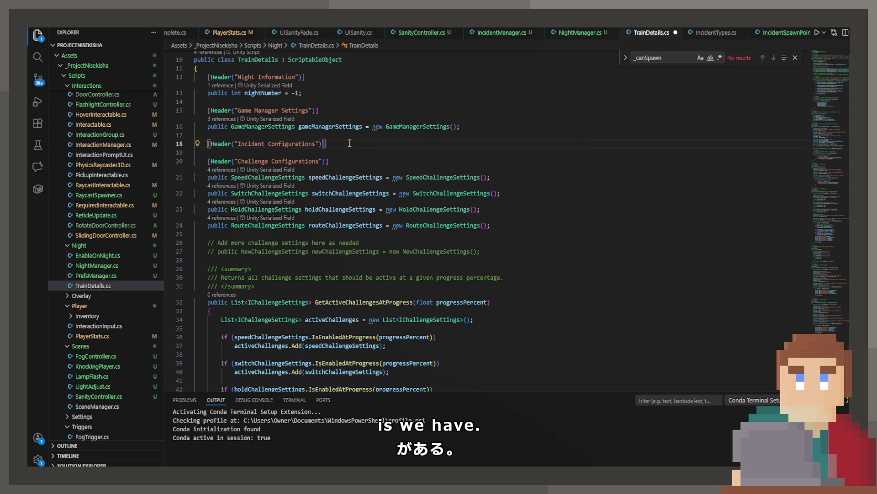
key("Return")
type("public")
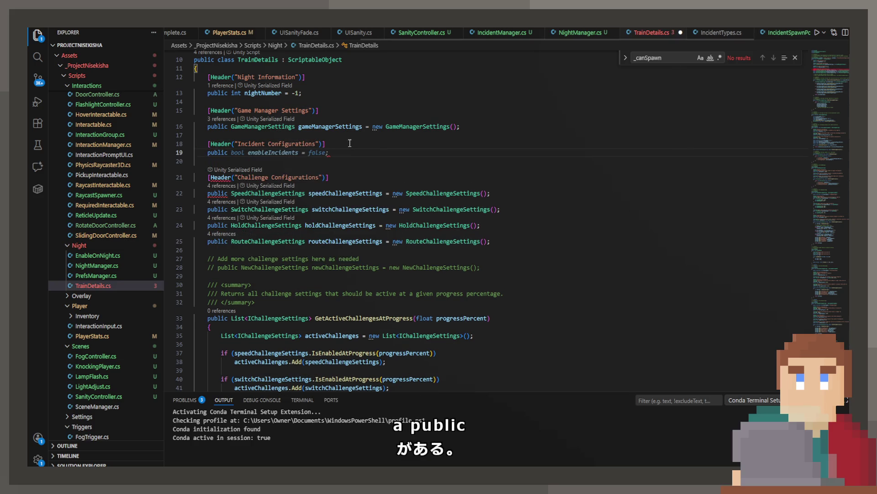
type(" IncidentChallenge")
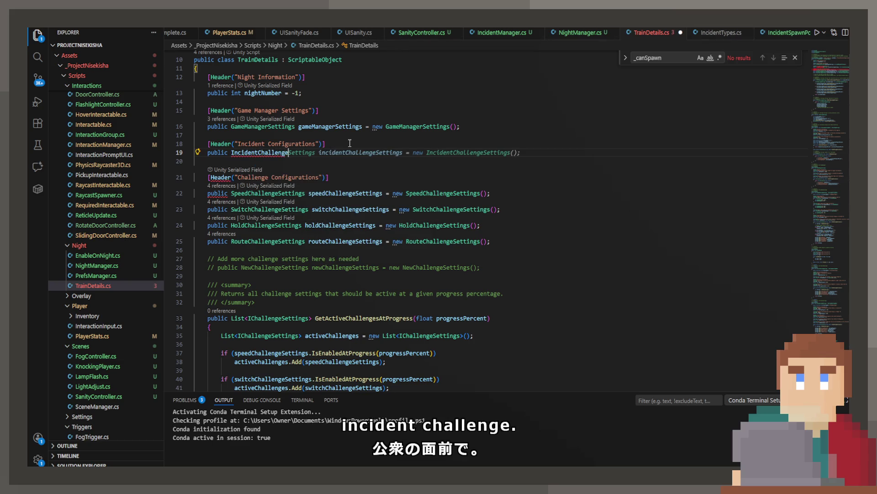
key("Tab")
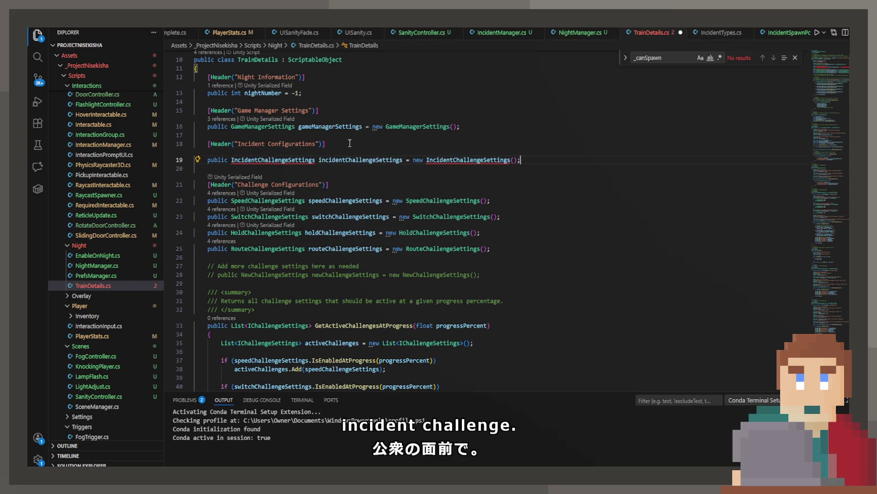
Step: Make room for a new class right after RouteChallengeSettings in TrainDetails.cs
double_click(484, 156)
left_click(439, 194, "ctrl")
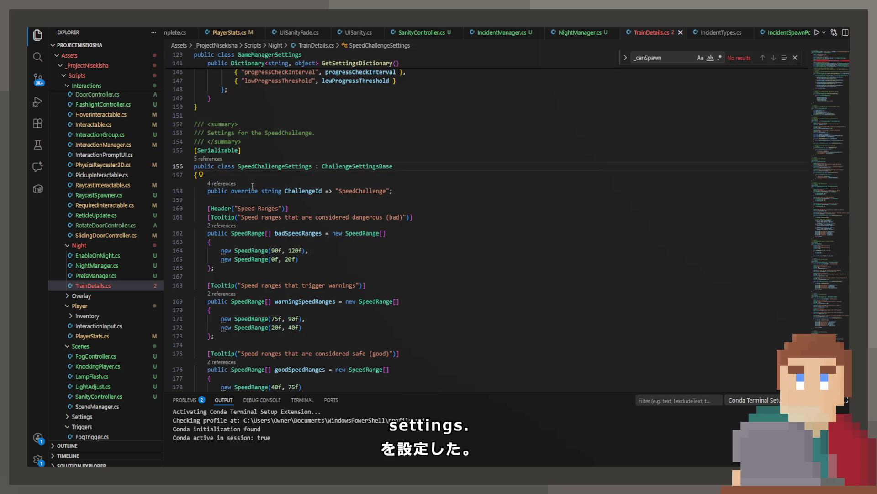
scroll(253, 187, "down", 8)
scroll(253, 186, "down", 15)
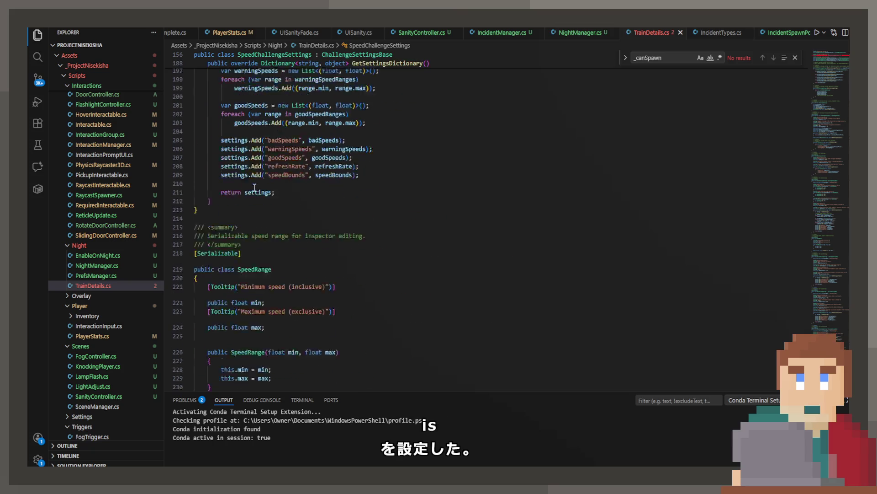
scroll(263, 182, "down", 20)
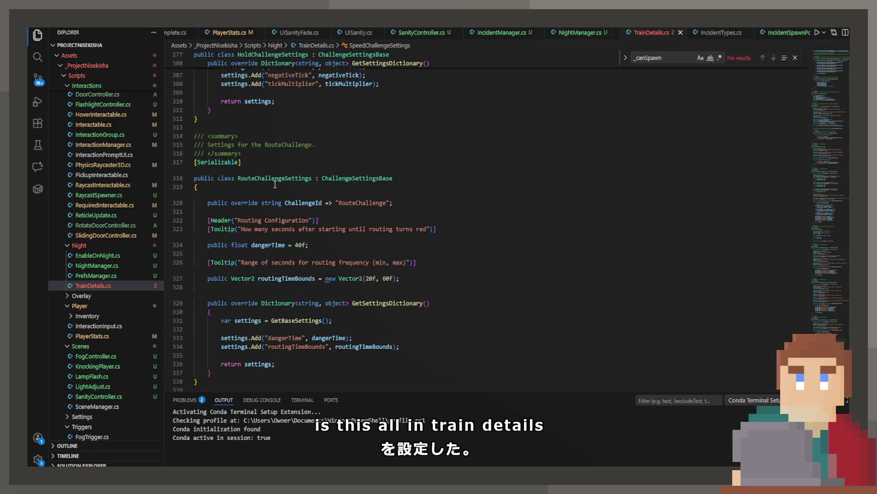
scroll(275, 184, "down", 2)
left_click(215, 175)
key("Return")
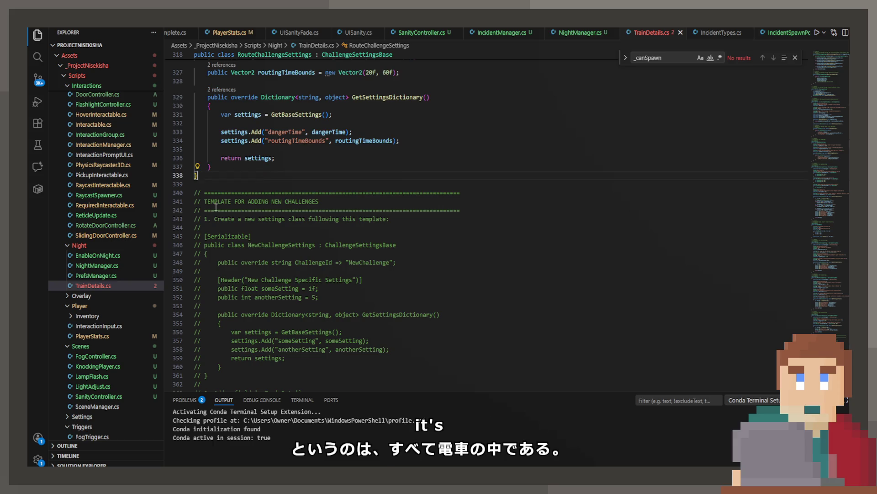
key("Return")
scroll(220, 206, "up", 5)
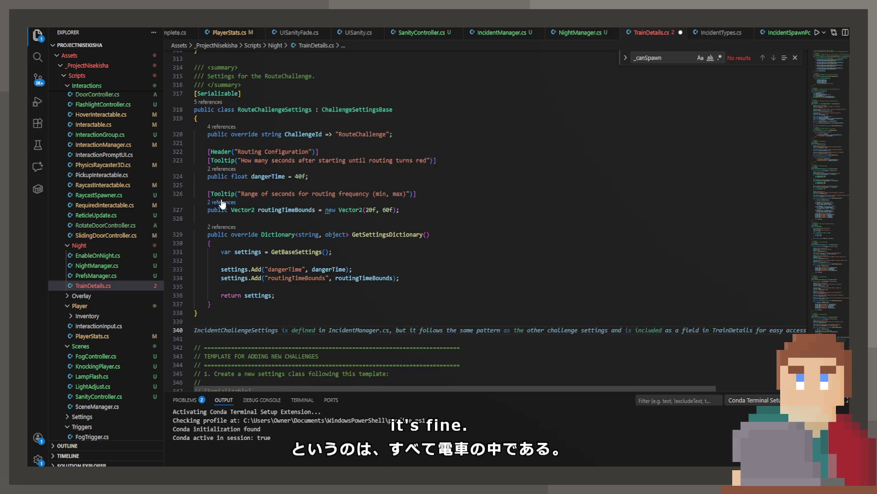
key("Escape")
Step: Add a summary comment, [Serializable] and the IncidentChallengeSettings class, then save
type("/// <summary>")
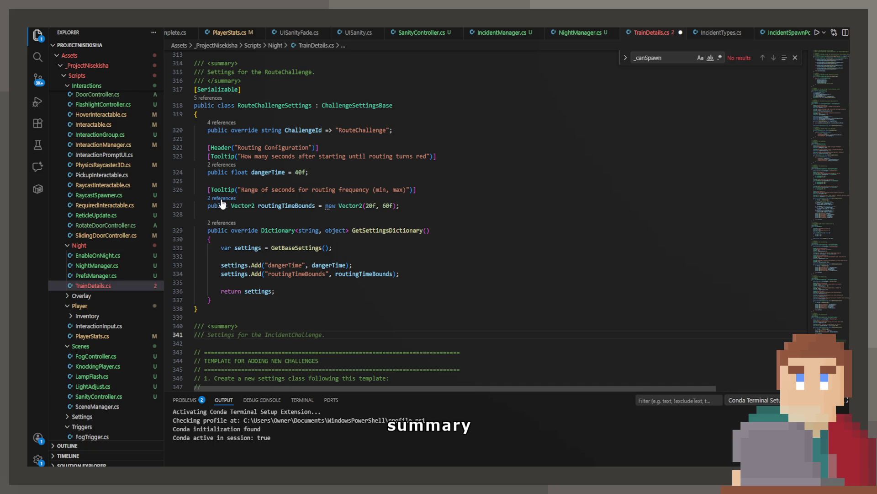
key("Tab")
key("Return")
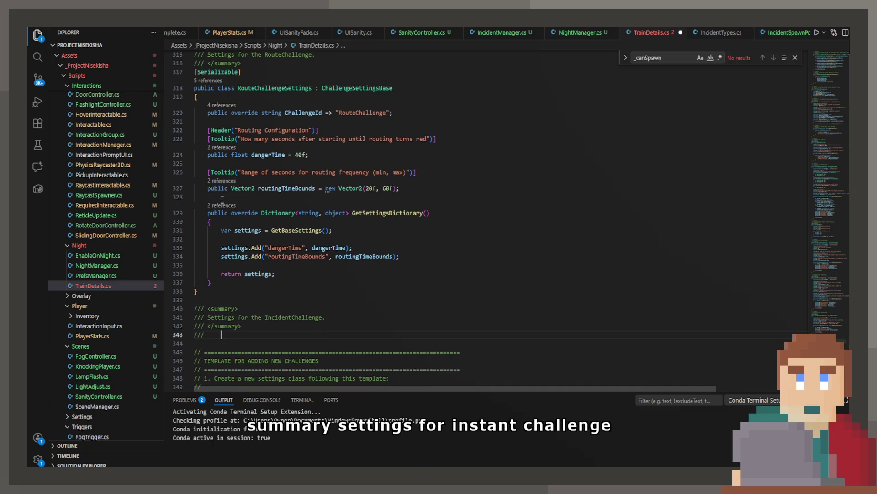
key("Tab")
key("Return")
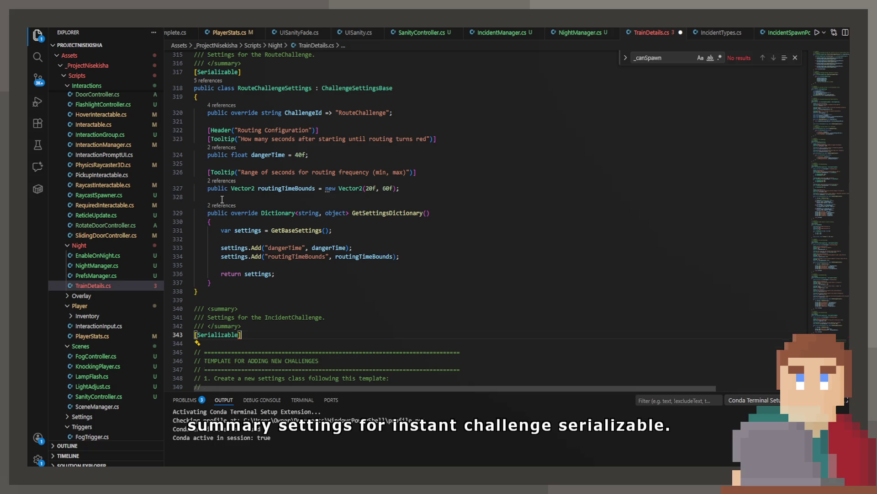
type("pu")
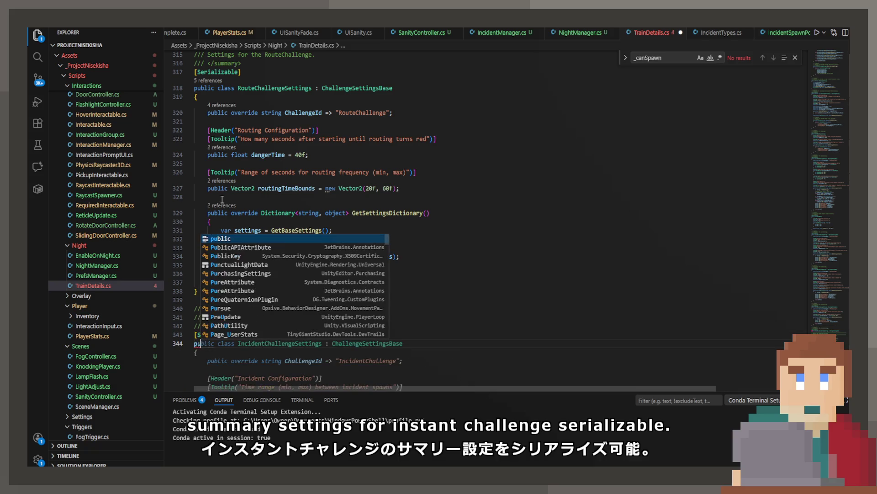
key("Tab")
key("ctrl+s")
Step: Review the new spawnTimeBounds (15, 30) and canSpawnInCabin = false fields
scroll(222, 199, "down", 6)
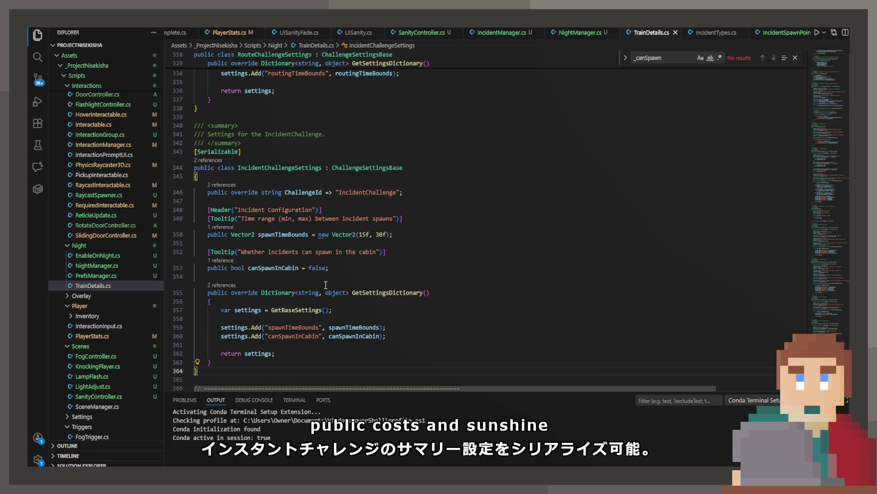
left_click(275, 235)
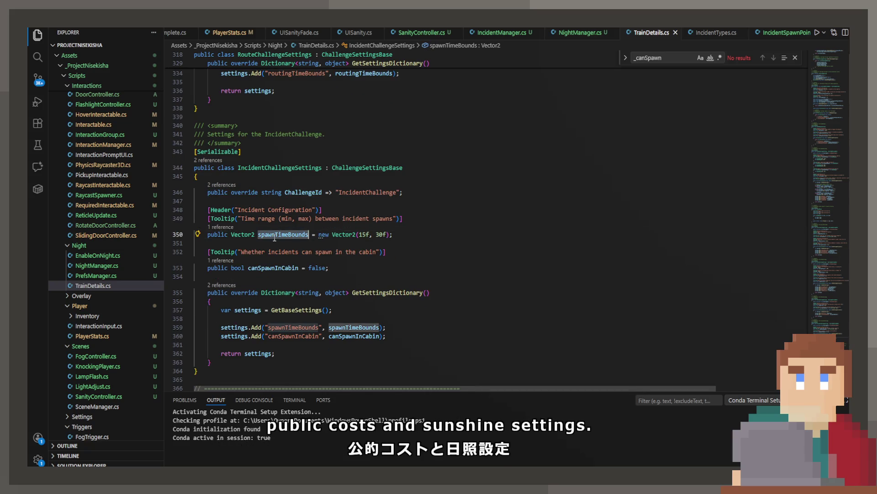
left_click(278, 268)
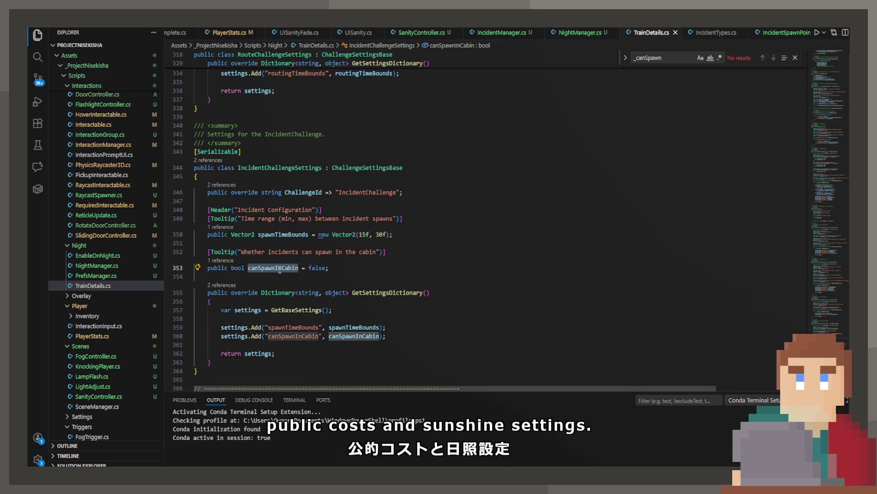
left_click_drag(329, 268, 196, 252)
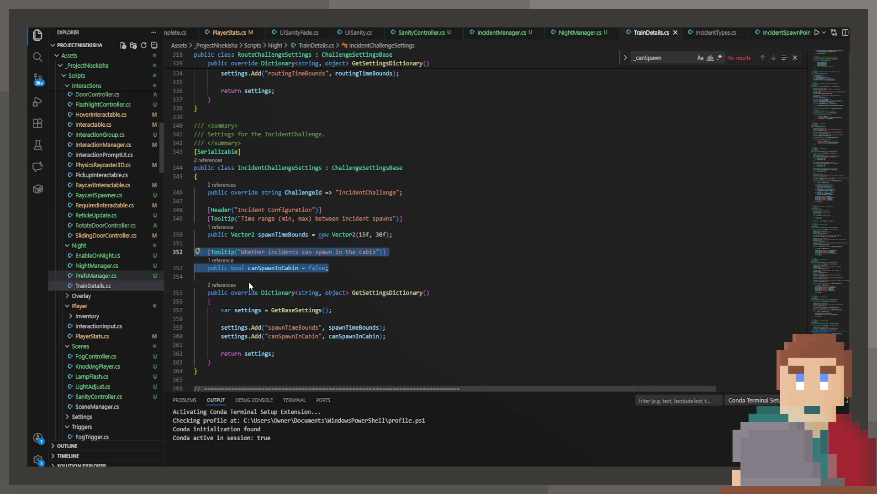
double_click(269, 268)
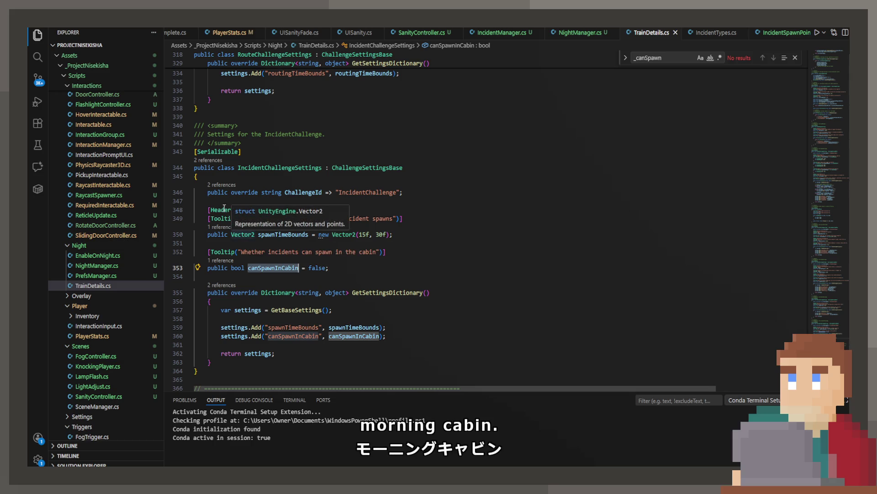
Step: Delete the canSpawnInCabin tooltip and field, and cut the IncidentChallengeSettings class
left_click_drag(320, 268, 197, 252)
key("Delete")
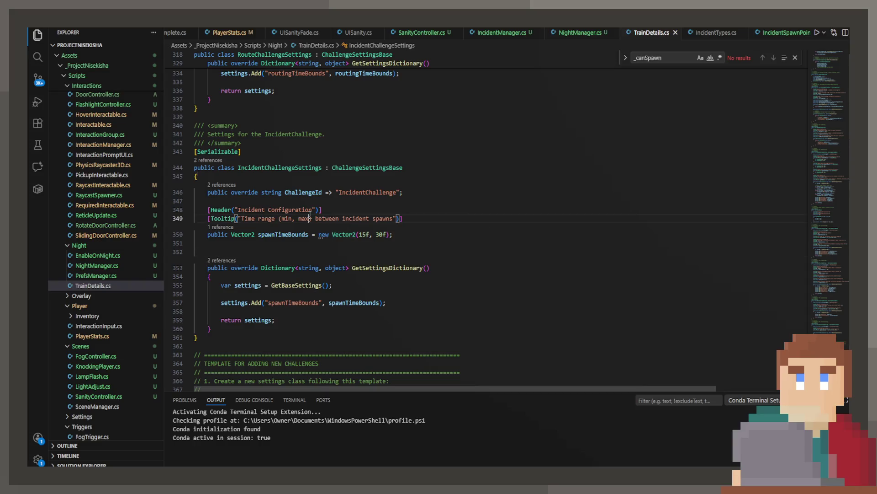
key("shift+Up")
key("shift+Up")
key("shift+Up")
key("shift+Home")
key("ctrl+x")
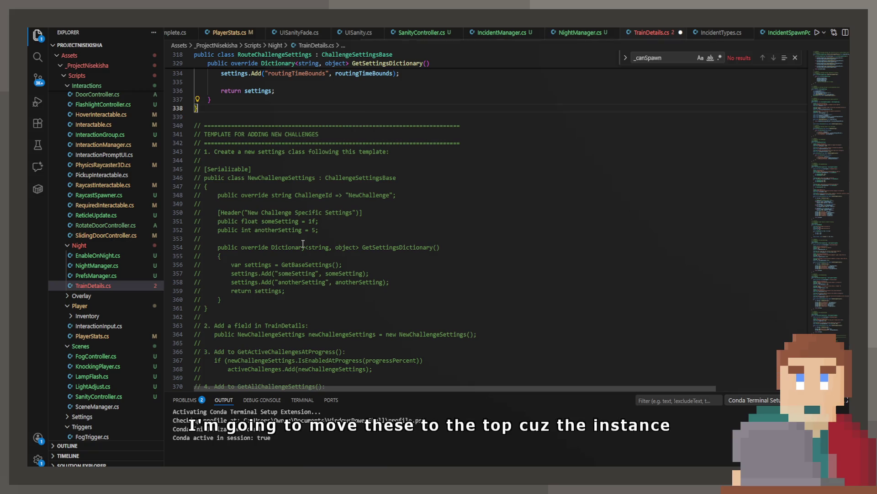
Step: Paste IncidentChallengeSettings after SpeedRange, save TrainDetails.cs, and return to IncidentManager.cs
scroll(303, 244, "up", 10)
scroll(307, 237, "up", 15)
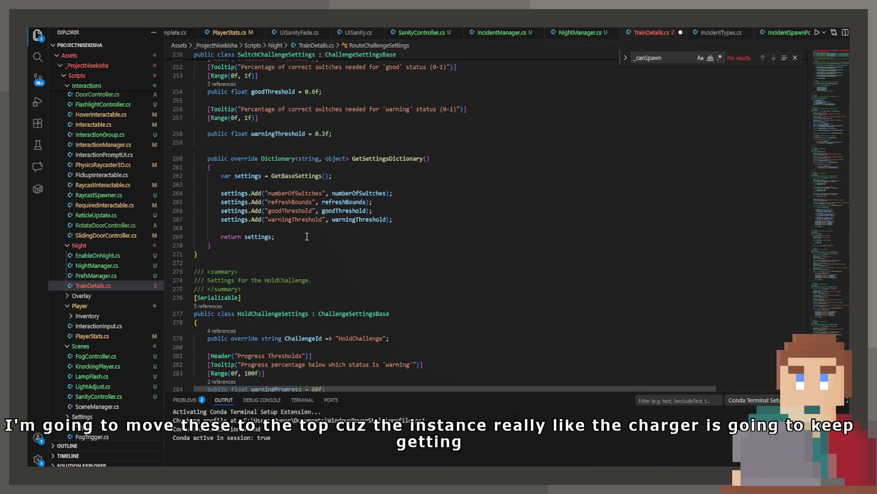
scroll(307, 235, "up", 9)
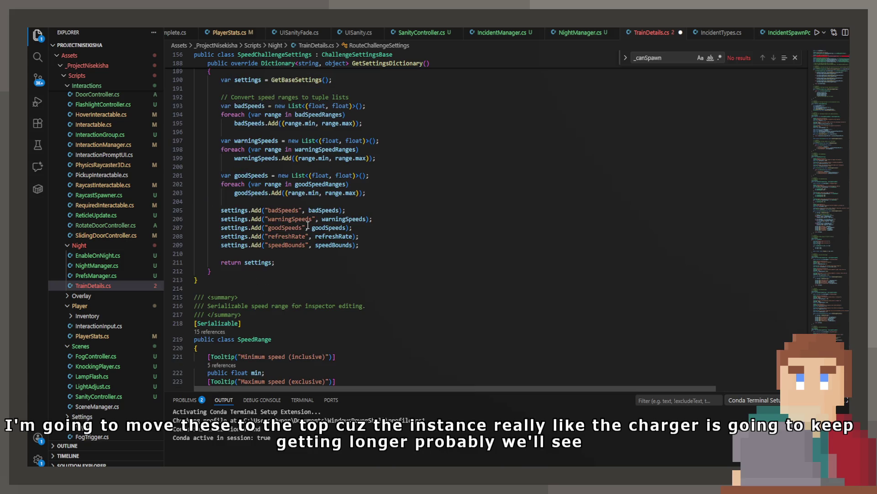
scroll(307, 226, "down", 3)
scroll(303, 224, "up", 6)
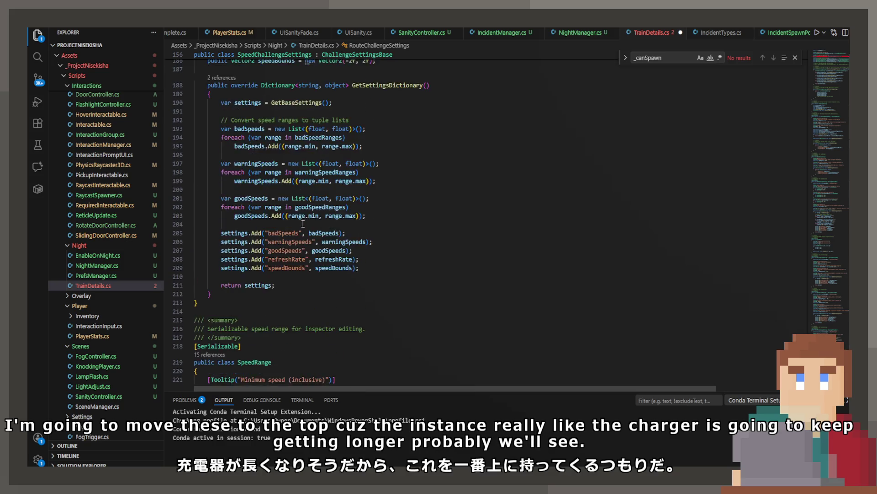
scroll(304, 224, "down", 9)
scroll(304, 224, "down", 3)
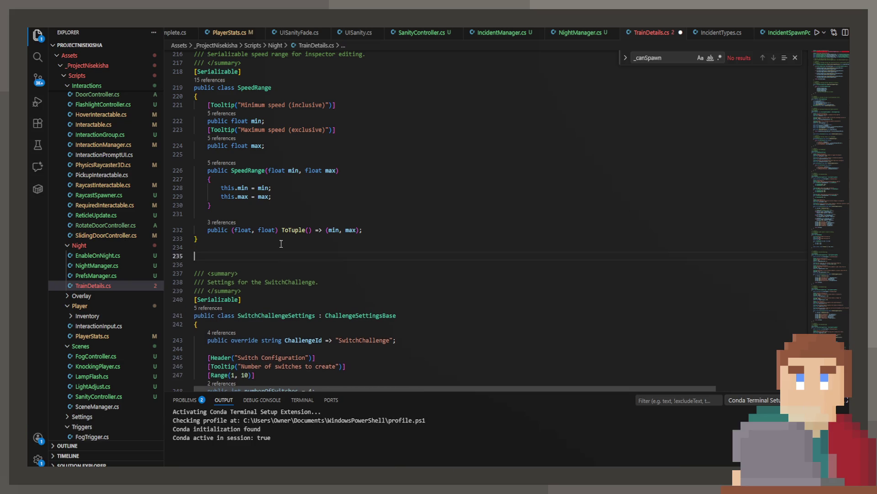
key("ctrl+v")
key("ctrl+s")
scroll(390, 218, "down", 2)
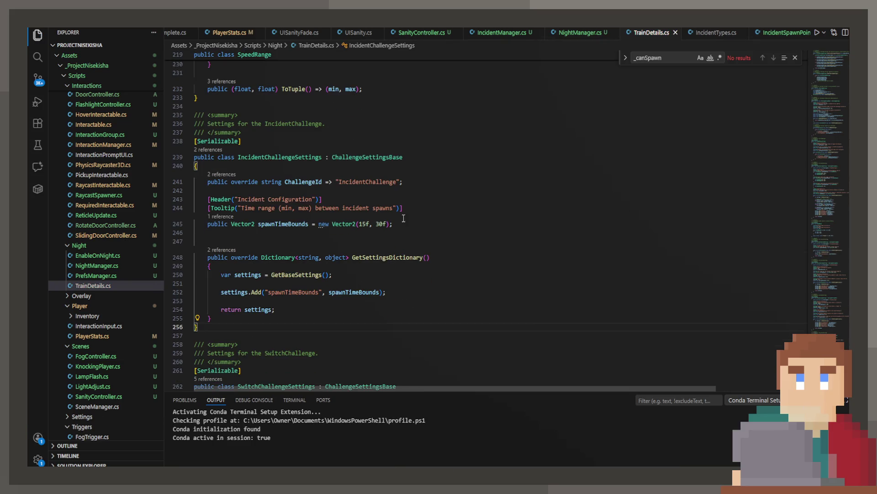
left_click(502, 32)
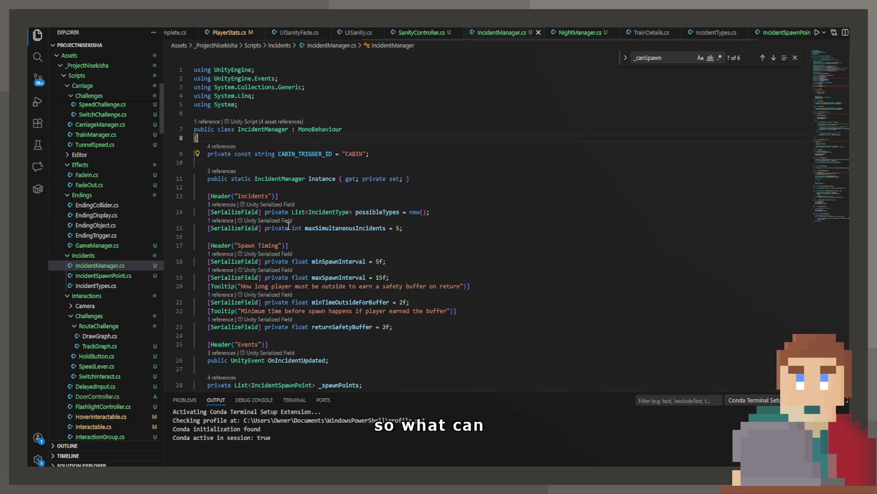
Step: Check the maxSimultaneousIncidents field name, glancing through IncidentTypes.cs and NightManager.cs
double_click(345, 228)
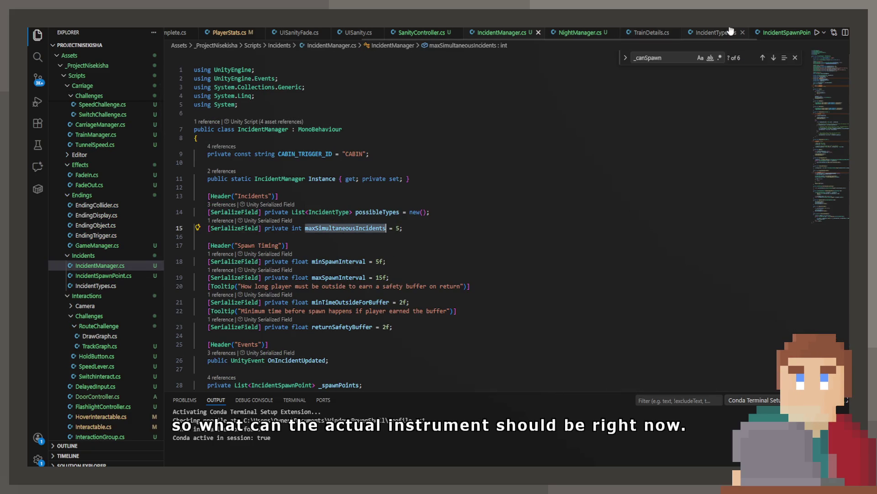
left_click(709, 32)
left_click(588, 33)
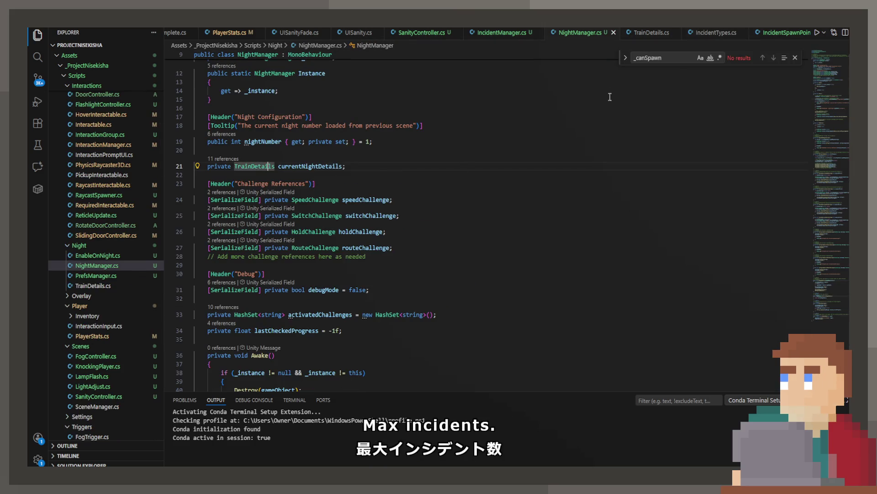
left_click(651, 32)
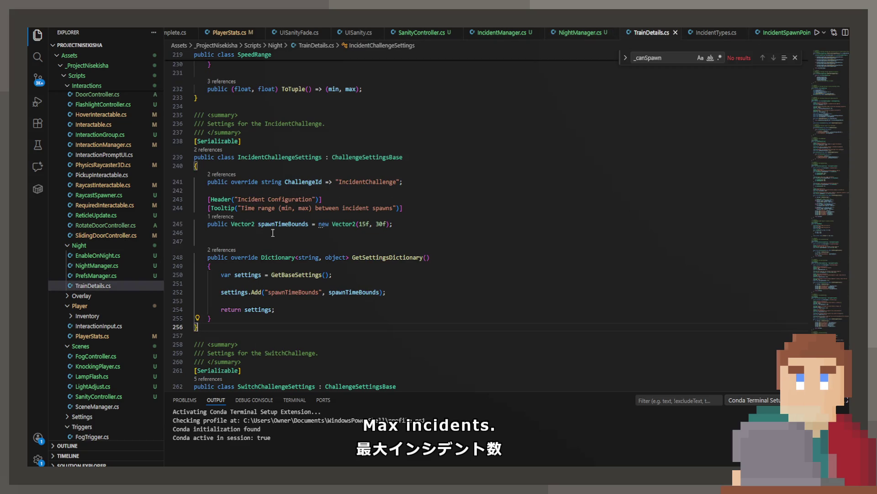
Step: Add a tooltipped maxSimultaneousIncidents = 3 field with Range(1, 20) to IncidentChallengeSettings
key("Return")
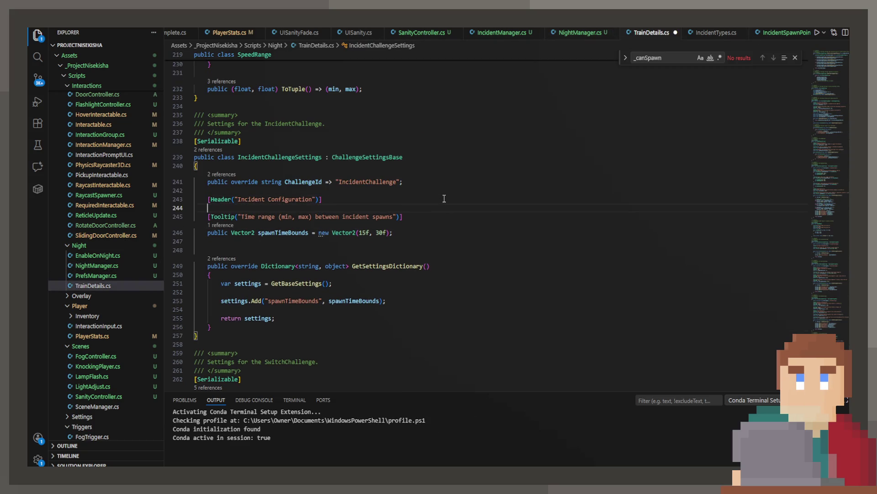
type("[Tooltip")
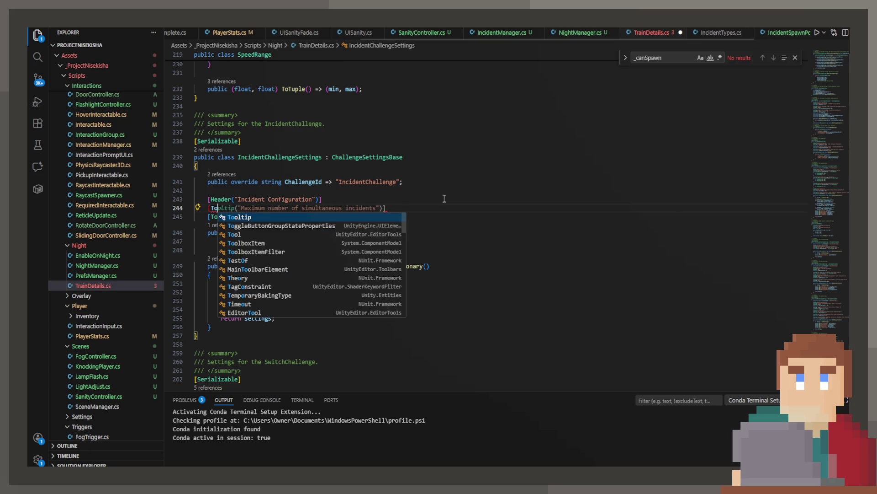
key("Tab")
key("Return")
key("Tab")
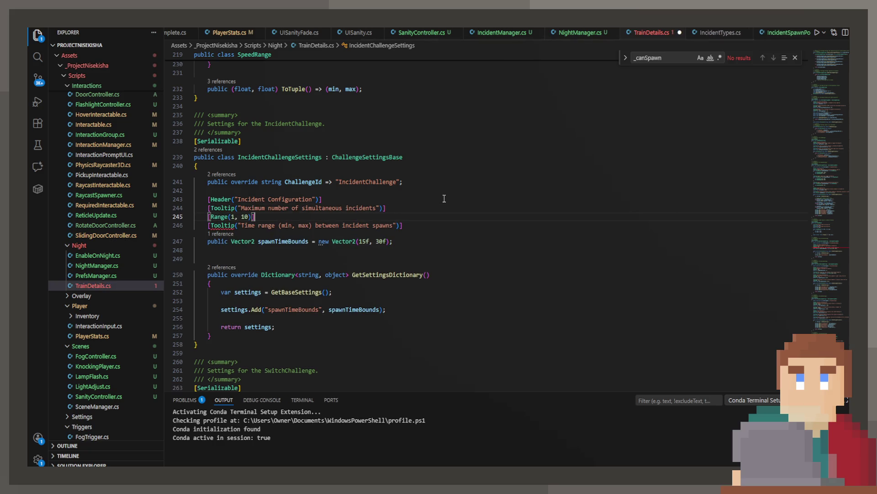
key("Return")
key("Tab")
key("Return")
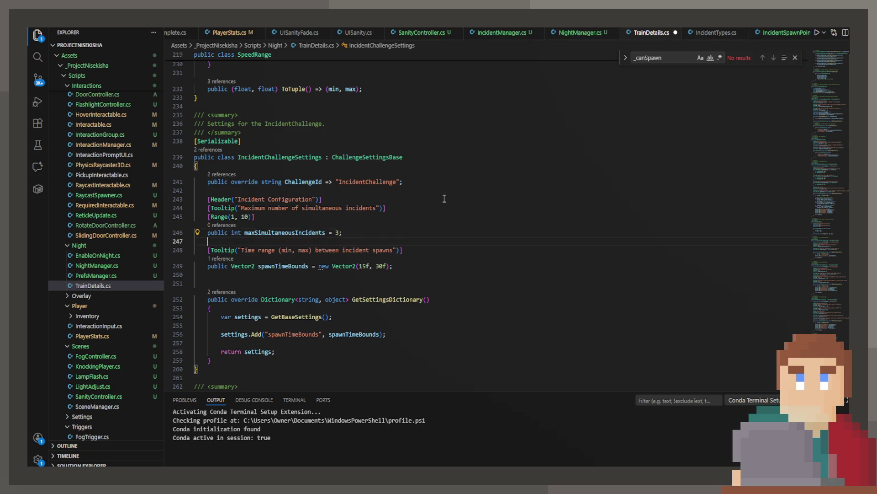
key("Tab")
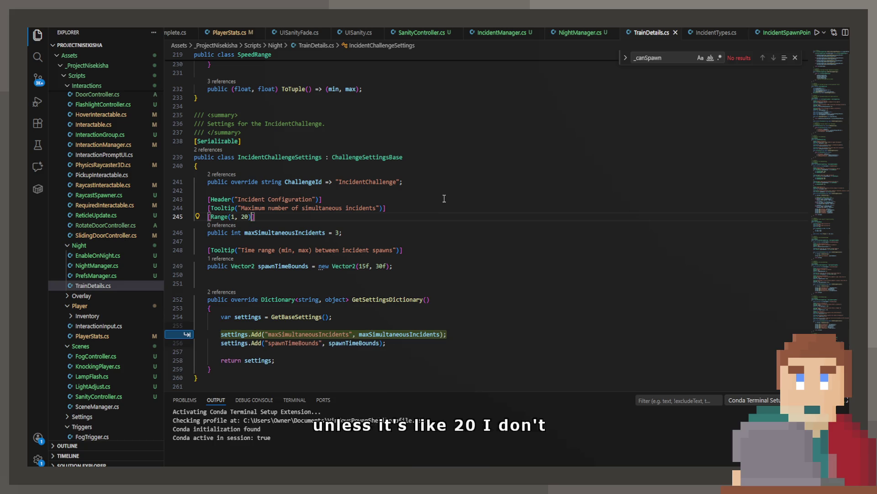
key("Down")
key("Tab")
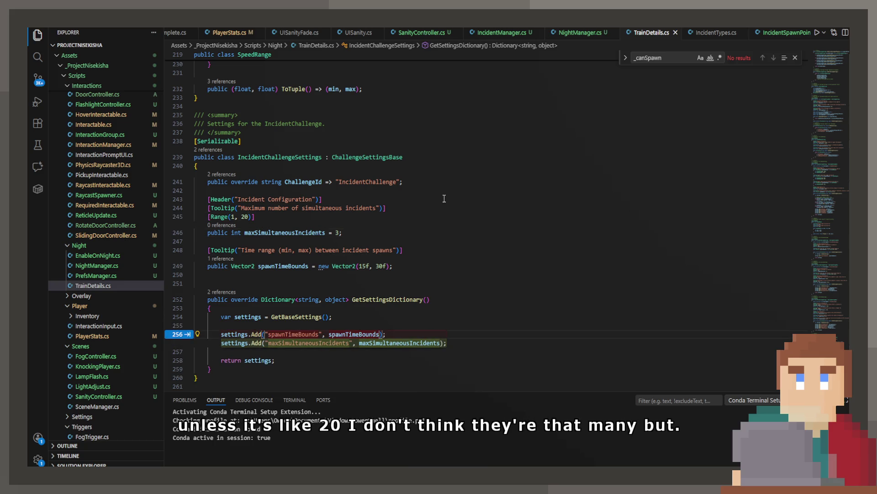
Step: Add a maxSimultaneousIncidents entry to the settings dictionary, save, and compare with IncidentManager.cs
key("Return")
type("ettings")
key("Tab")
key("ctrl+s")
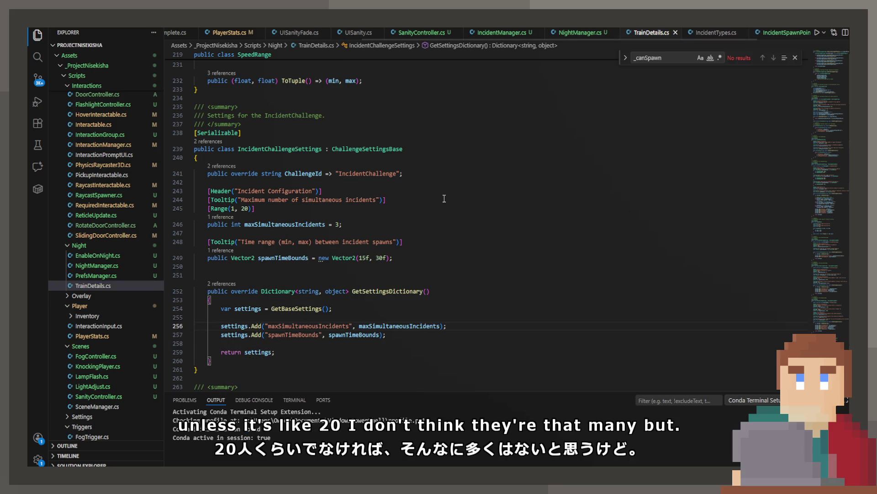
left_click(500, 33)
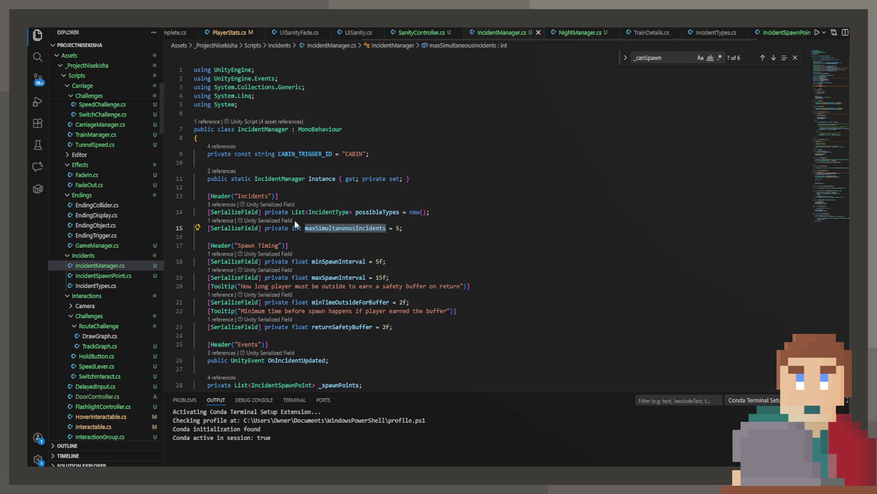
scroll(292, 251, "down", 1)
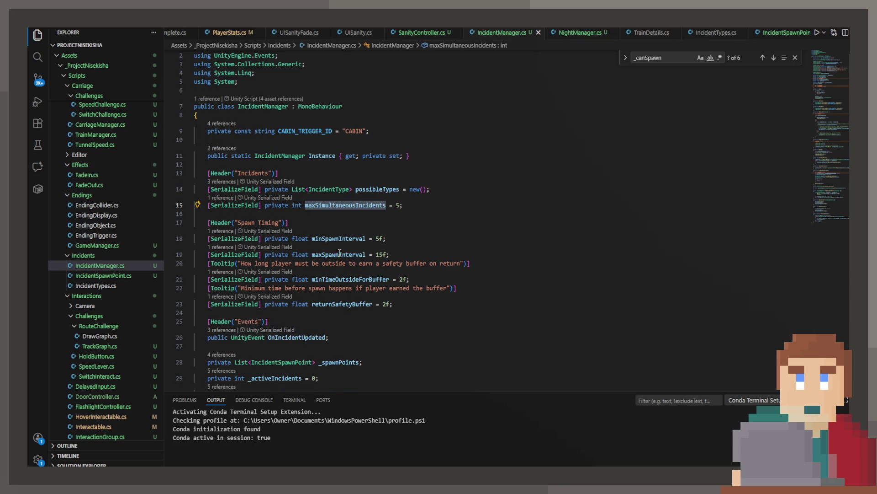
left_click(344, 276)
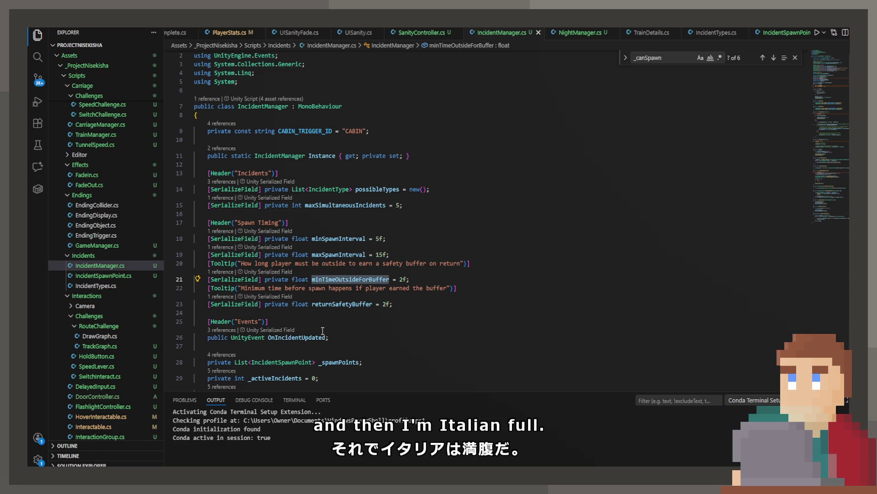
left_click(344, 304)
scroll(344, 307, "down", 3)
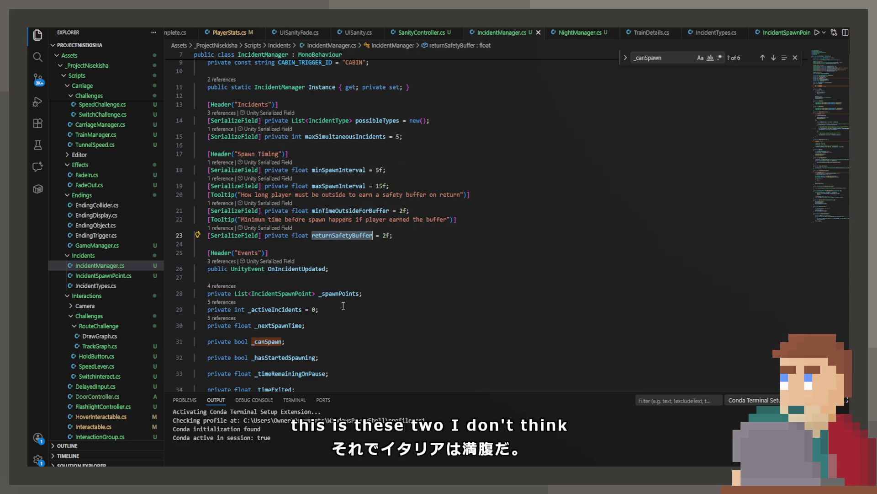
scroll(335, 297, "down", 4)
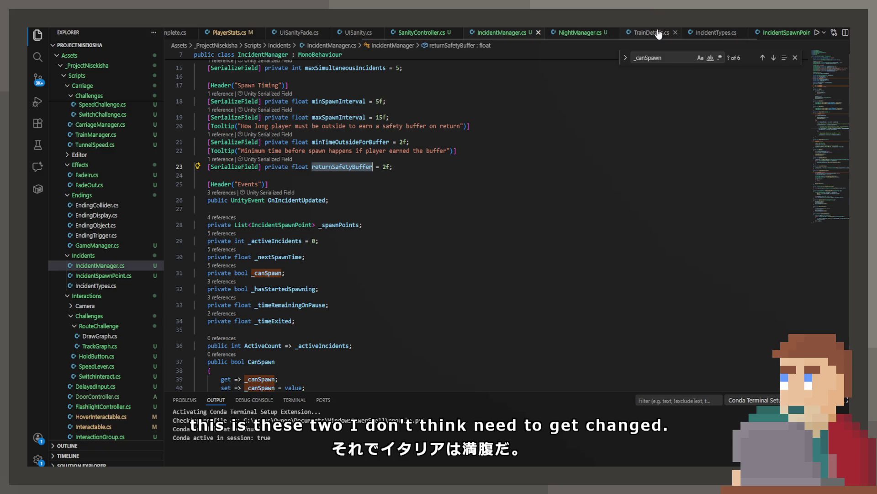
left_click(658, 33)
left_click(569, 34)
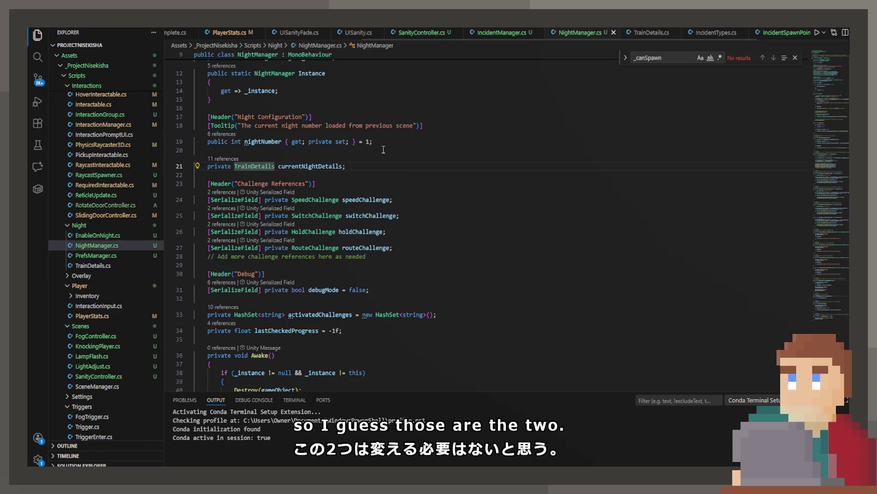
left_click(347, 186)
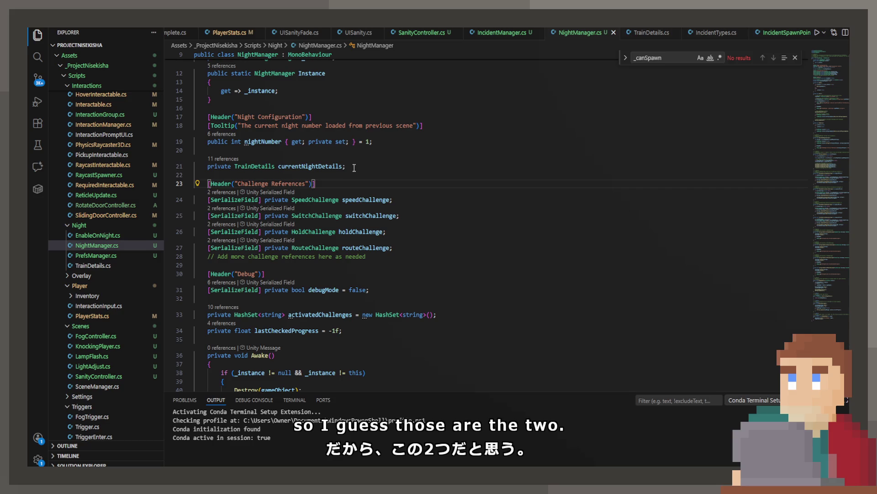
left_click(651, 33)
scroll(240, 158, "up", 20)
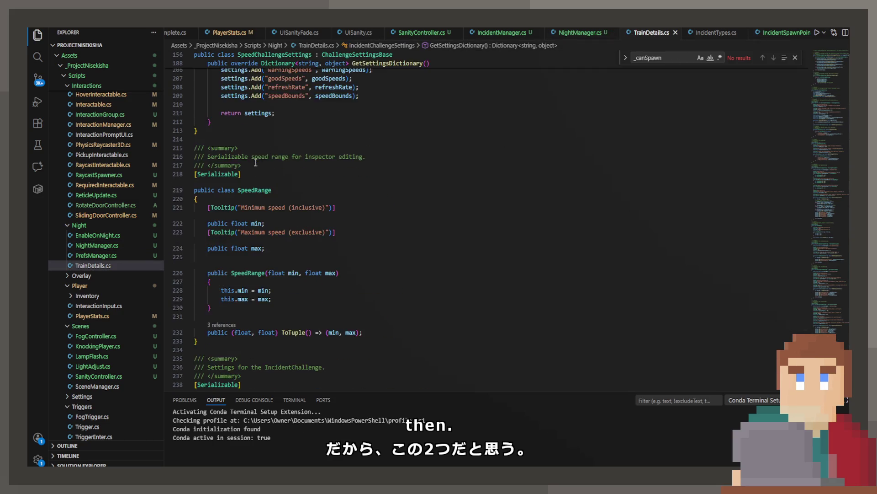
Step: Add incidentChallengeSettings as the first entry of the GetAllChallengeSettings list and save
scroll(269, 177, "up", 20)
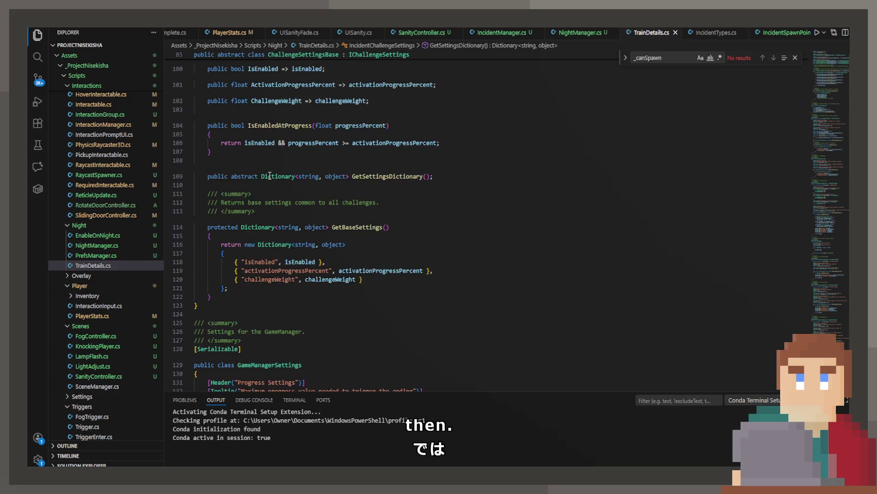
scroll(269, 176, "up", 12)
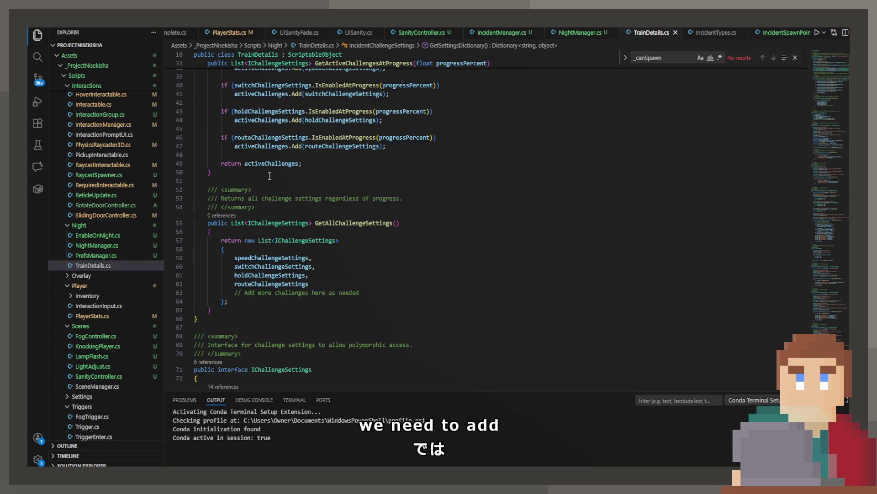
scroll(256, 244, "down", 6)
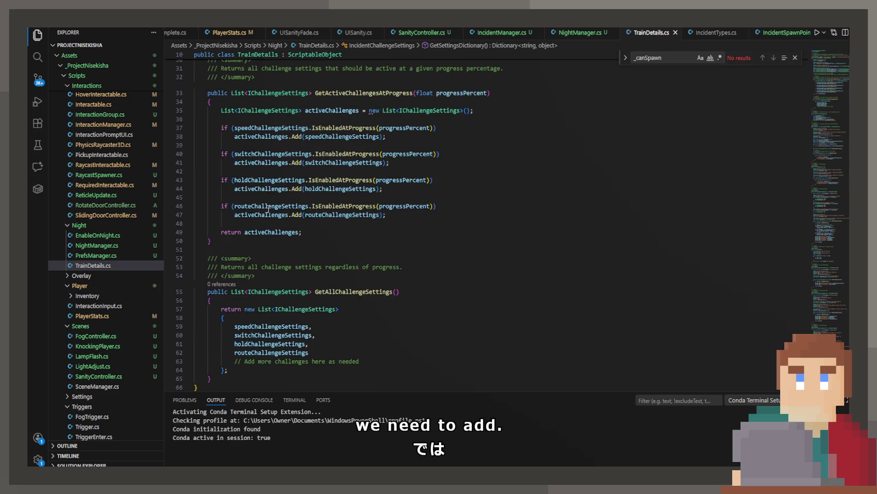
left_click(275, 310)
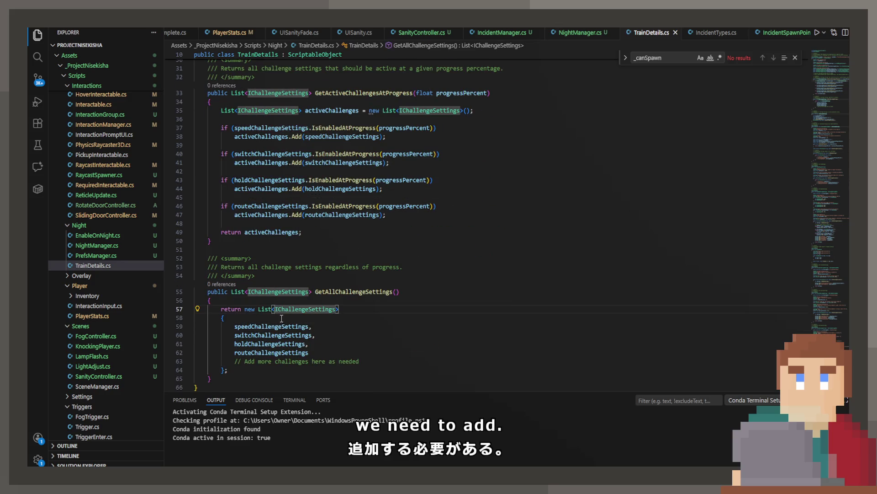
left_click(281, 319)
key("Return")
type("inc")
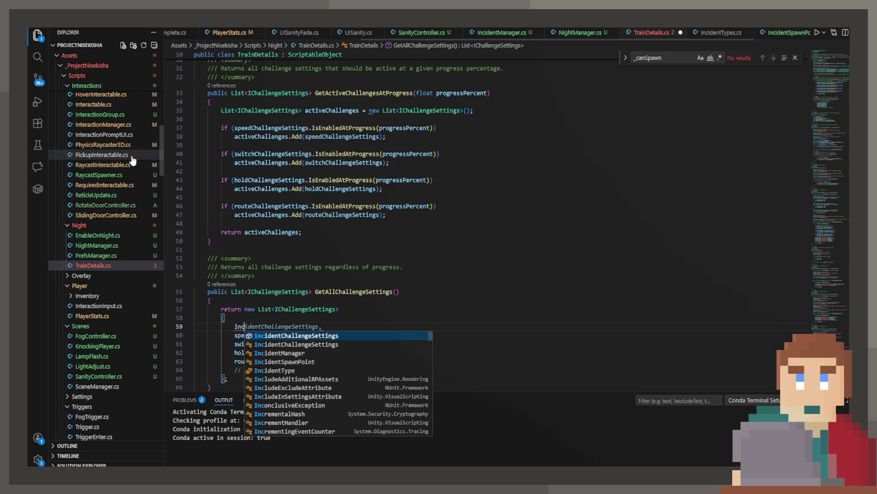
key("Tab")
key("ctrl+s")
Step: Add an incidentChallengeSettings progress check to GetActiveChallengesAtProgress and save
scroll(337, 100, "up", 2)
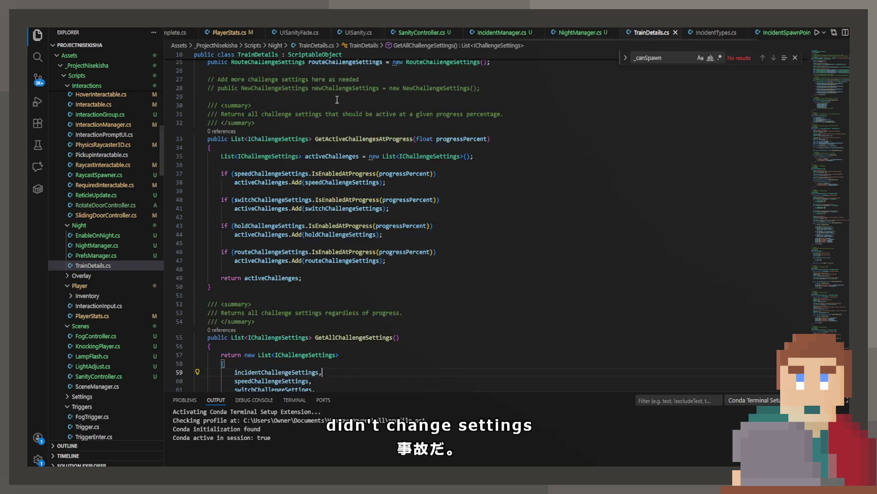
scroll(337, 100, "up", 1)
left_click(333, 188)
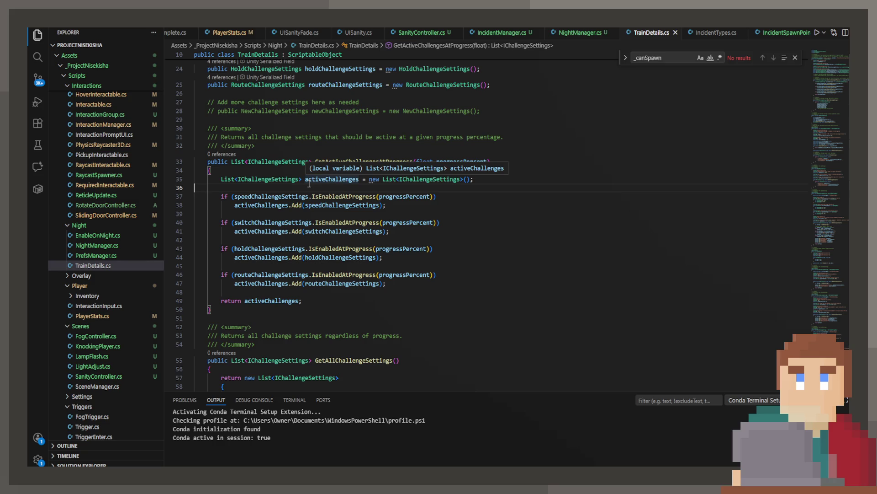
key("Return")
key("Return")
key("Up")
type("if")
key("Tab")
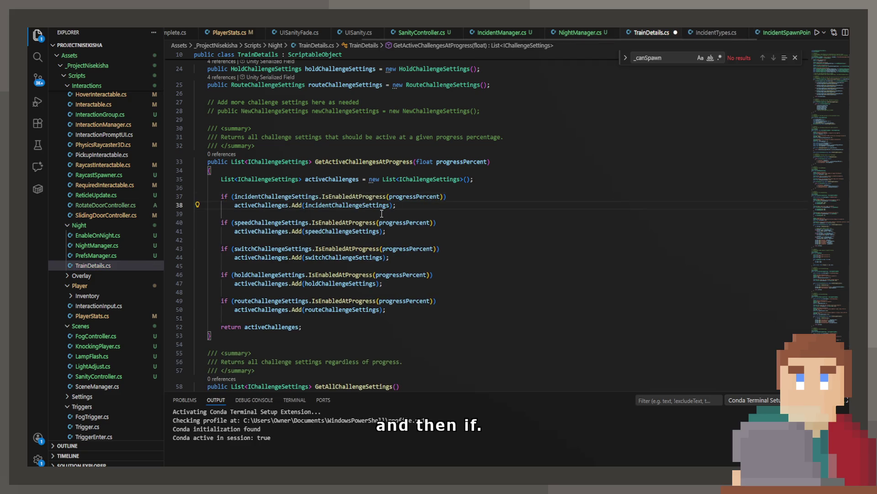
key("ctrl+s")
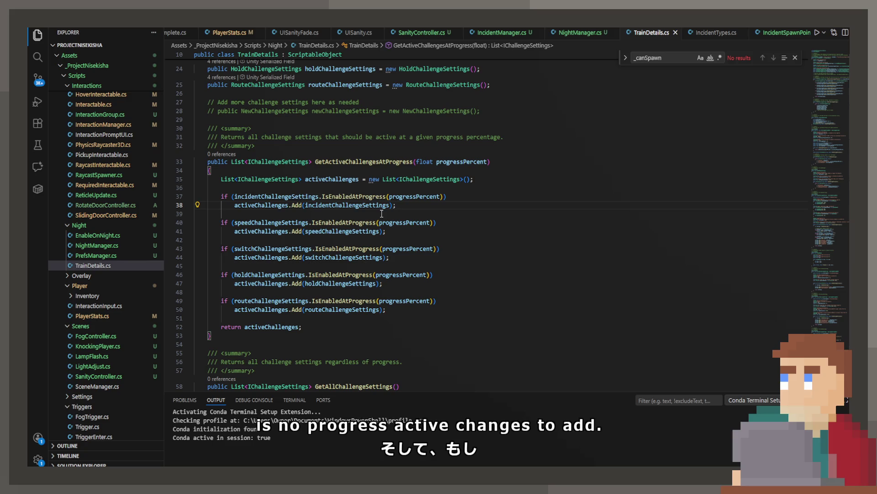
scroll(382, 213, "up", 6)
scroll(456, 178, "down", 11)
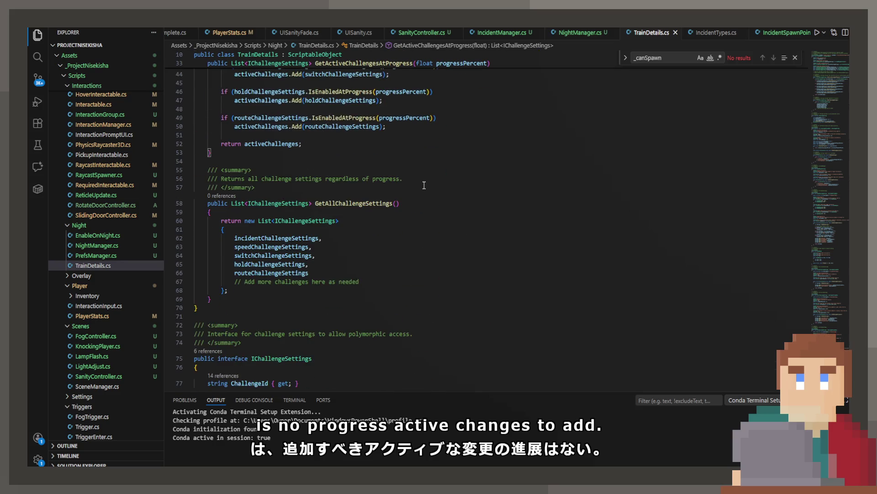
scroll(424, 185, "down", 4)
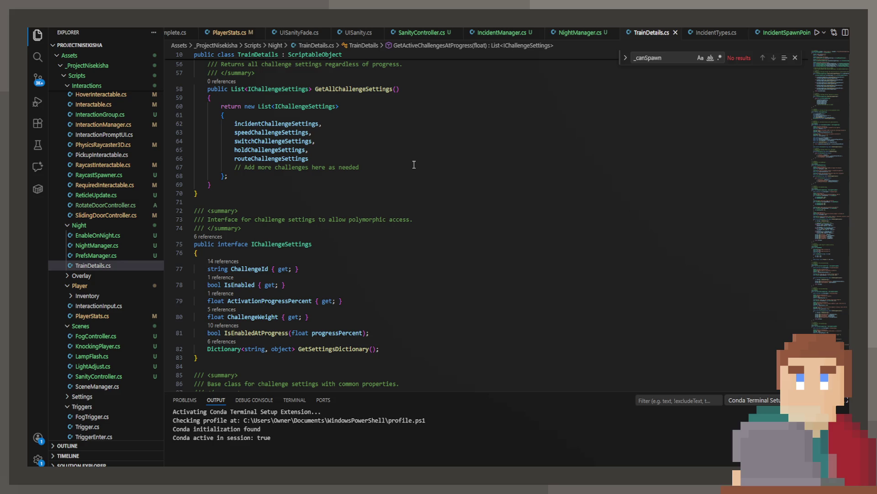
scroll(414, 164, "down", 5)
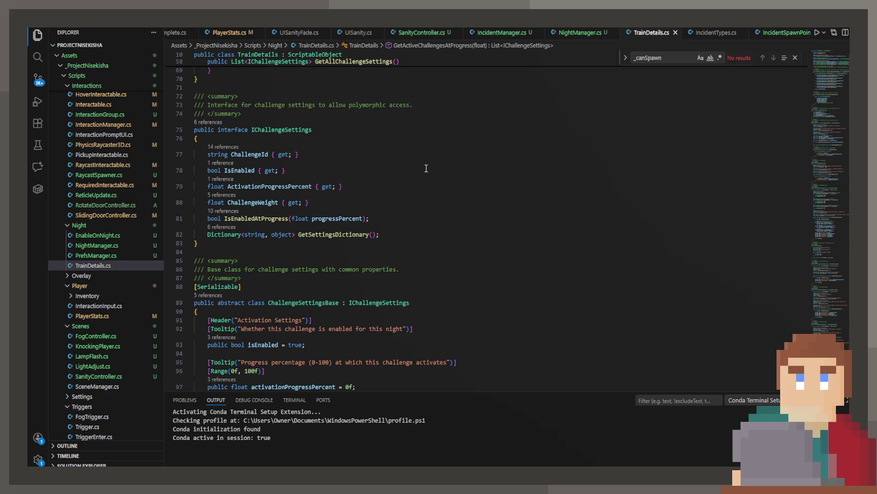
scroll(426, 168, "down", 2)
scroll(426, 168, "down", 5)
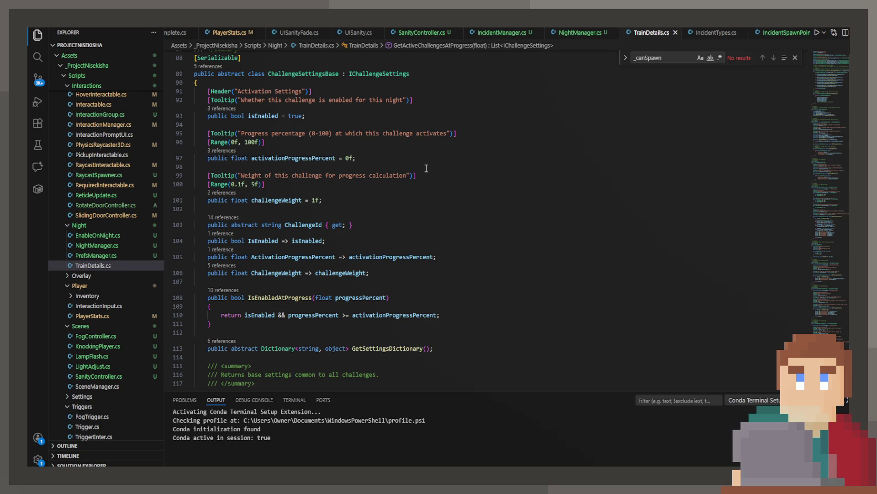
scroll(426, 168, "up", 20)
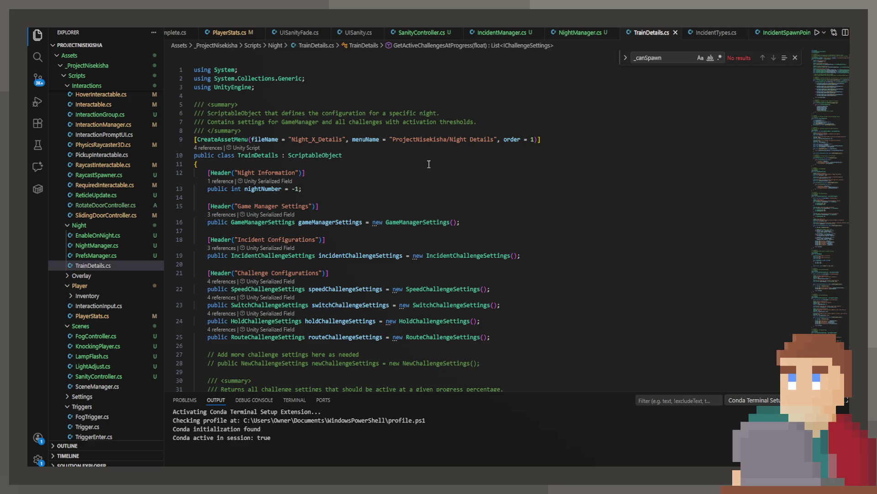
Step: Declare a private IncidentManager incidentManager field under Challenge References in NightManager.cs
left_click(580, 32)
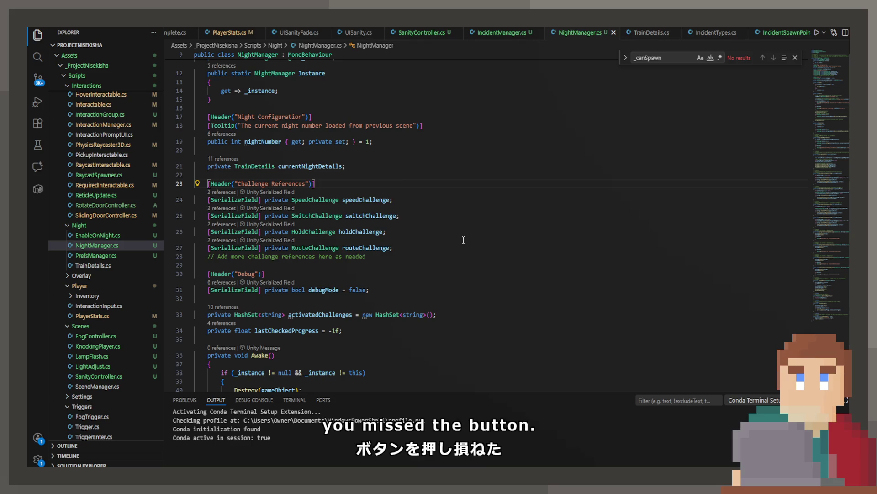
key("Return")
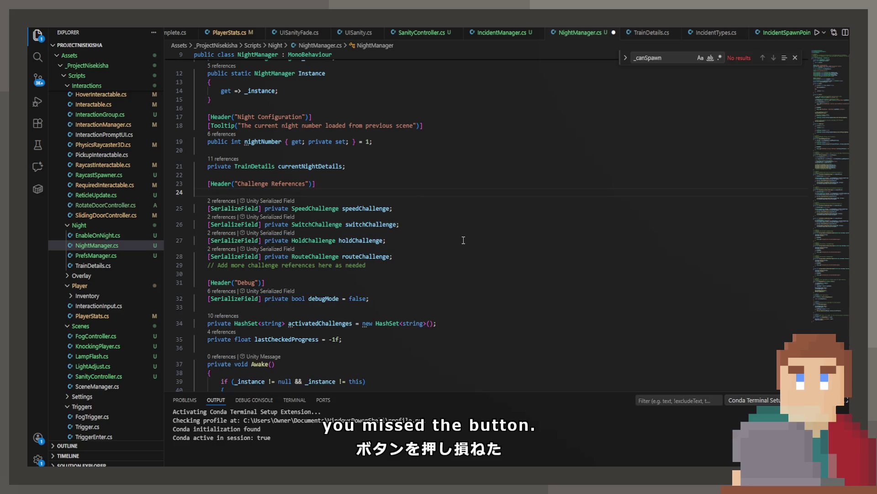
type("[")
key("BackSpace")
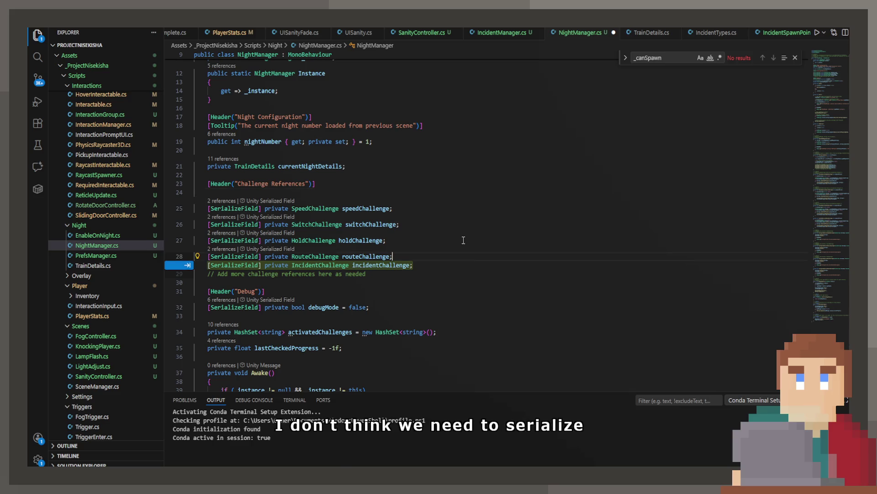
key("Up")
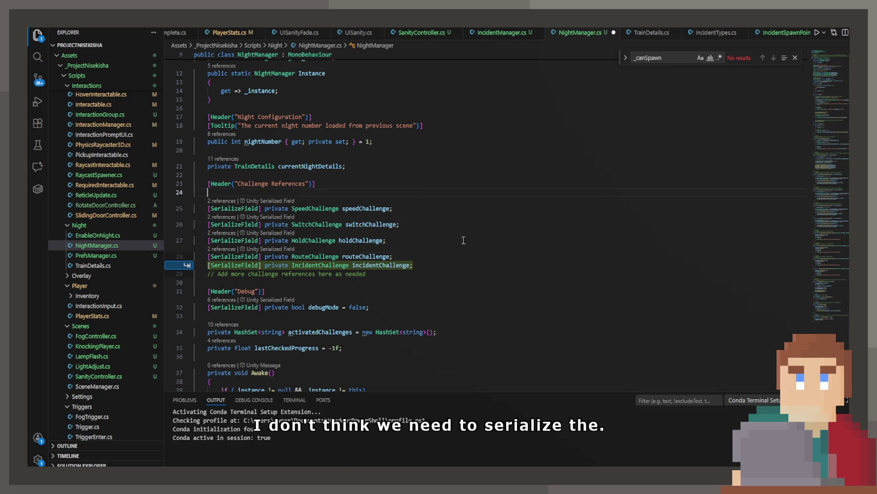
type("private")
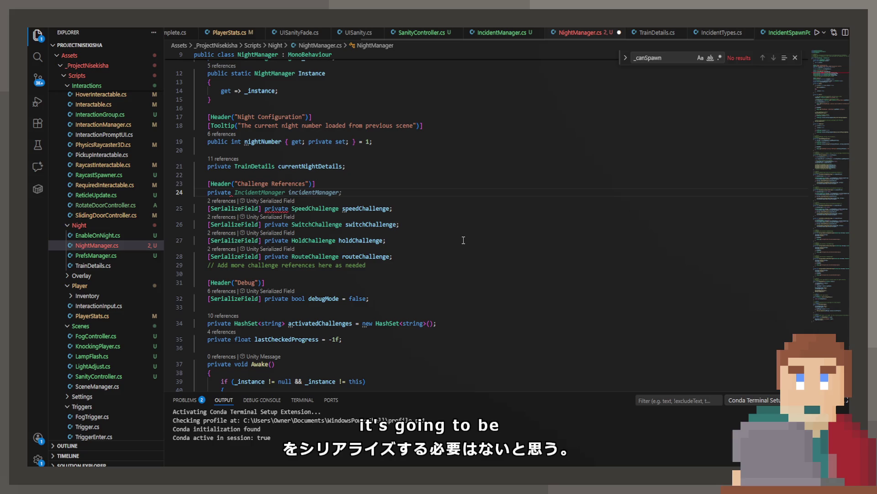
key("Tab")
key("ctrl+s")
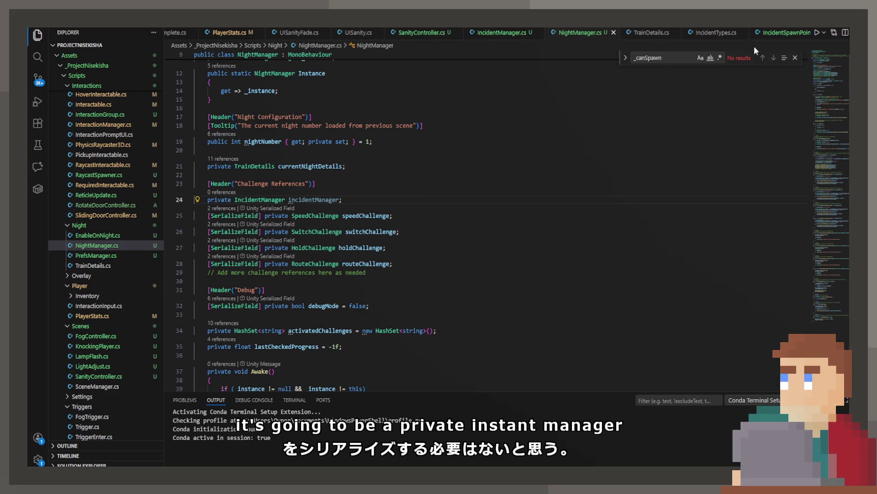
Step: Add the incidentManager = IncidentManager.Instance assignment at the end of Awake()
scroll(510, 175, "down", 6)
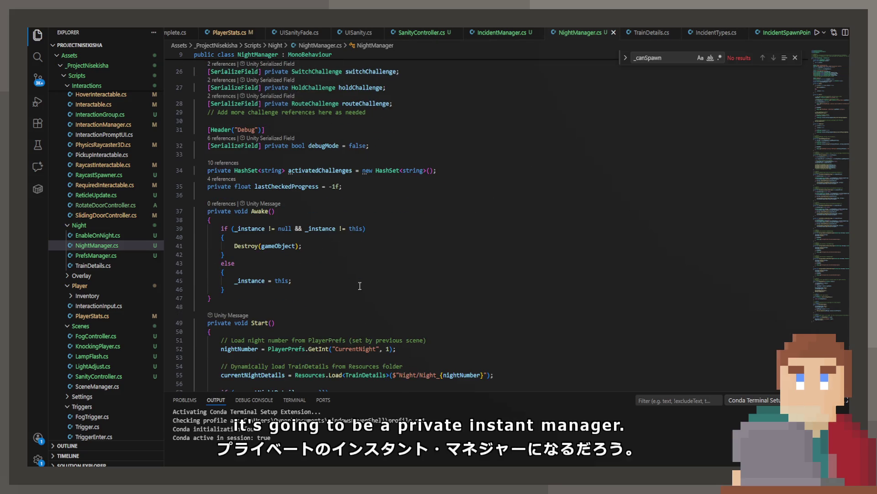
left_click(348, 290)
key("Return")
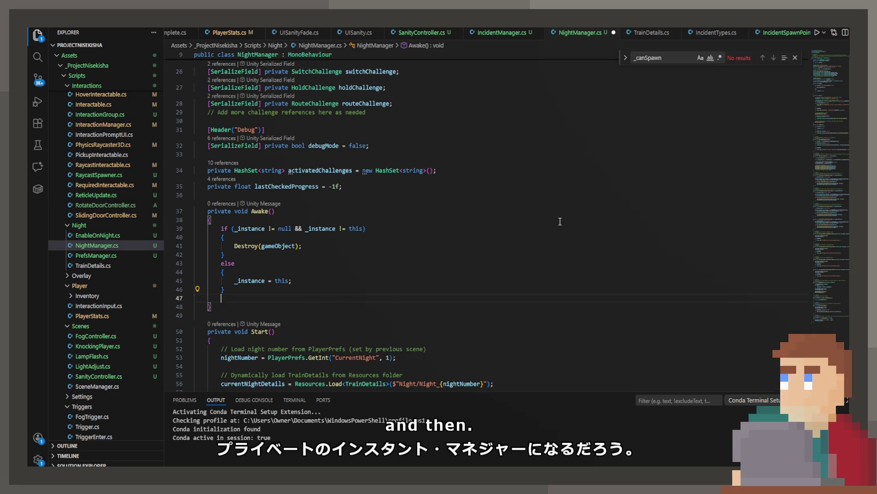
key("Return")
type("intitializeChallengeReferences();")
key("ctrl+z")
key("Tab")
key("ctrl+s")
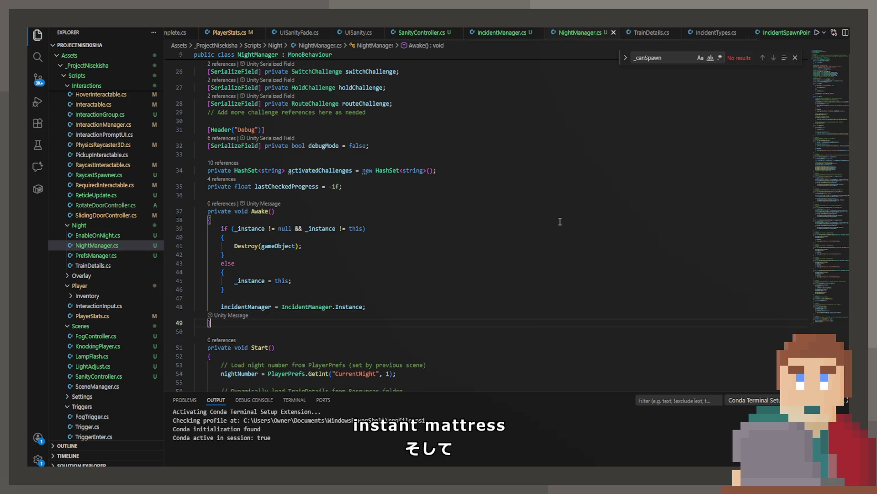
Step: Move the incidentManager assignment from Awake() into Start(), directly under the TrainDetails load
key("Up")
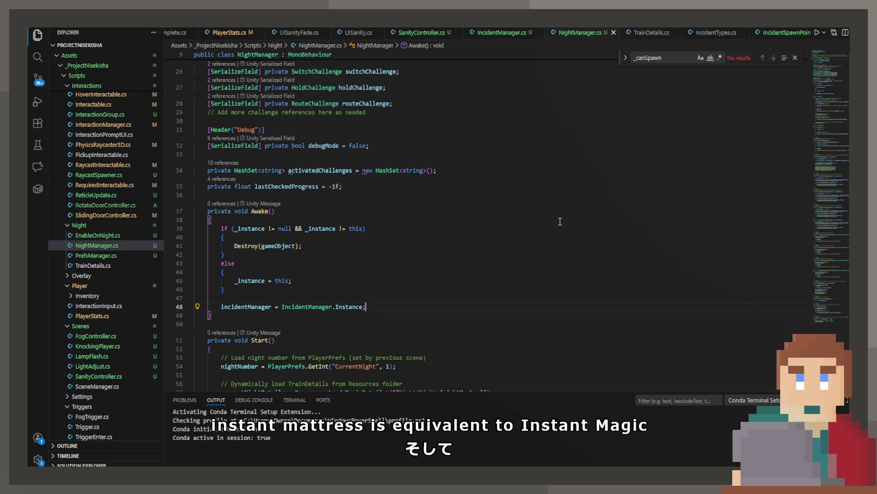
left_click_drag(396, 302, 174, 297)
key("ctrl+c")
key("BackSpace")
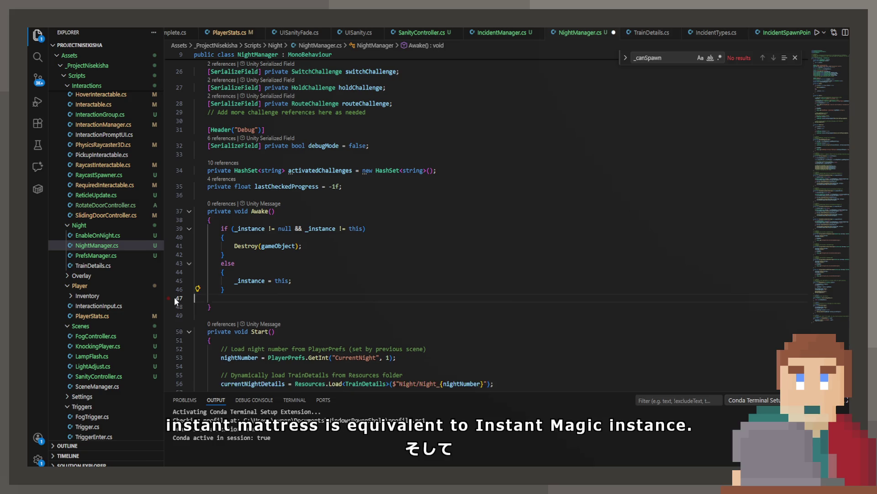
key("BackSpace")
key("ctrl+s")
scroll(344, 315, "down", 2)
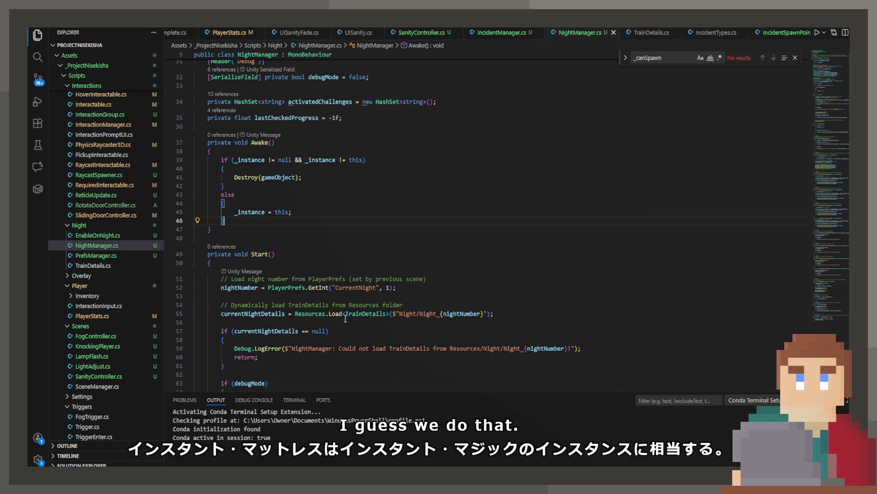
left_click(344, 322)
scroll(334, 313, "down", 2)
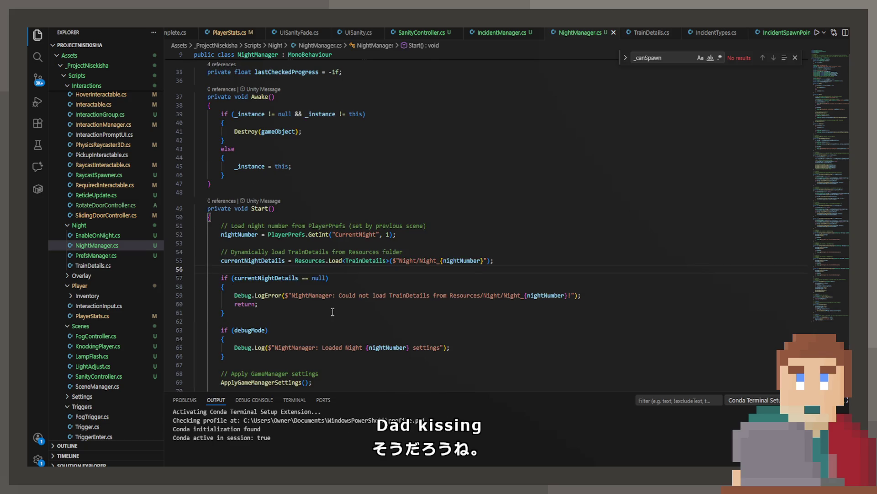
key("ctrl+v")
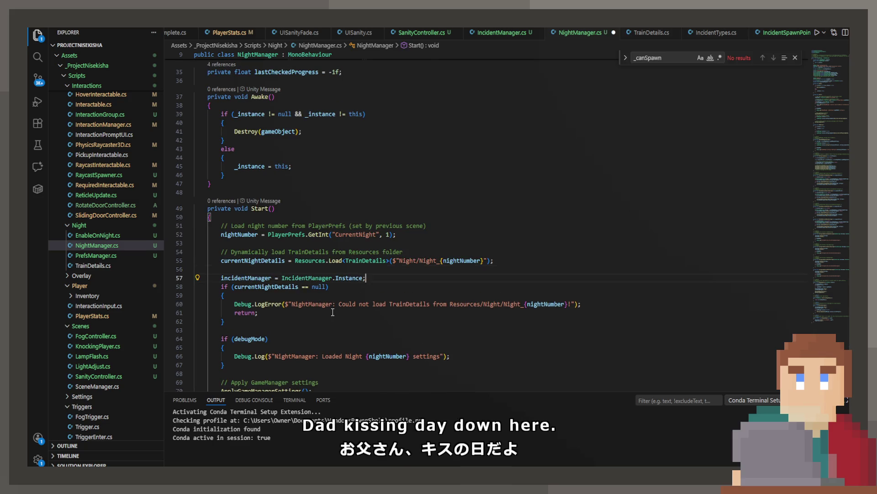
key("alt+Down")
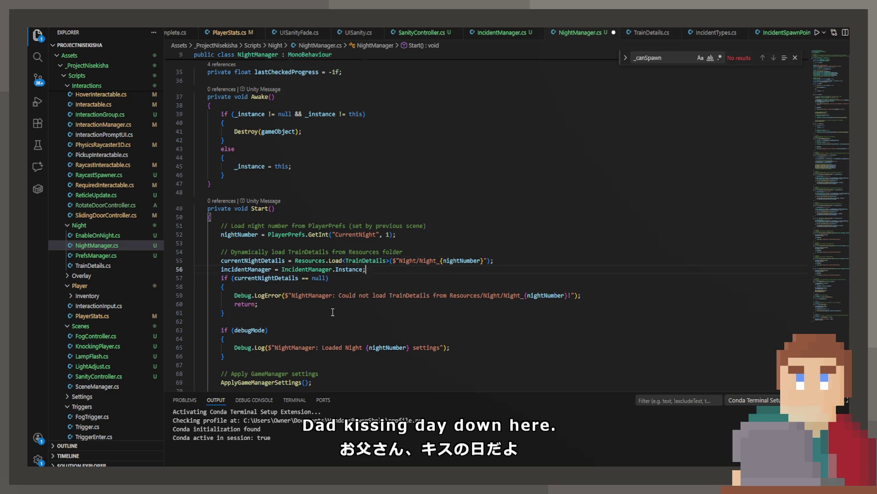
Step: In ApplyGameManagerSettings, replace var with GameManagerSettings for the settings variable and save
scroll(333, 298, "down", 3)
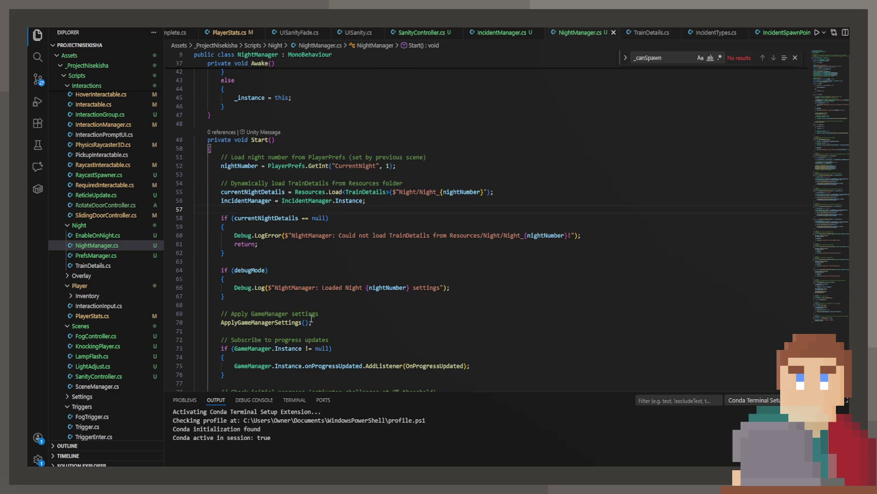
double_click(276, 322)
left_click(276, 321, "ctrl")
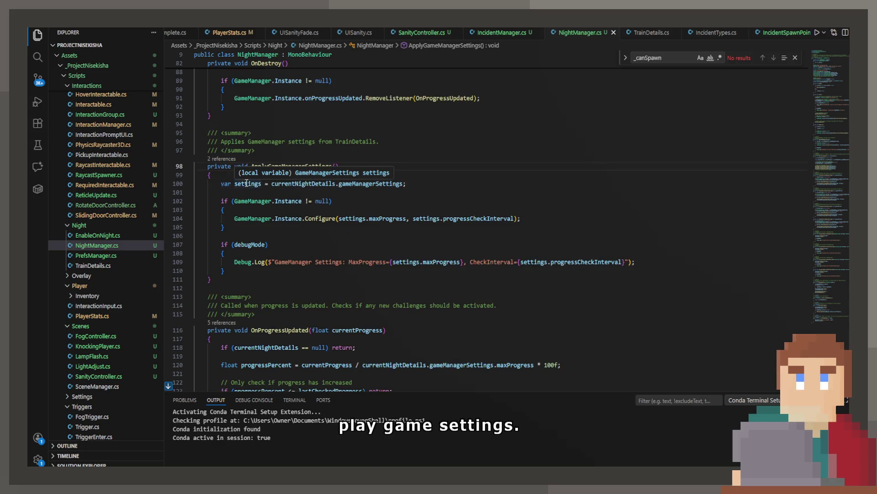
double_click(227, 184)
type("Game")
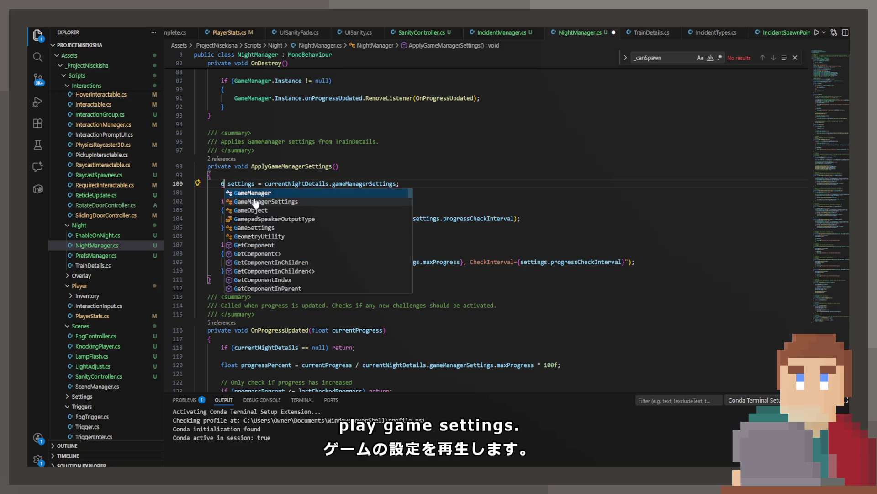
left_click(256, 202)
key("ctrl+s")
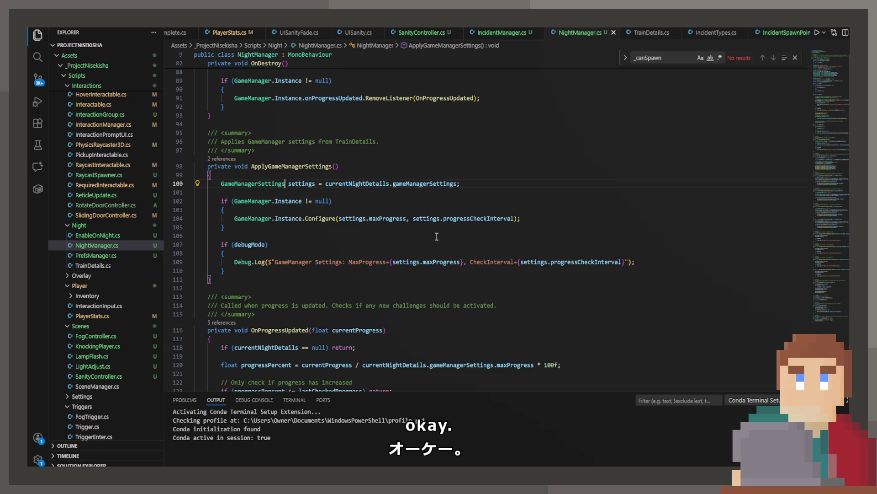
scroll(424, 229, "down", 5)
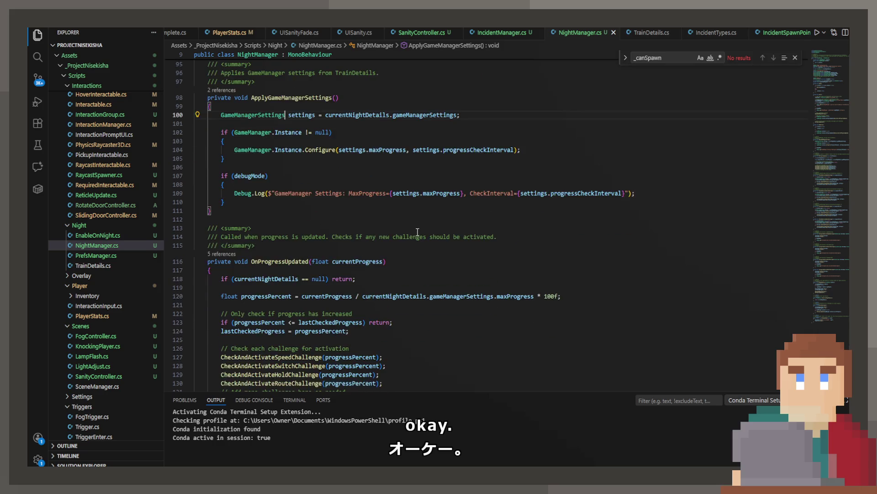
Step: Call CheckAndActivateIncidentChallenge(progressPercent) in OnProgressUpdated after the activation comment
left_click(370, 210)
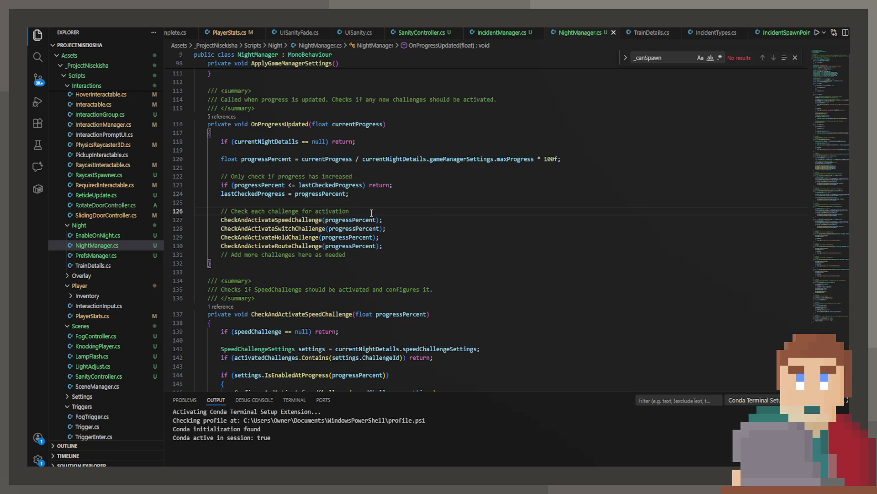
key("Return")
type("Ch")
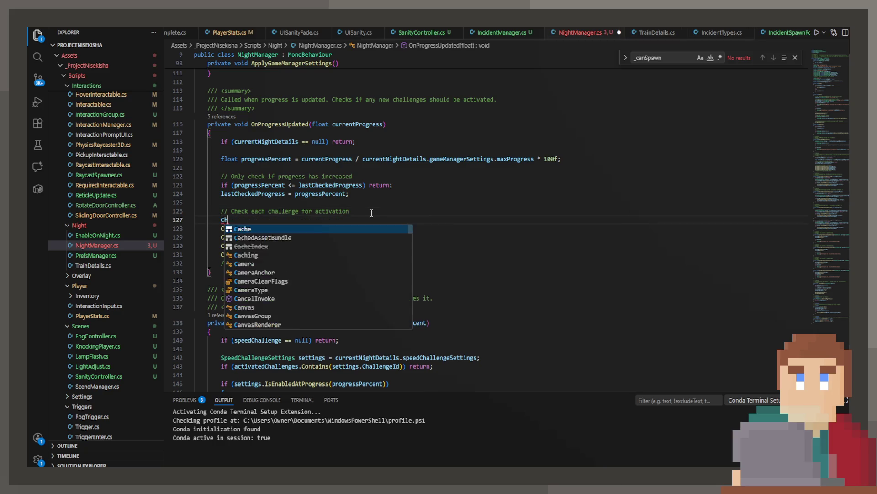
type("eckAndActivate")
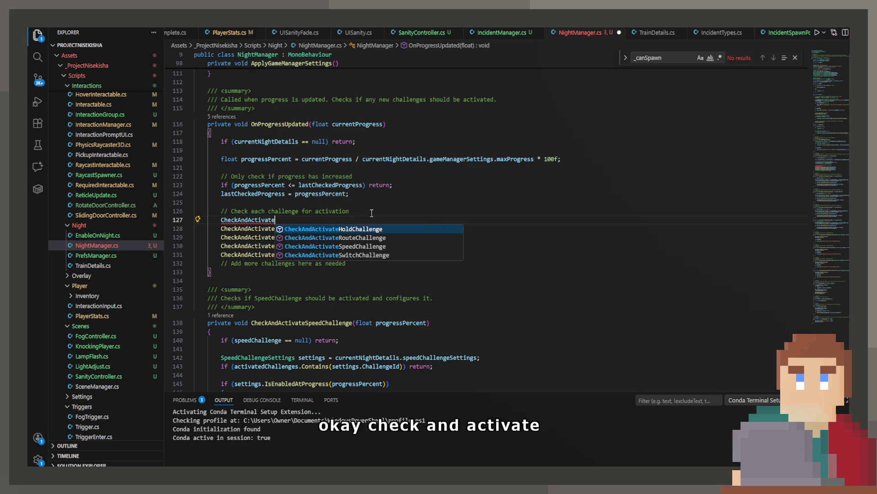
type("Interaction")
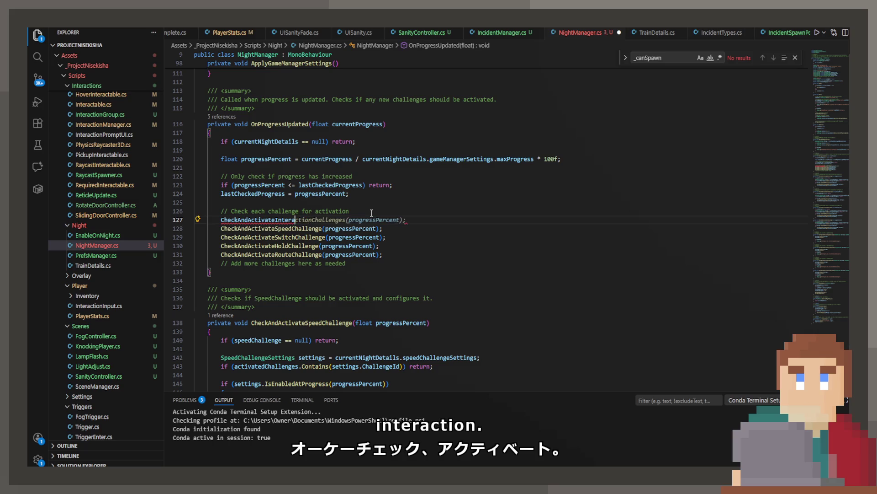
key("BackSpace")
key("BackSpace")
key("BackSpace")
type("cident")
key("Tab")
key("ctrl+s")
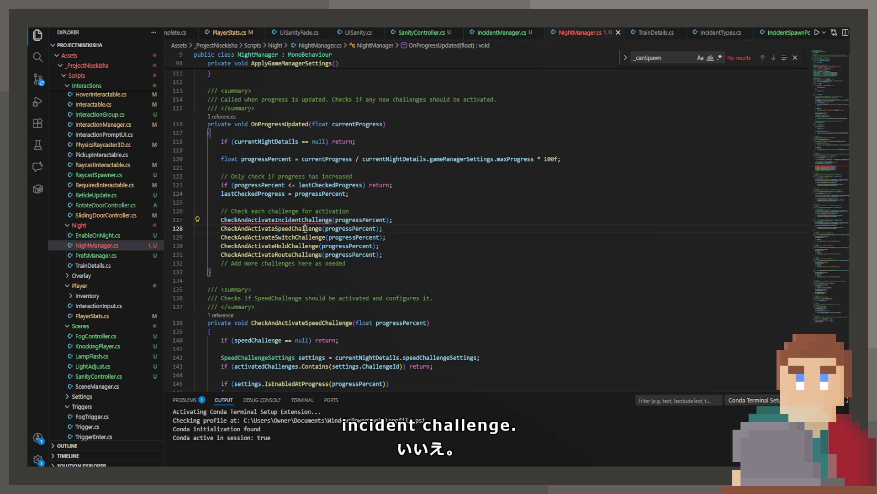
Step: Add a summary-documented private CheckAndActivateIncidentChallenge method below OnProgressUpdated using Copilot's suggestion
left_click(274, 278)
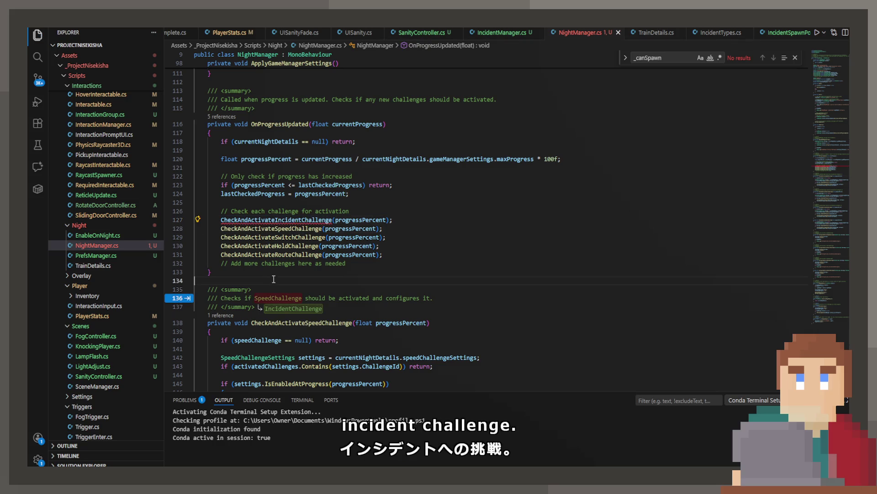
key("Return")
key("Return")
key("Up")
type("// ")
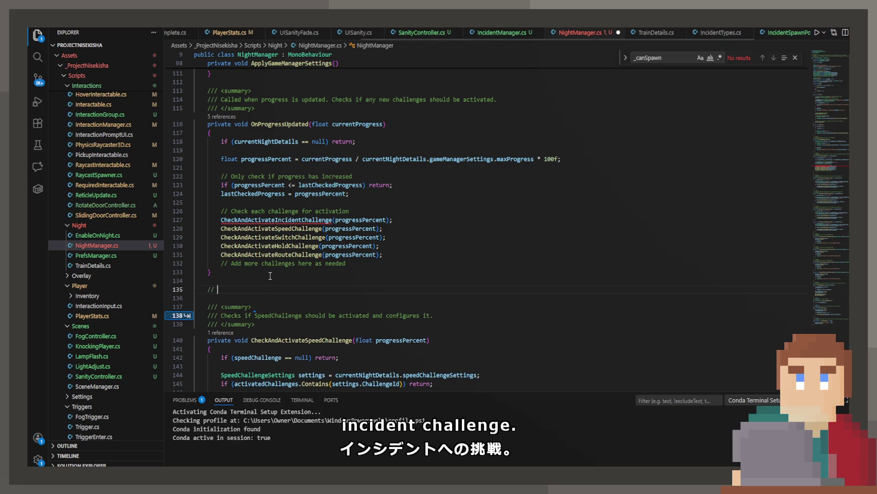
type("/")
key("Tab")
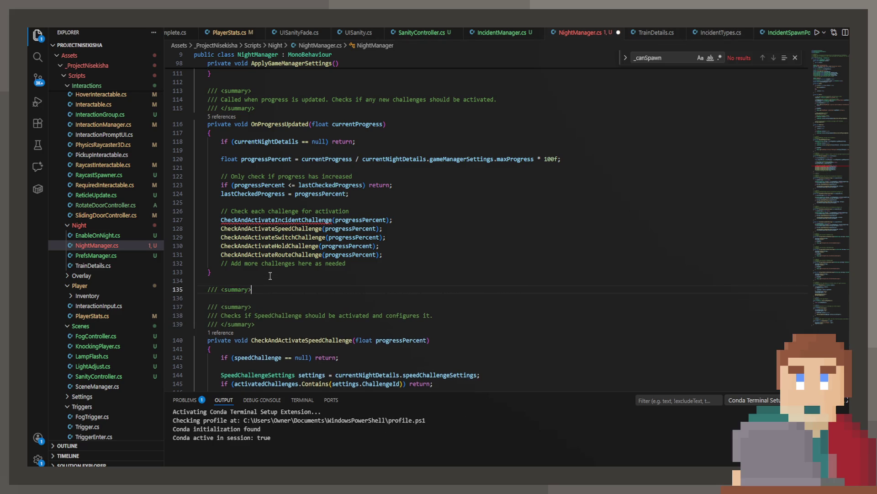
key("Tab")
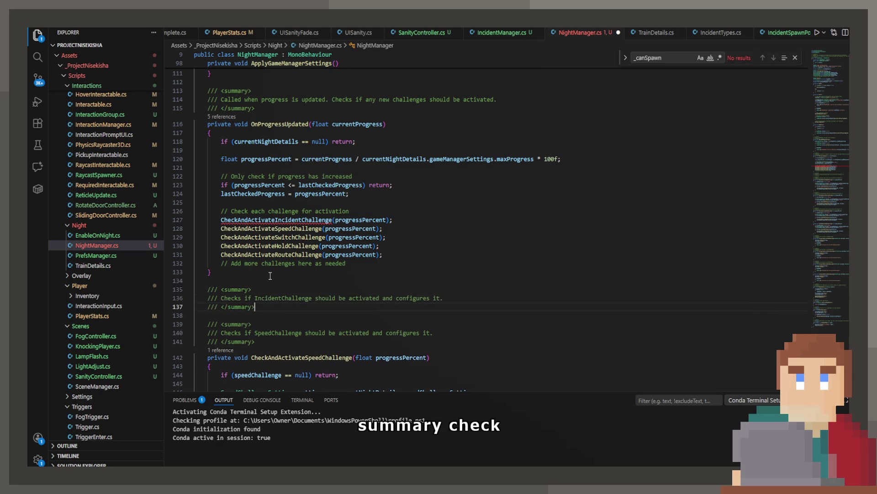
key("Return")
type("//")
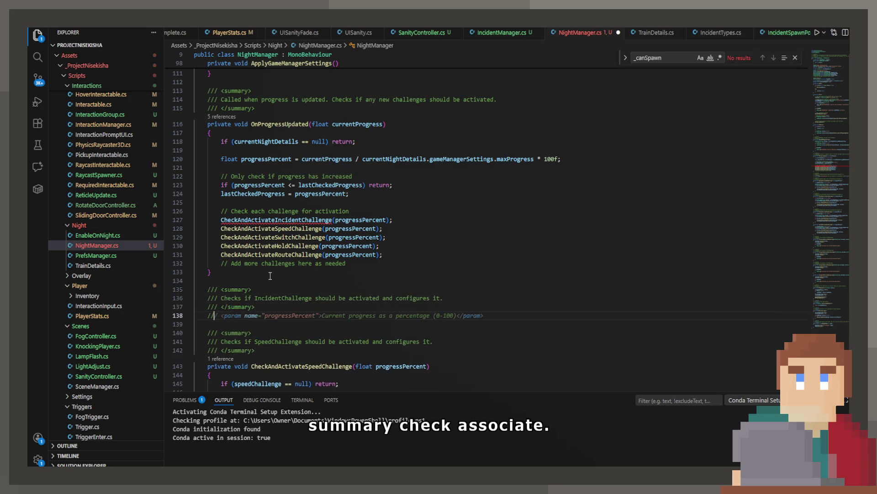
key("BackSpace")
key("BackSpace")
type("private")
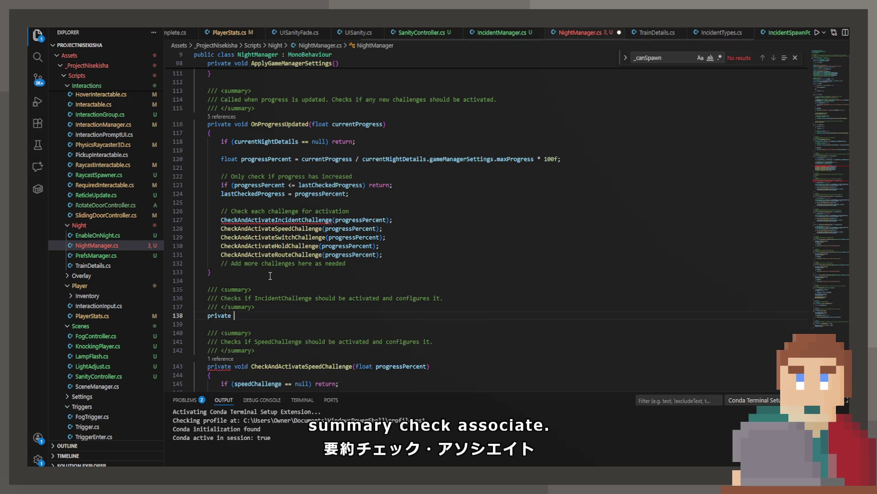
key("Tab")
scroll(271, 276, "down", 8)
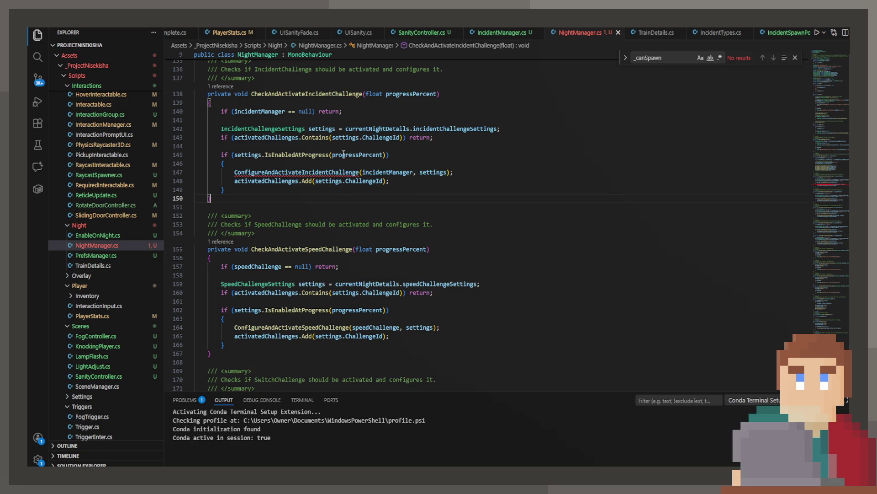
double_click(320, 172)
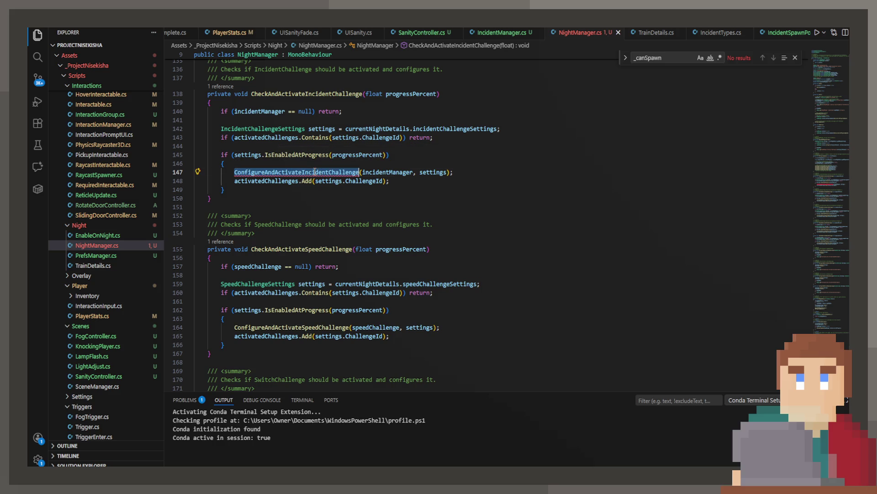
Step: Add a summary-documented ConfigureAndActivateIncidentChallenge method after the route challenge check method
scroll(314, 172, "down", 10)
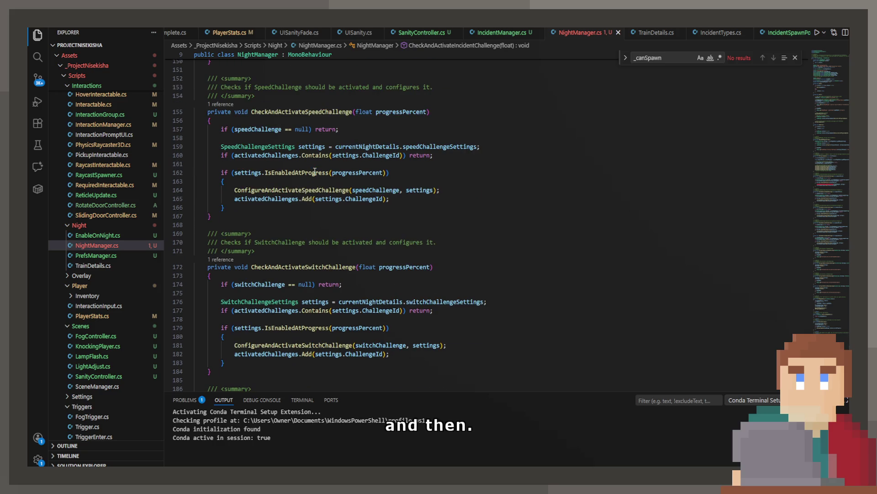
scroll(314, 171, "down", 4)
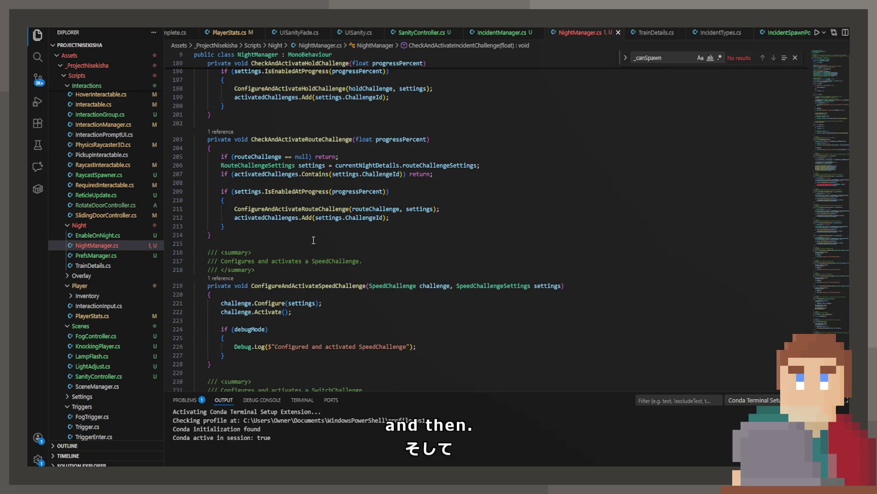
left_click(313, 242)
key("Return")
key("Return")
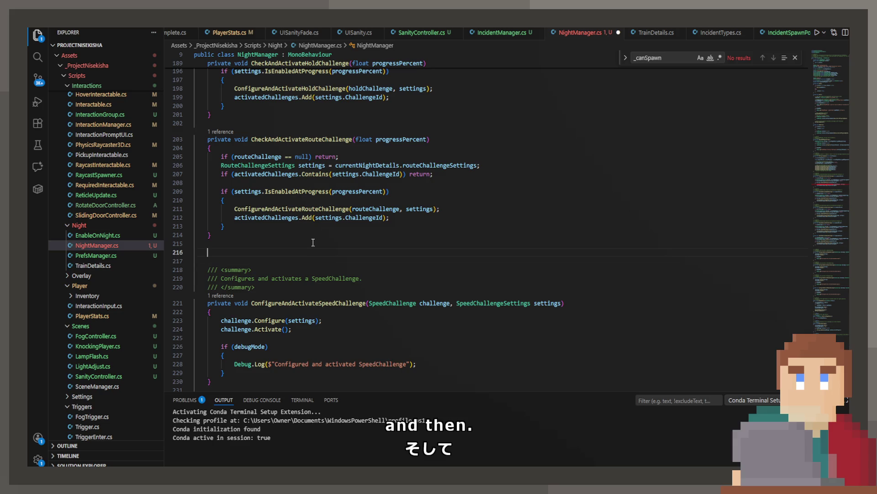
type("/// <summary>")
key("Return")
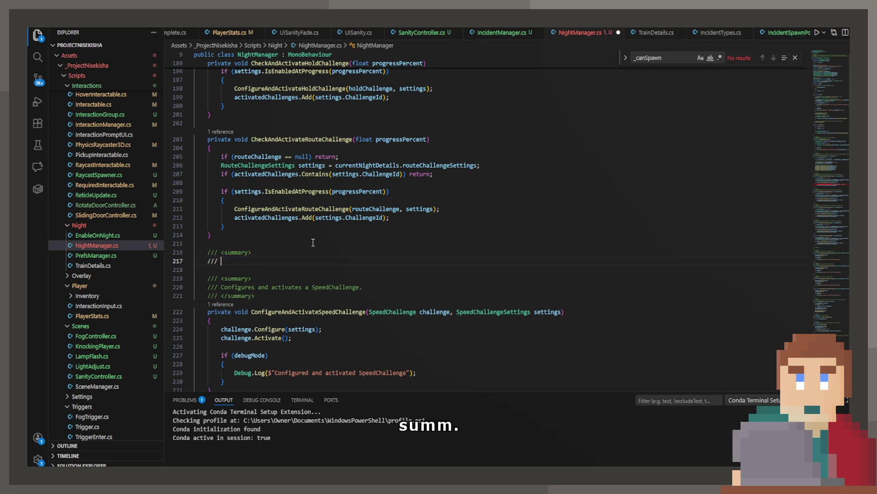
key("Tab")
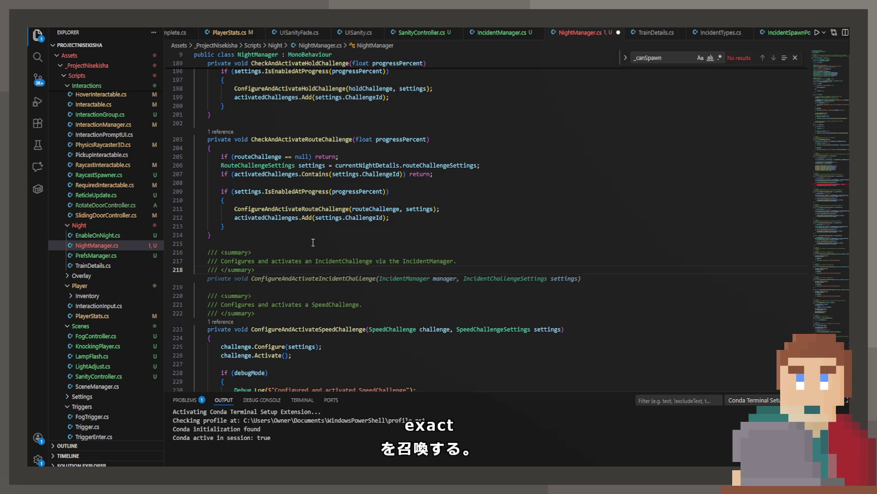
key("Return")
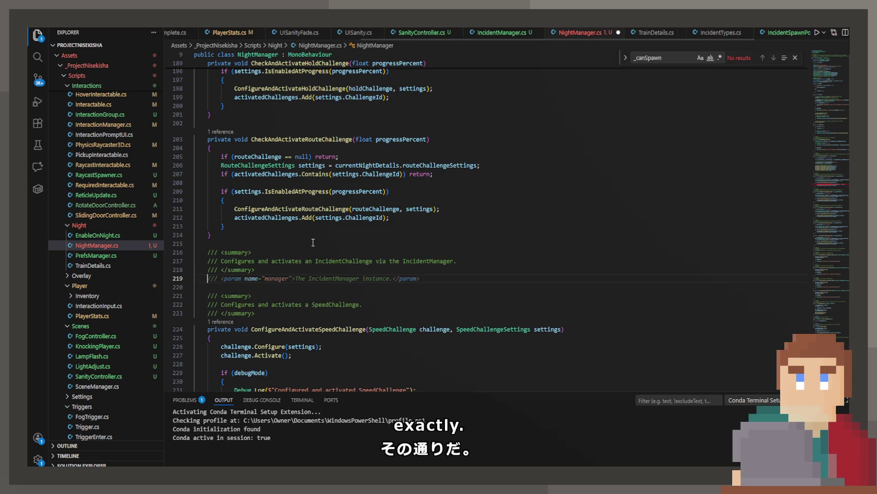
key("Tab")
Step: Remove the TrySpawnRandomIncident call so the method only configures and logs
scroll(314, 240, "down", 5)
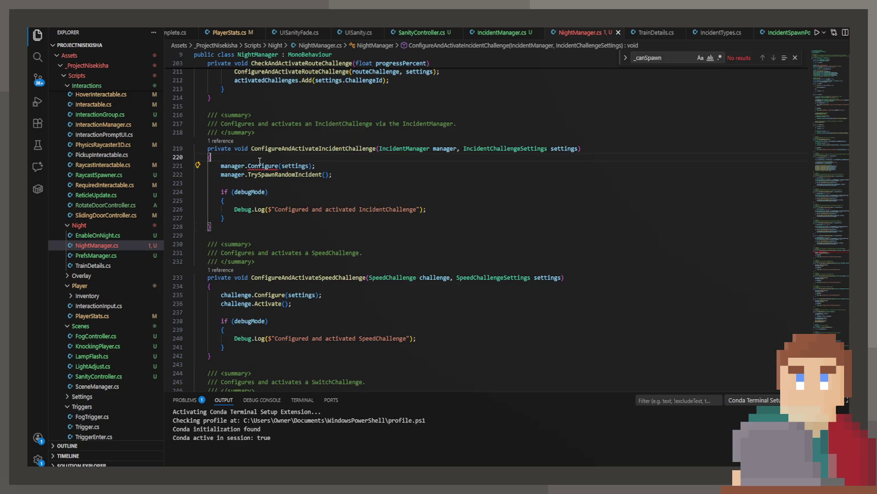
left_click(270, 175)
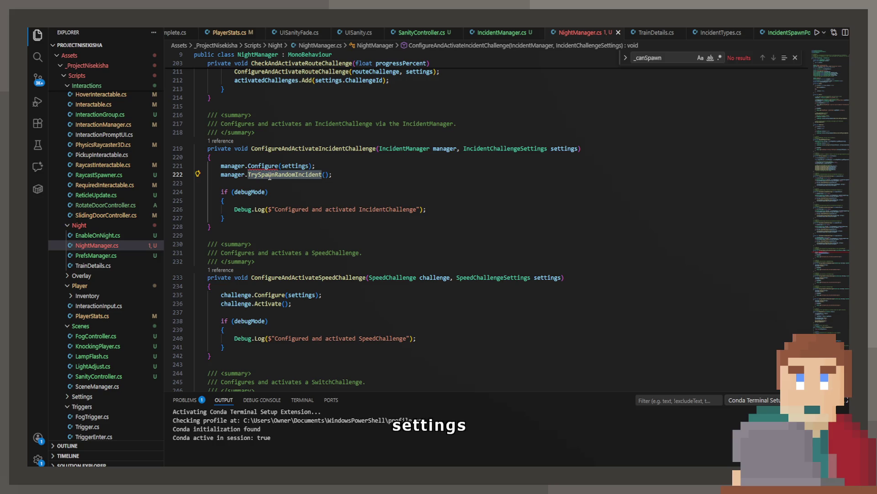
left_click_drag(384, 174, 197, 176)
key("BackSpace")
key("BackSpace")
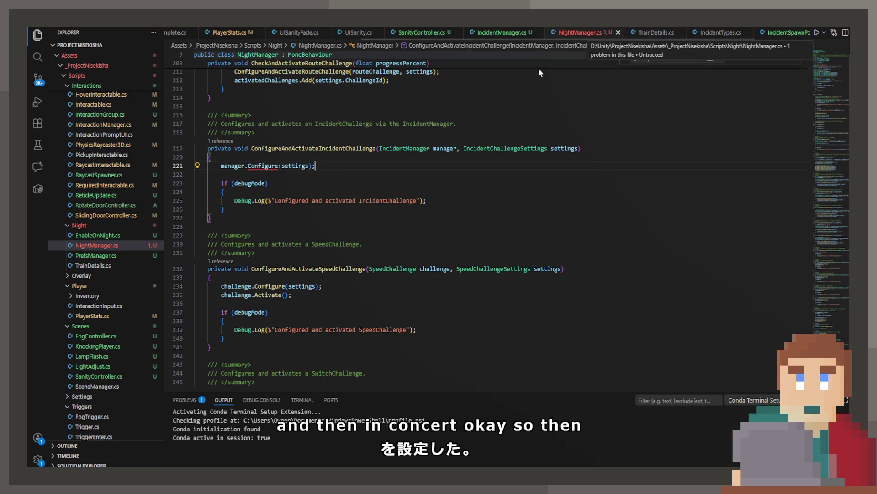
Step: Start a public void Configure() method after OnDisable in IncidentManager.cs
key("ctrl+p")
key("Escape")
left_click(501, 32)
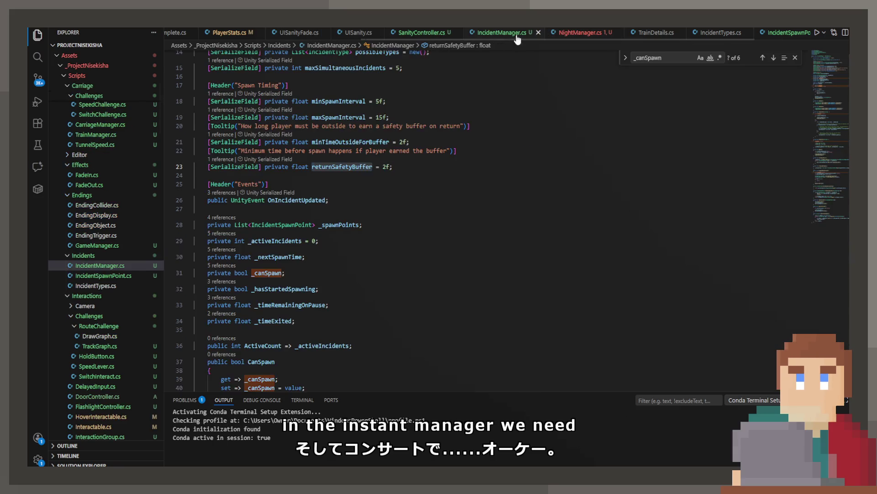
scroll(266, 270, "down", 5)
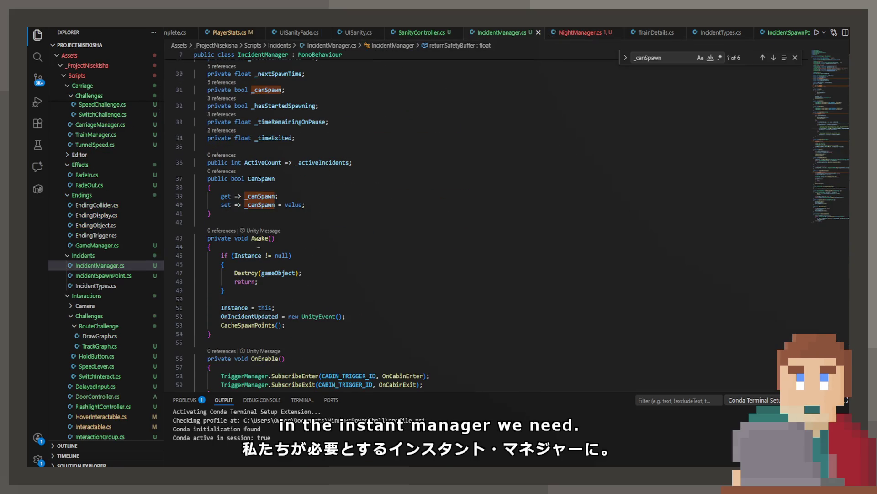
scroll(268, 306, "down", 5)
left_click(263, 319)
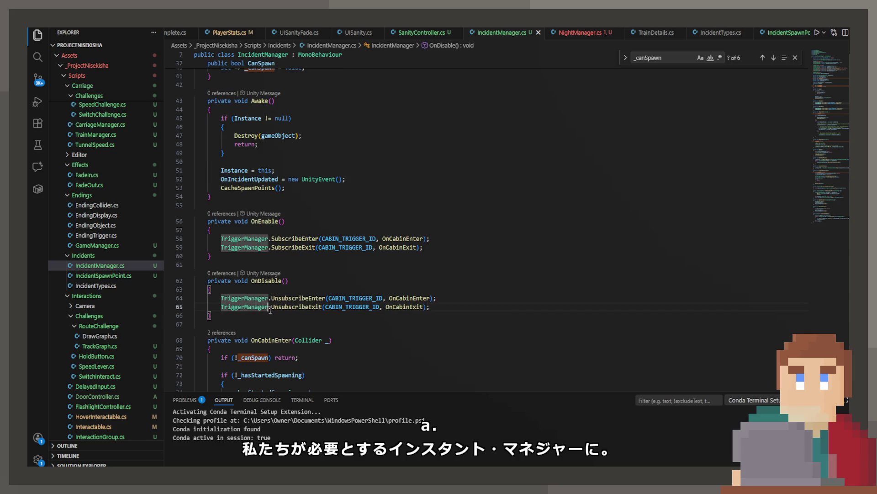
key("Return")
key("Return")
type("public")
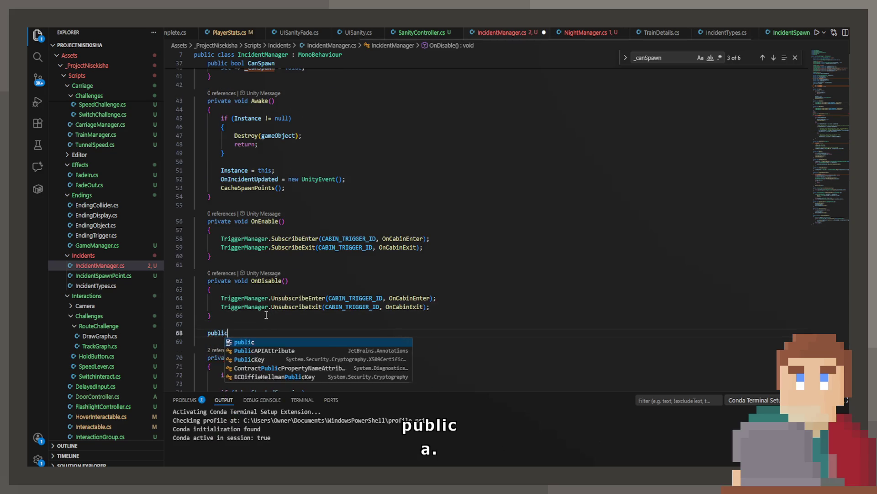
type(" void Configure")
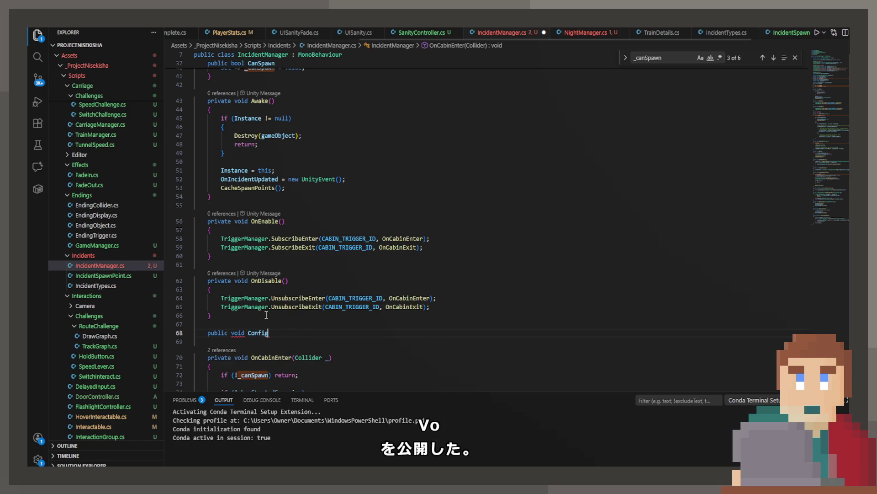
key("Escape")
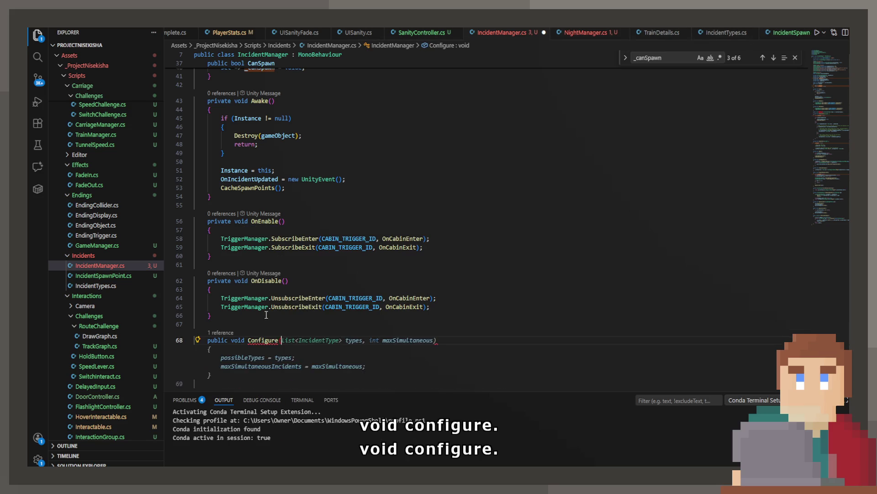
type("() {")
key("Return")
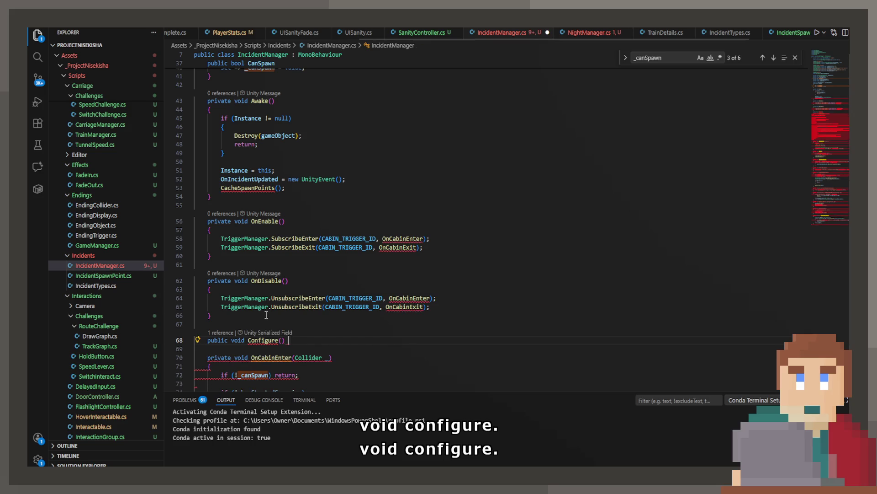
left_click(282, 326)
key("ctrl+s")
Step: Give Configure an IncidentChallengeSettings parameter and assign max simultaneous incidents and min/max spawn intervals
left_click(567, 32)
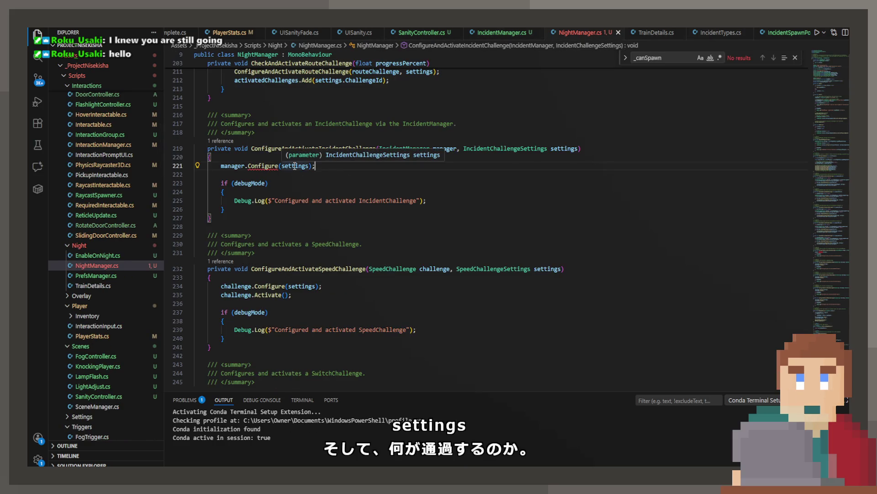
left_click(524, 32)
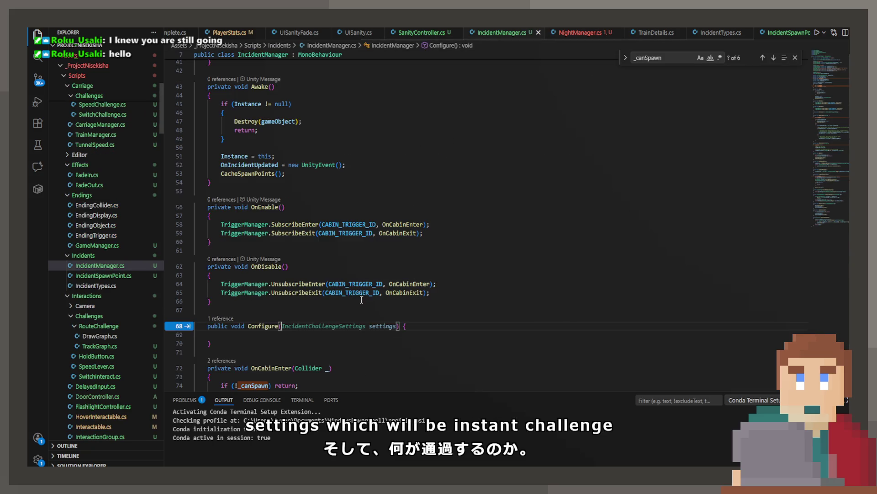
type("IncidentChallengeSettings settings")
key("Down")
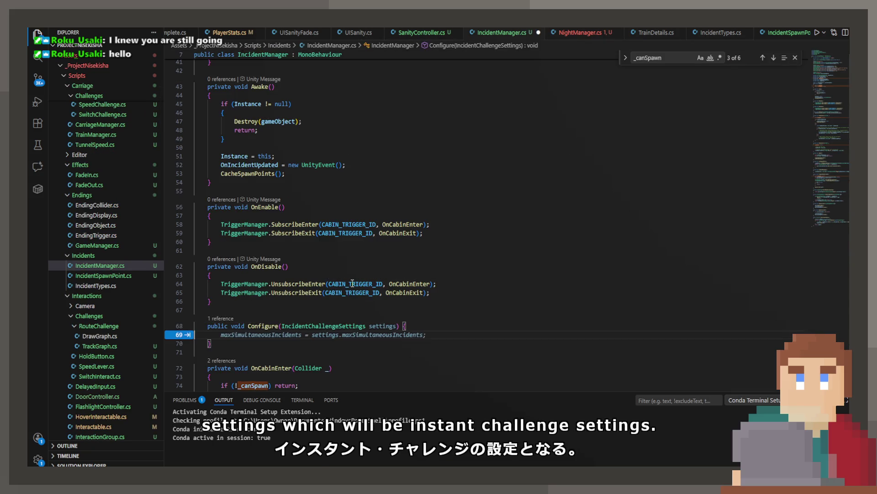
key("Tab")
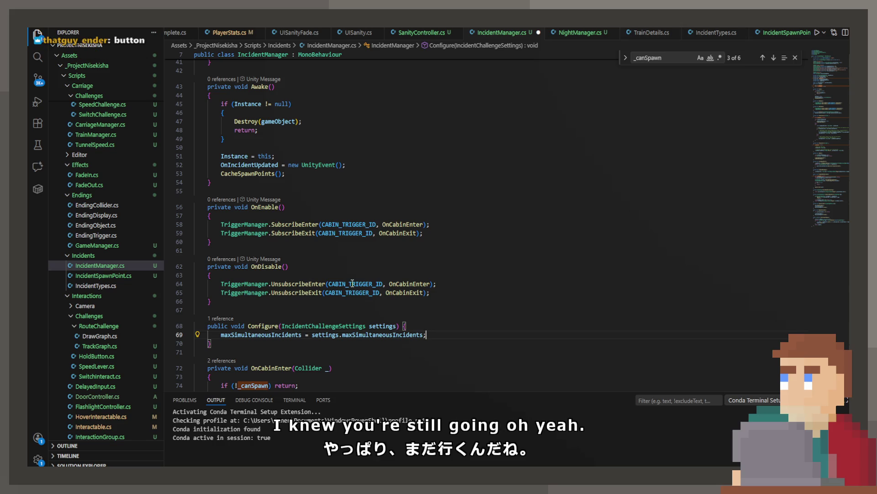
key("Return")
type("minSpawnInterval = settings.minSpawnInterval;")
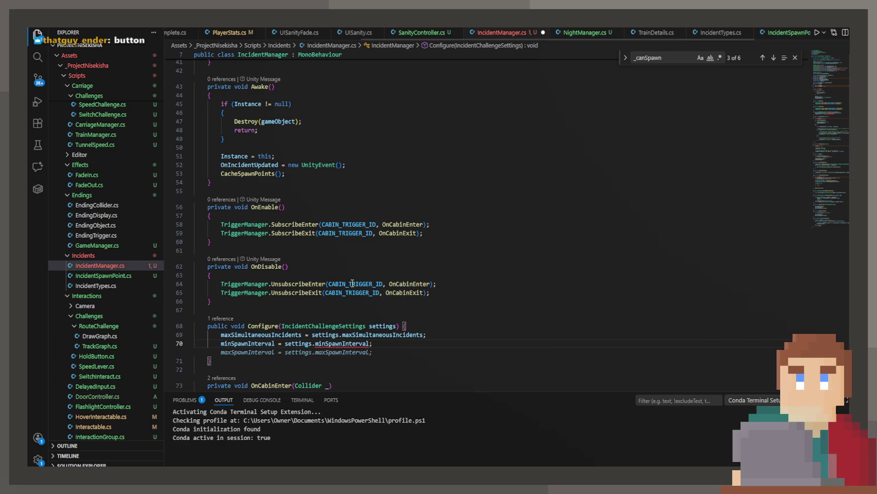
key("Return")
key("Tab")
scroll(353, 283, "down", 1)
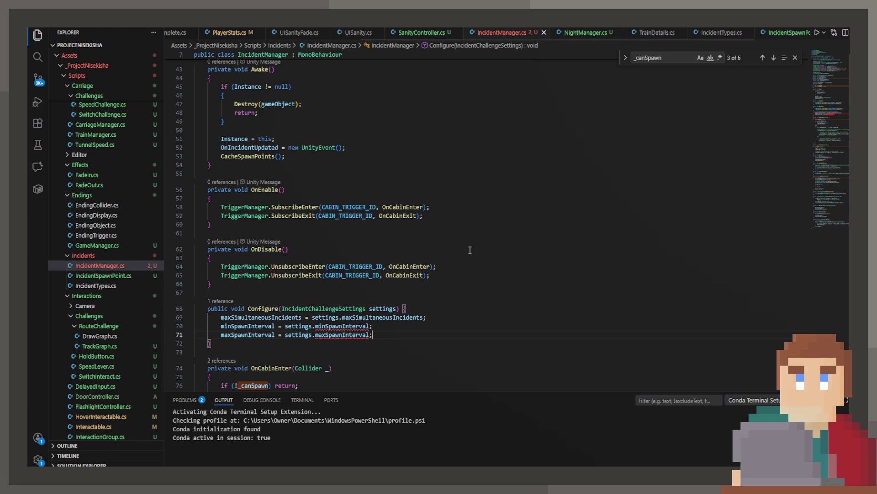
Step: Set the minimum spawn interval from settings.spawnTimeBounds.x, then return to Unity
left_click(571, 32)
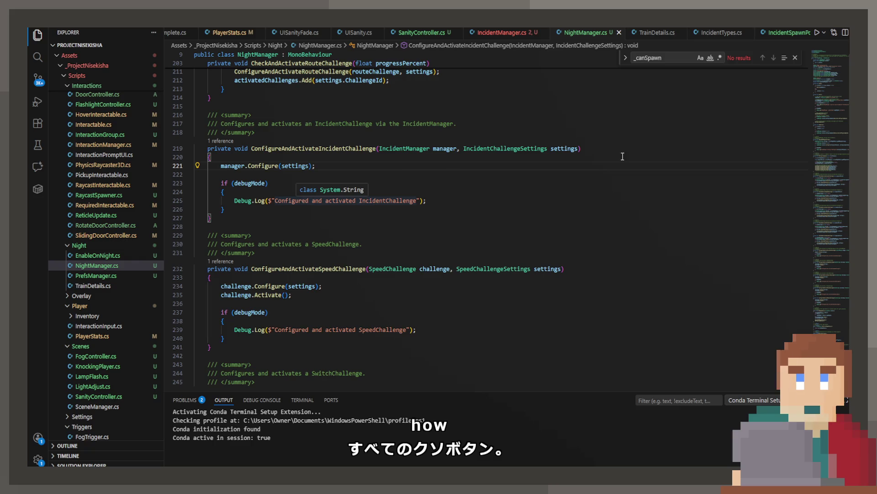
left_click(651, 32)
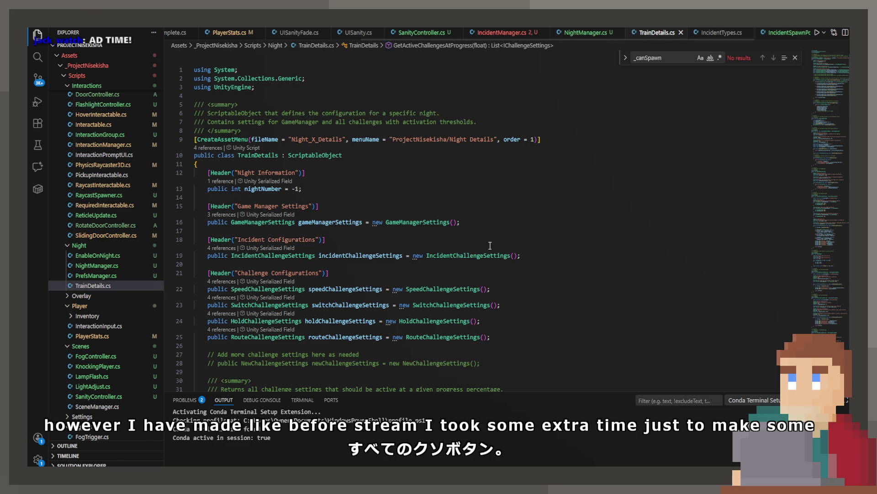
left_click(477, 256, "ctrl")
left_click(280, 275)
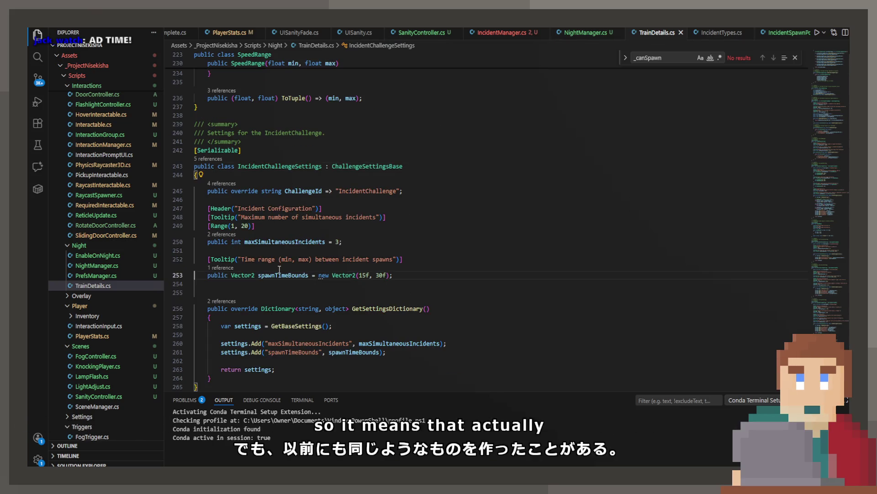
key("ctrl+Tab")
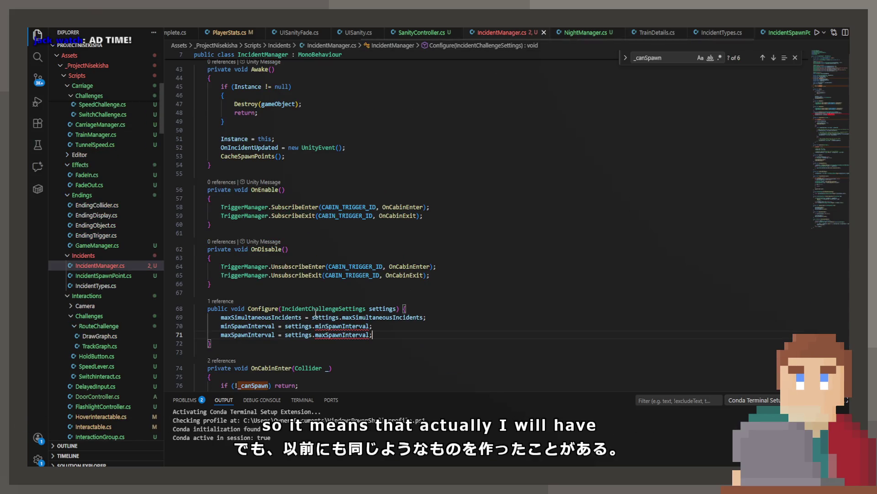
type("spawnTimeBounds")
type(".x")
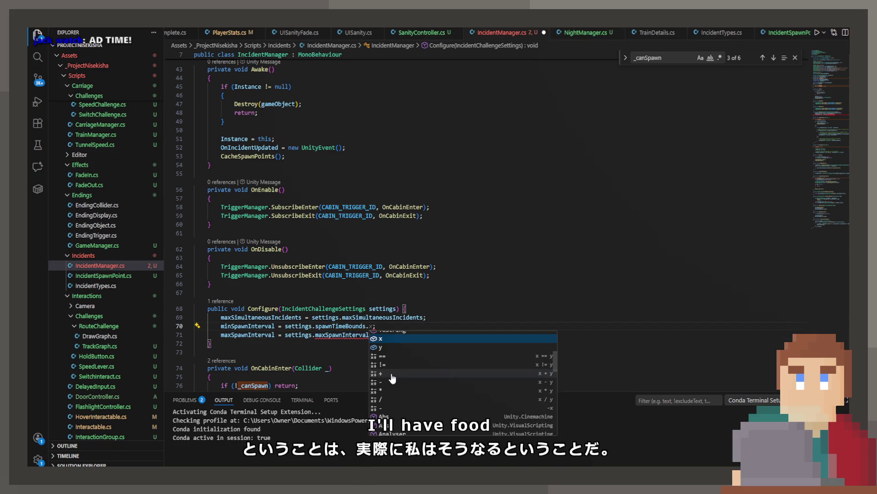
key("alt+Tab")
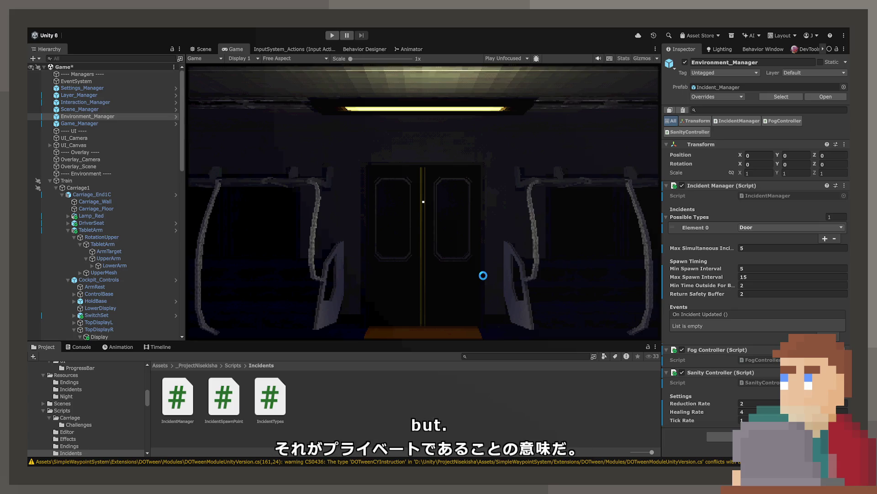
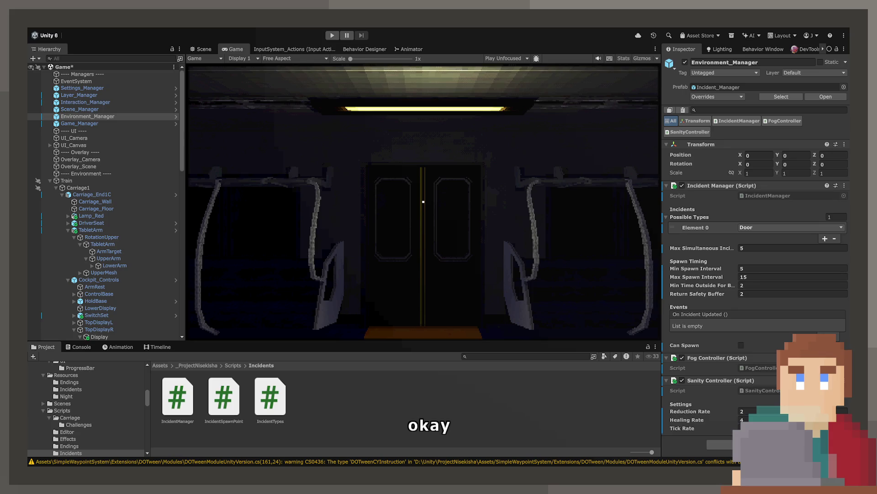
Step: Inspect the Environment_Manager and Scene_Manager objects in the Unity scene
left_click(371, 399)
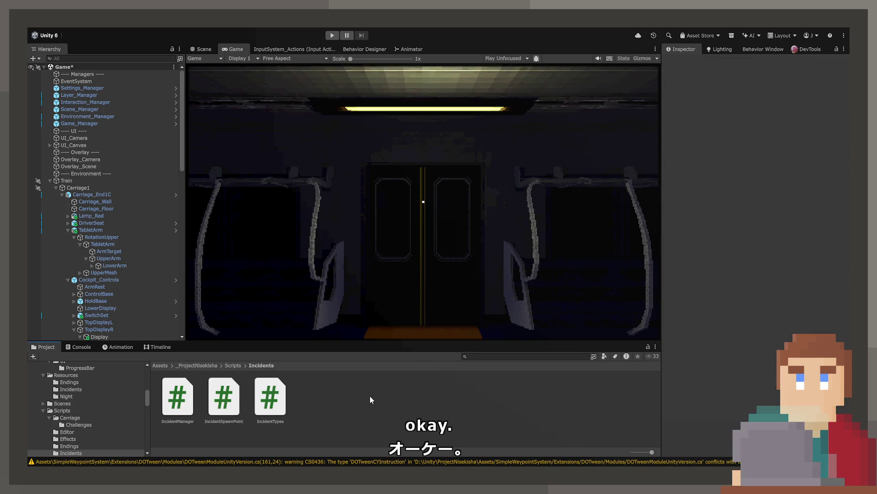
left_click(125, 116)
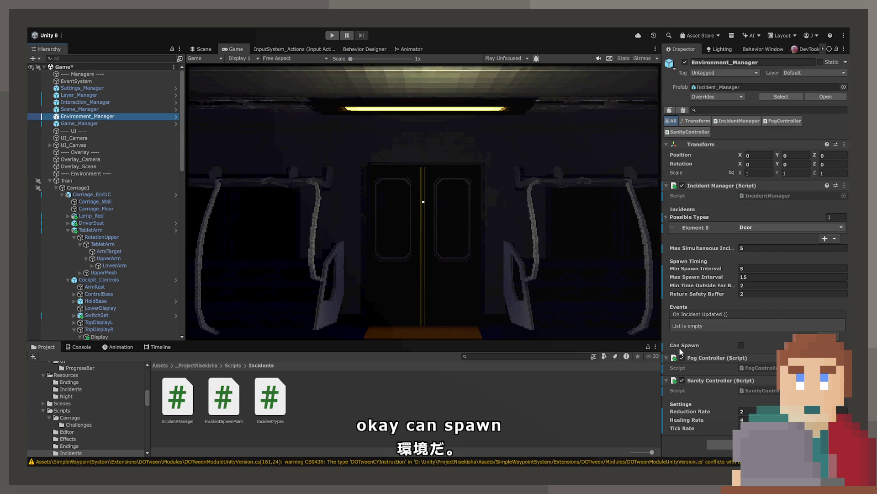
left_click(106, 109)
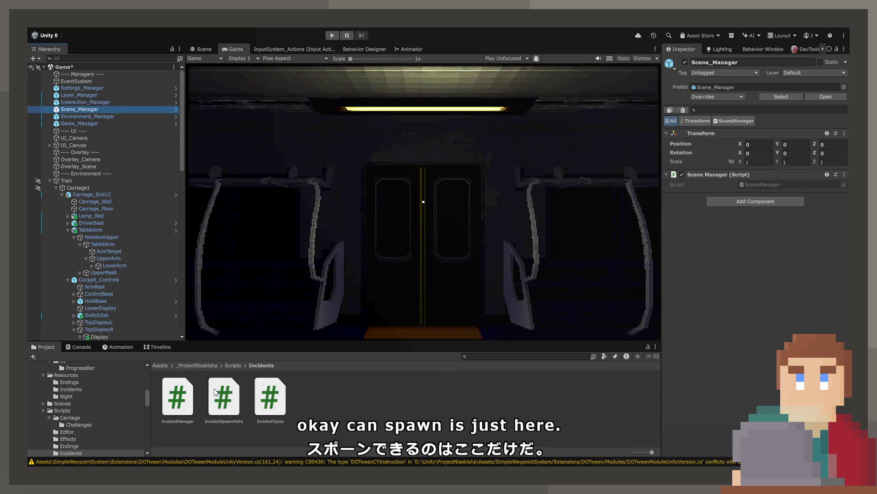
scroll(103, 422, "down", 2)
scroll(89, 410, "up", 2)
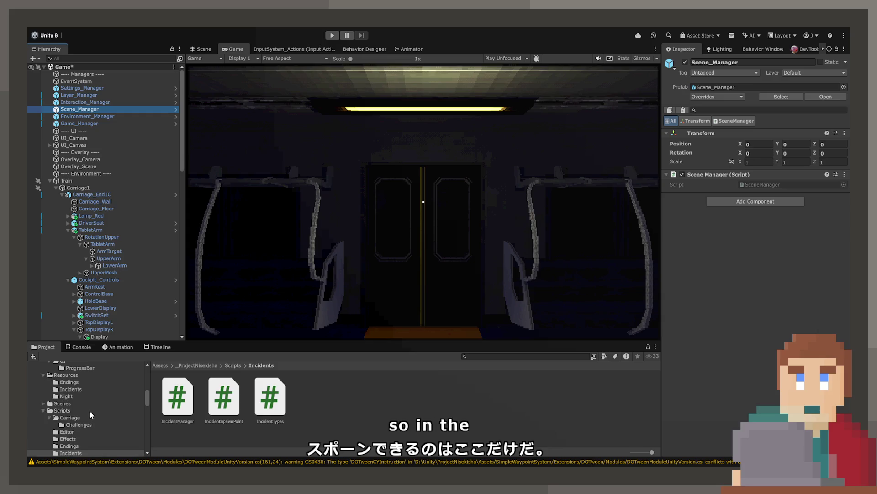
Step: Select Resources/Night/Night_2 and set its incident challenge Activation Progress to 1
left_click(74, 395)
left_click(178, 397)
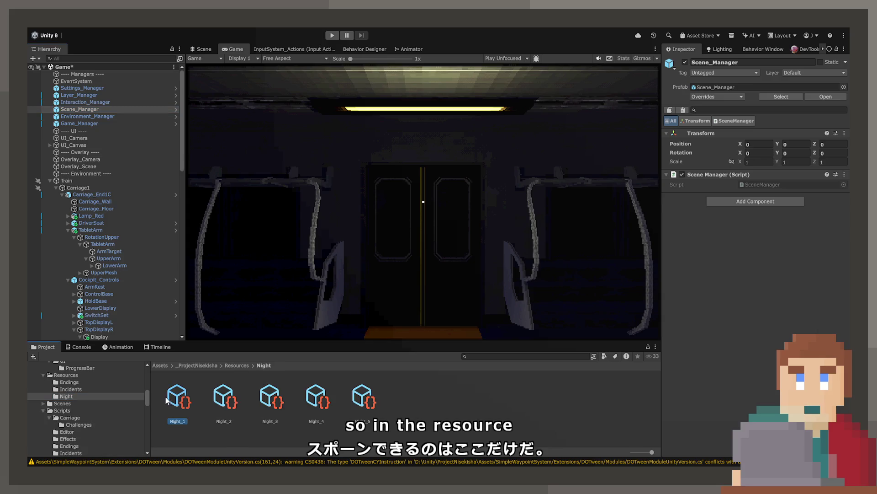
left_click(216, 395)
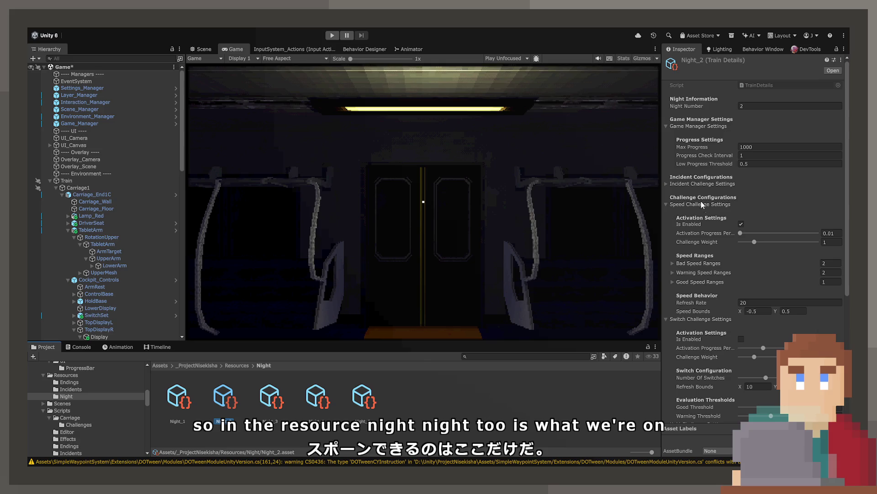
left_click(698, 184)
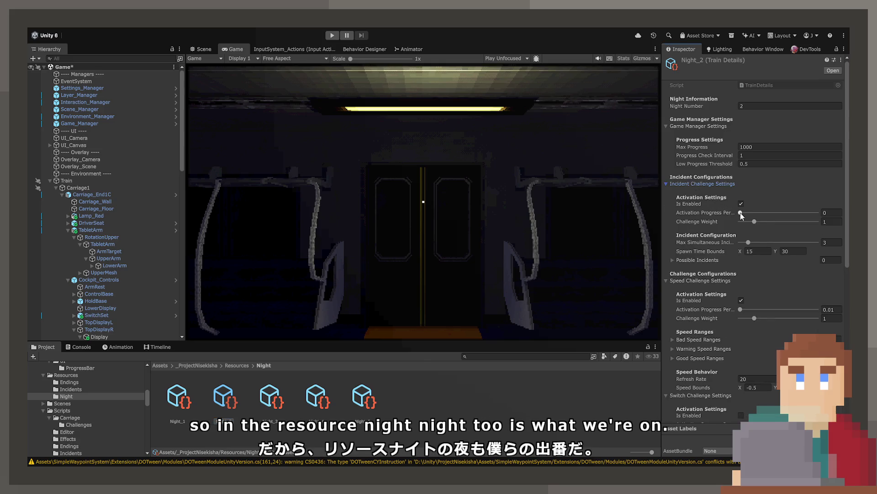
type("1")
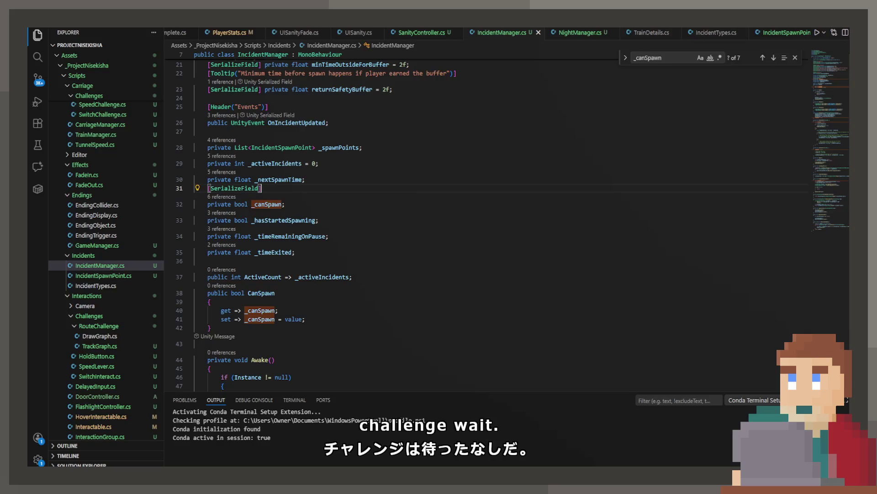
Step: Review NightManager.cs's CheckAndActivateRouteChallenge, TrainDetails.cs and IncidentTypes.cs's Blind entry
left_click(581, 32)
left_click(224, 291)
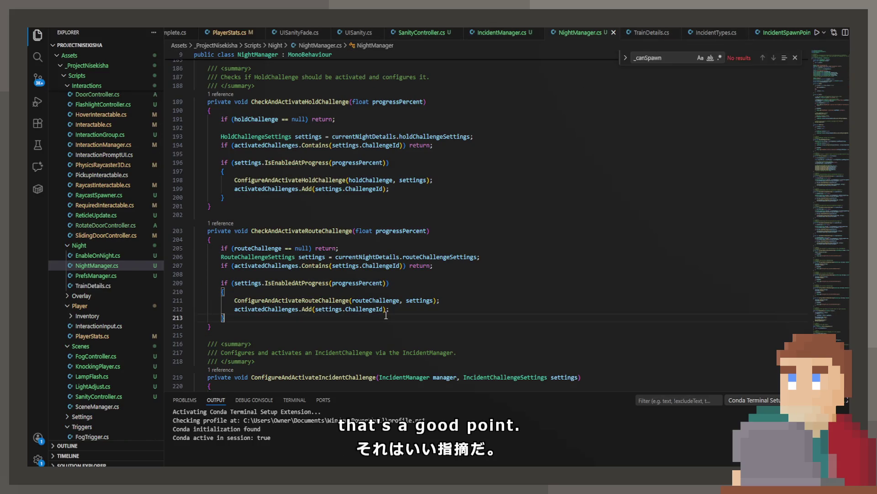
scroll(386, 315, "up", 3)
scroll(386, 315, "up", 3)
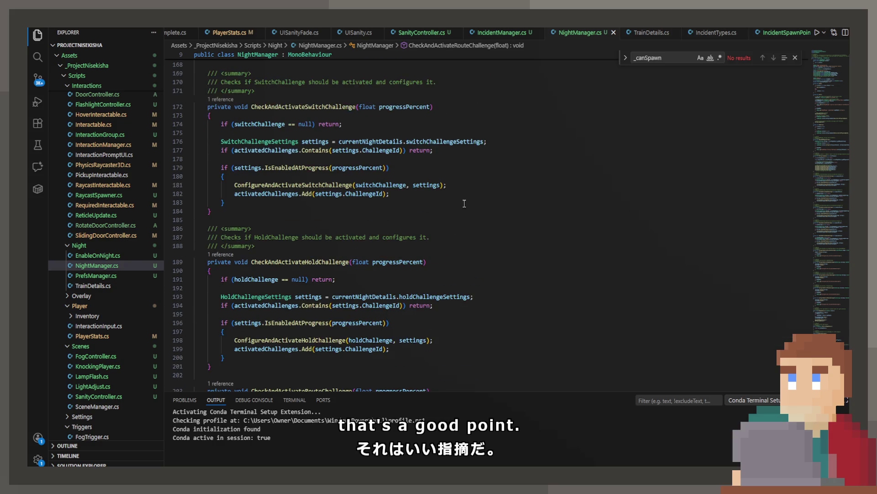
left_click(642, 36)
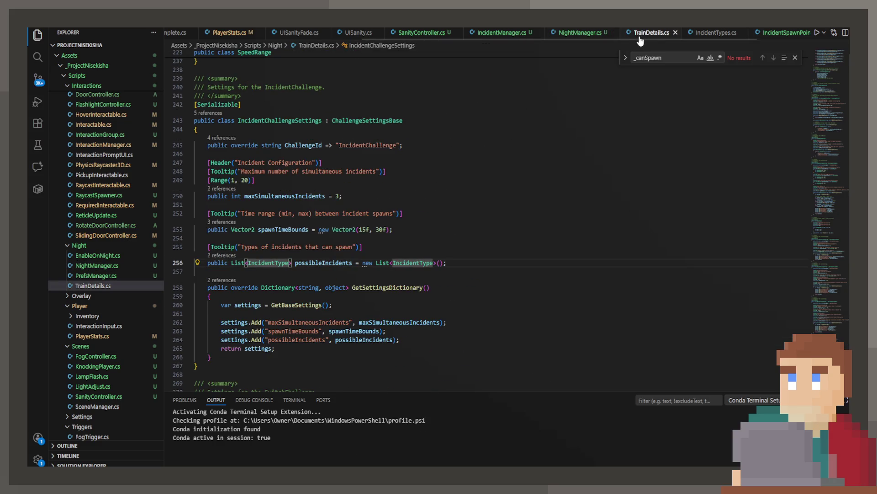
left_click(741, 39)
left_click(505, 157)
Step: Close the IncidentSpawnPoint.cs and UIProgress script tabs
left_click(772, 33)
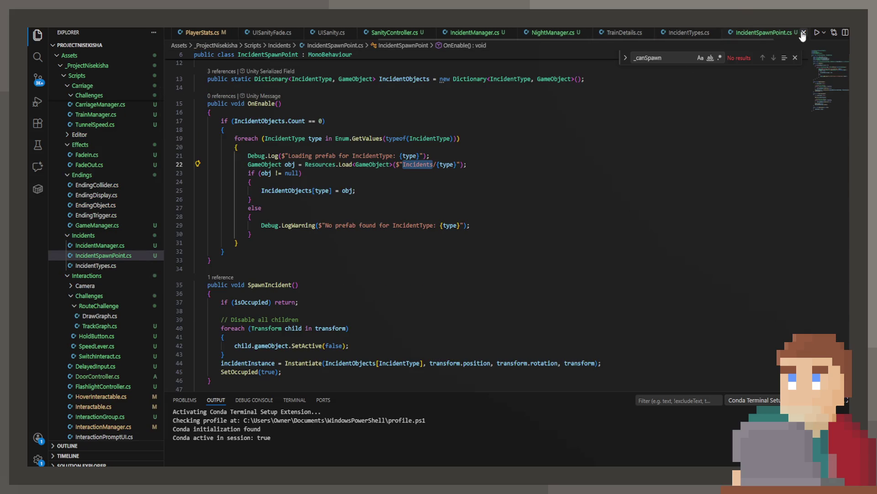
left_click(803, 33)
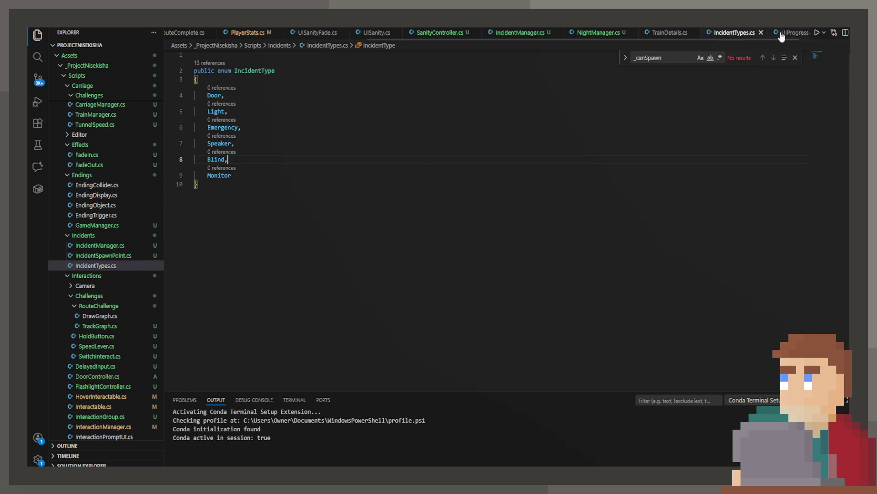
left_click(803, 33)
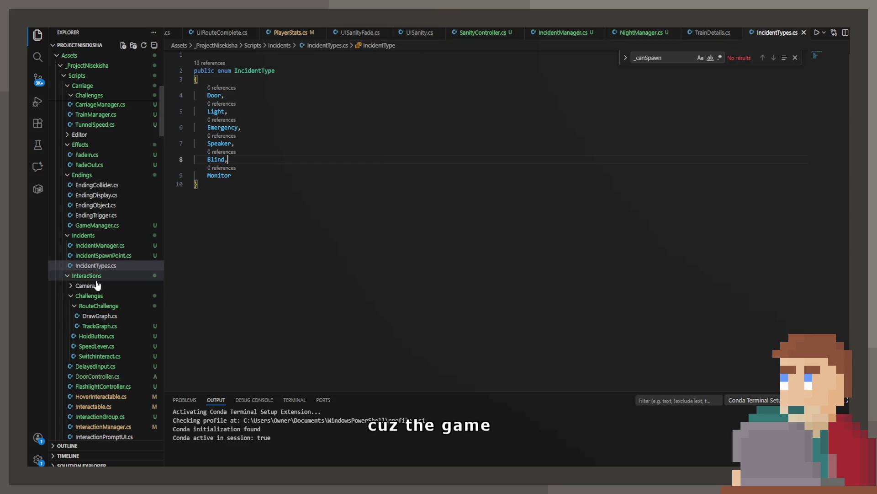
Step: Open Scripts/Endings/GameManager.cs from the Explorer
scroll(92, 183, "up", 3)
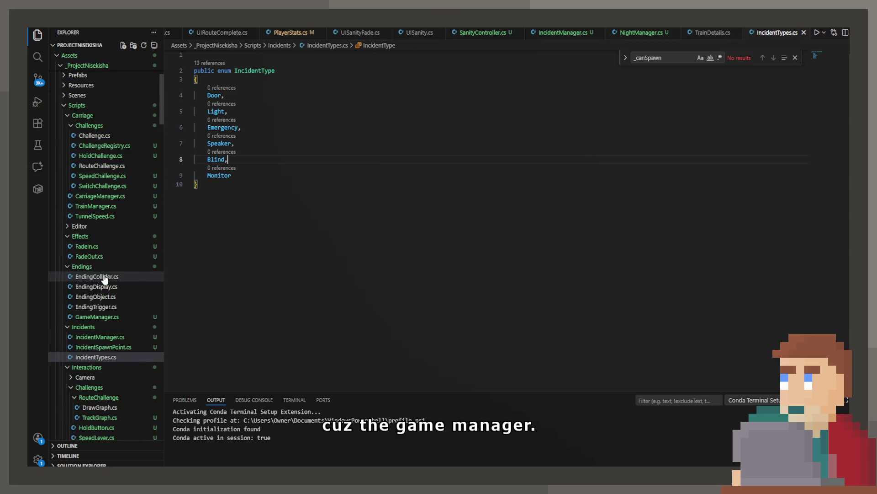
scroll(114, 242, "down", 7)
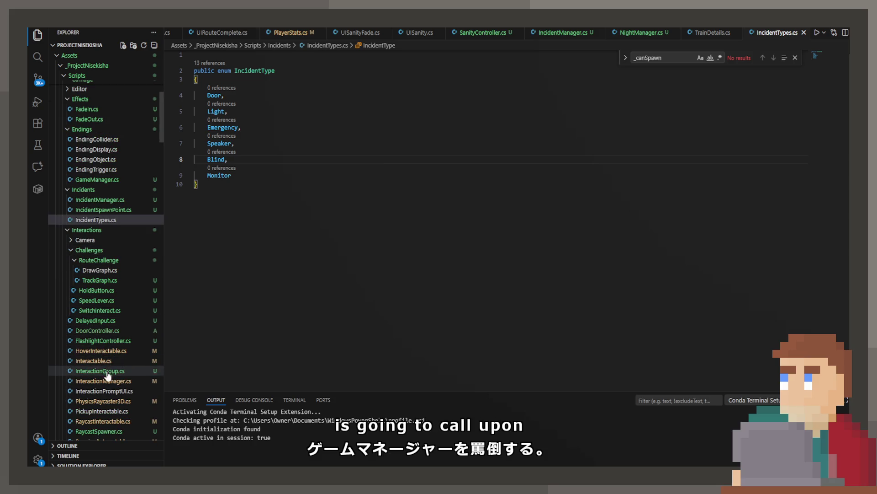
scroll(109, 404, "down", 2)
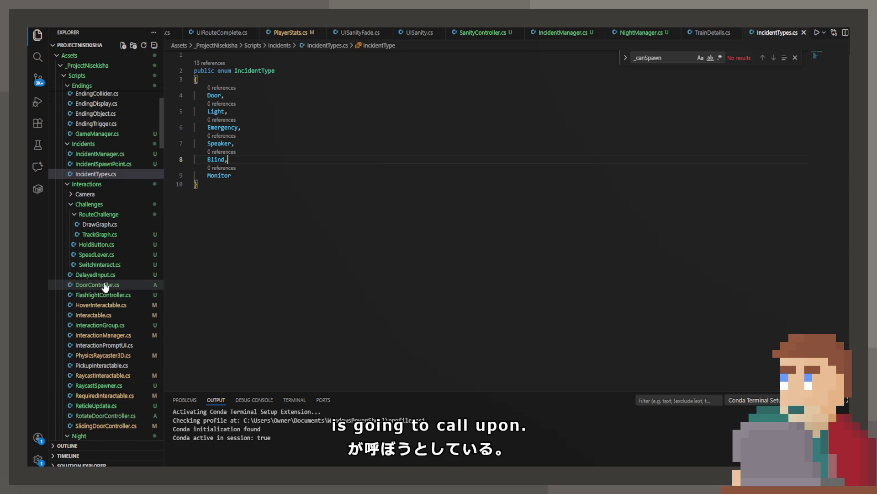
scroll(127, 275, "down", 5)
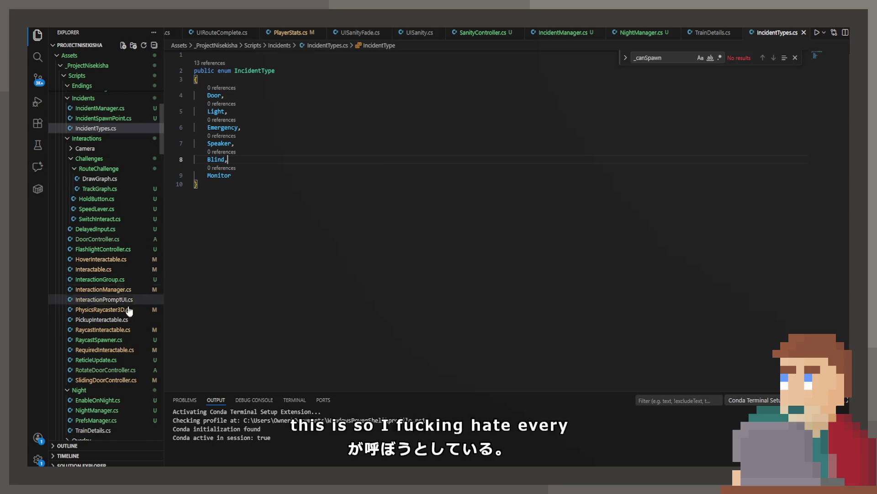
scroll(119, 368, "down", 3)
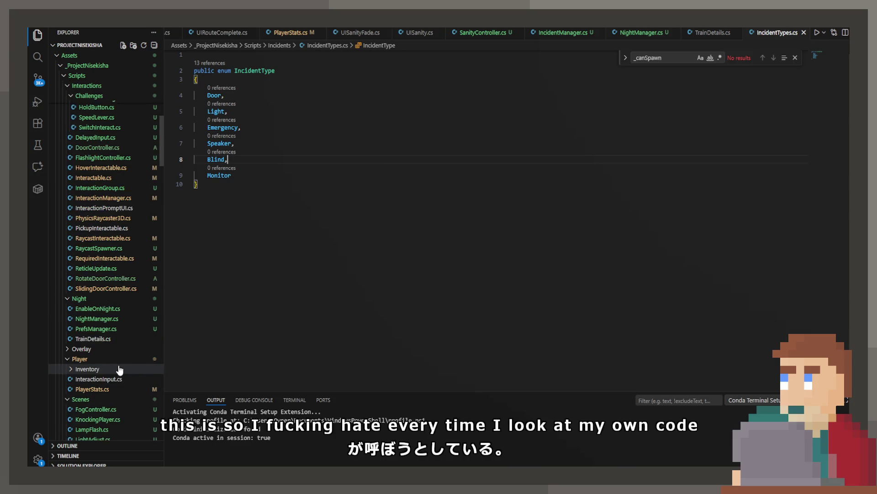
scroll(121, 388, "up", 11)
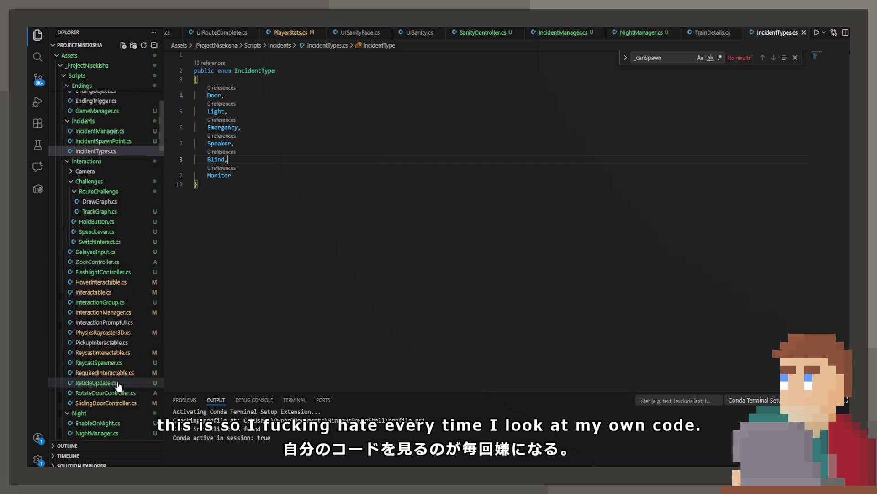
scroll(122, 228, "up", 6)
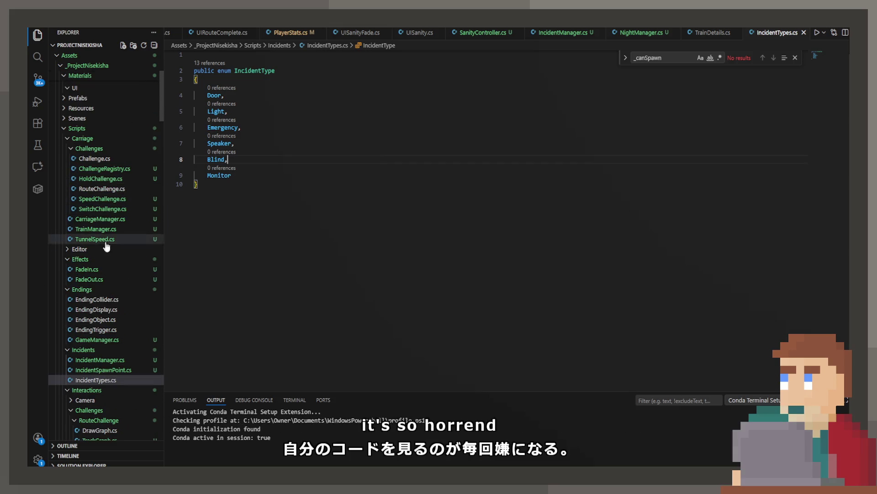
scroll(110, 327, "down", 1)
left_click(107, 317)
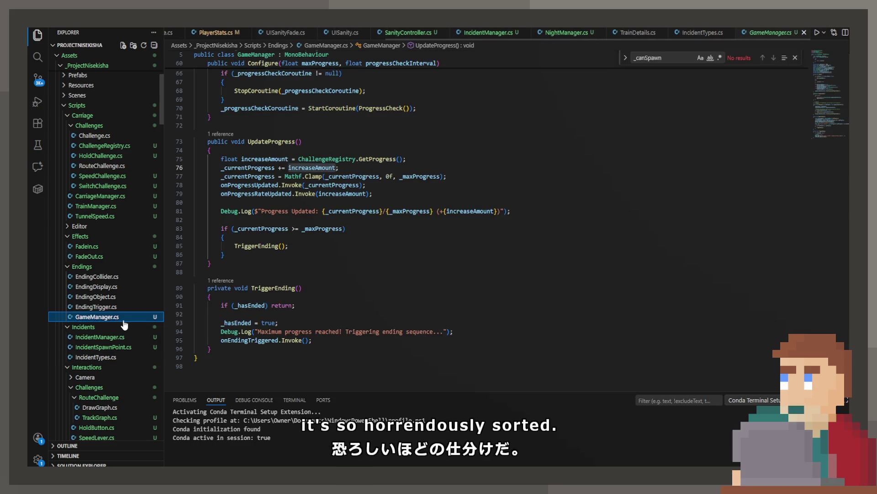
Step: Check increaseAmount's type in UpdateProgress, then jump to the ChallengeRegistry definition
scroll(404, 312, "up", 2)
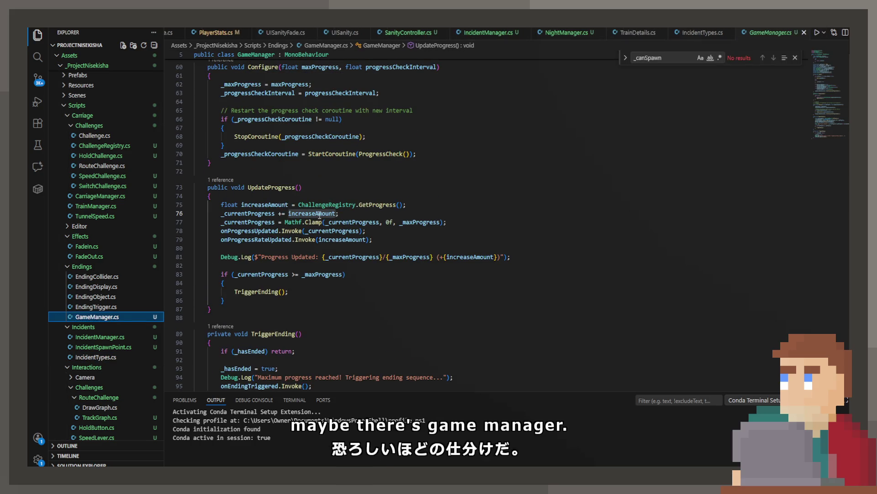
left_click(338, 239)
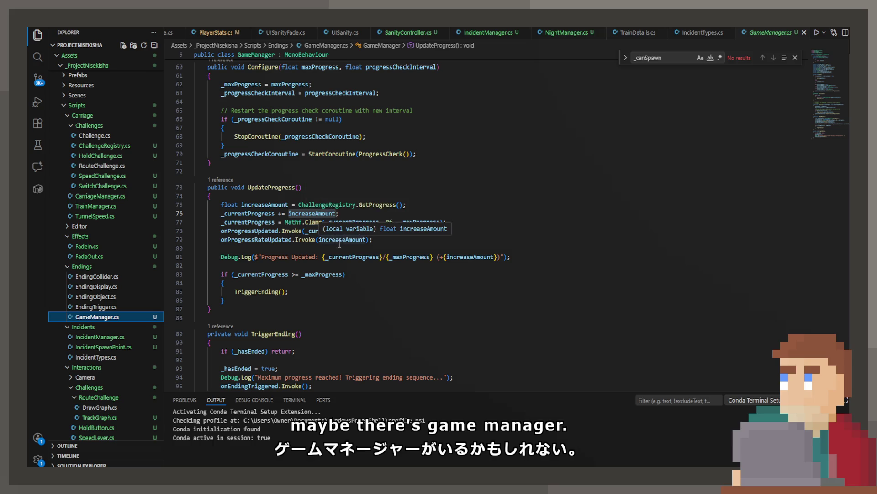
left_click(333, 247)
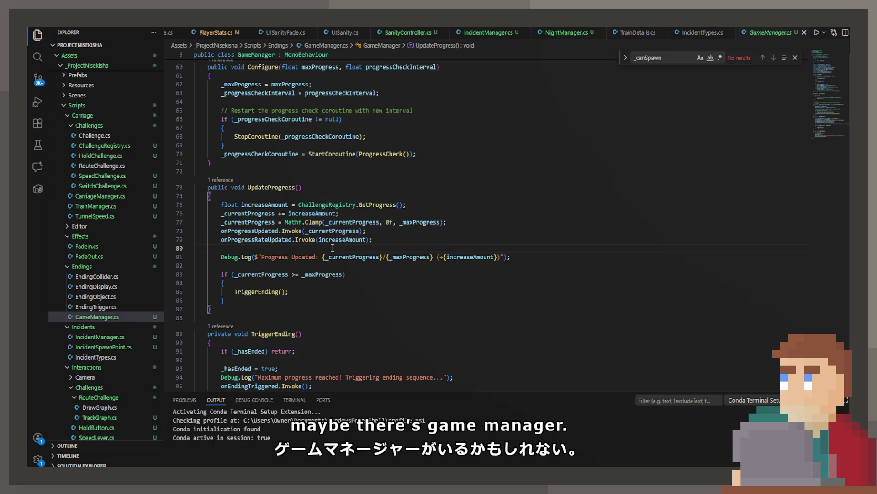
left_click(340, 204, "ctrl")
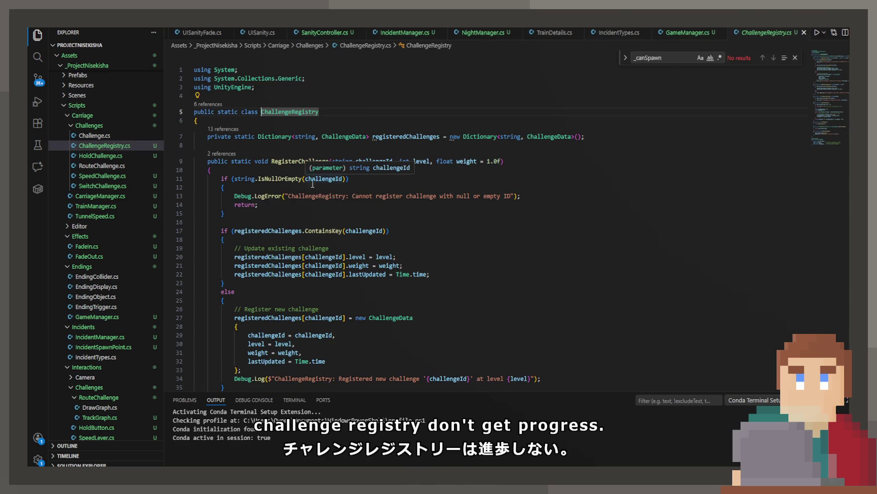
Step: Review ChallengeRegistry's existing-challenge branch, highlighting registeredChallenges and challengeId uses
left_click(333, 238)
scroll(334, 238, "down", 3)
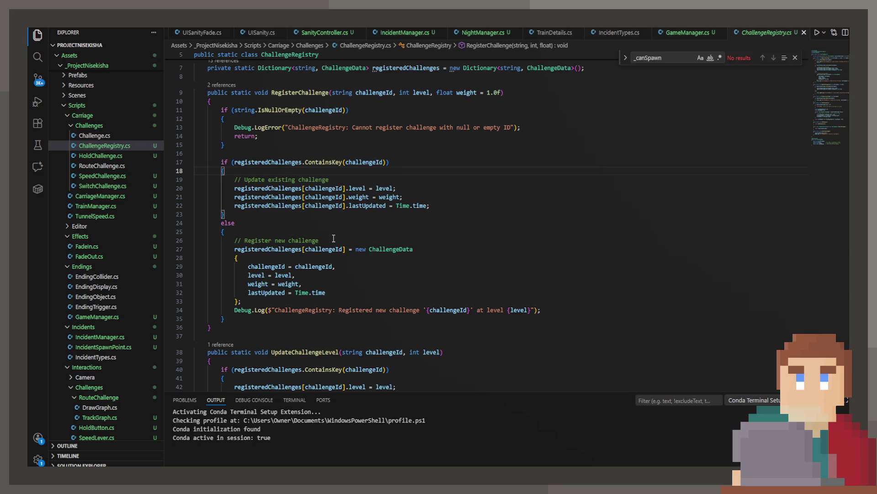
scroll(334, 238, "down", 5)
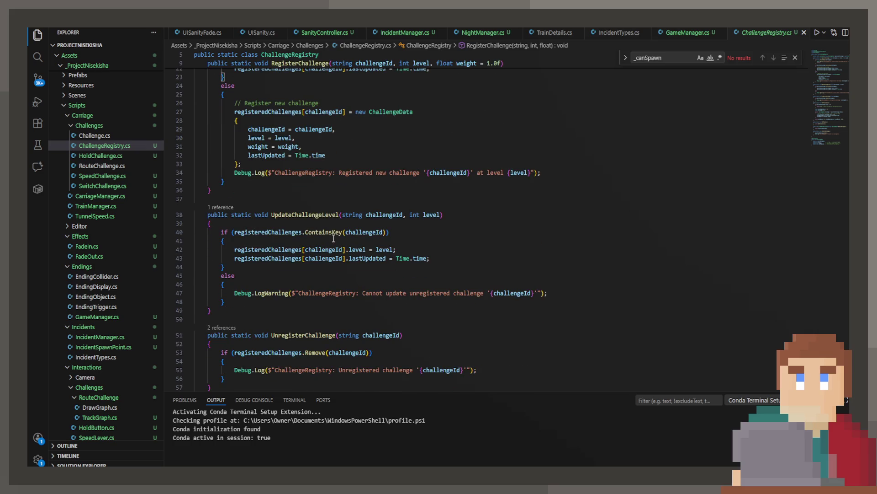
scroll(334, 238, "down", 3)
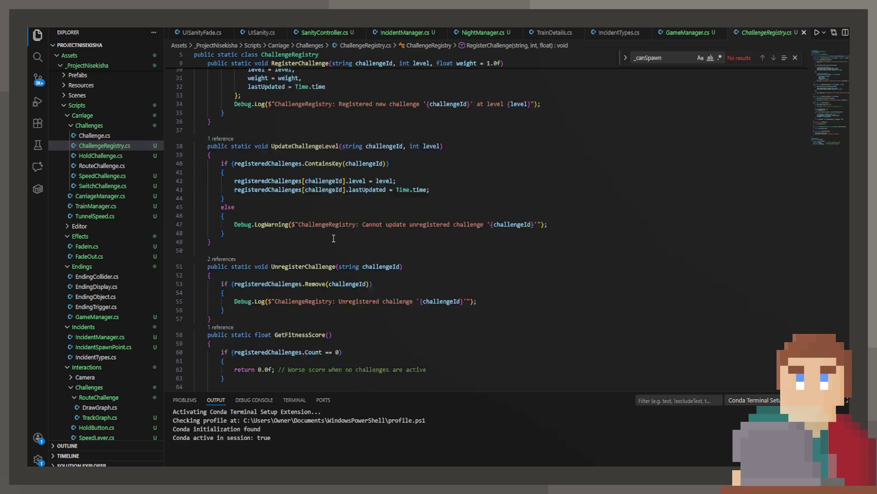
left_click(268, 167)
scroll(296, 190, "up", 7)
scroll(285, 206, "up", 2)
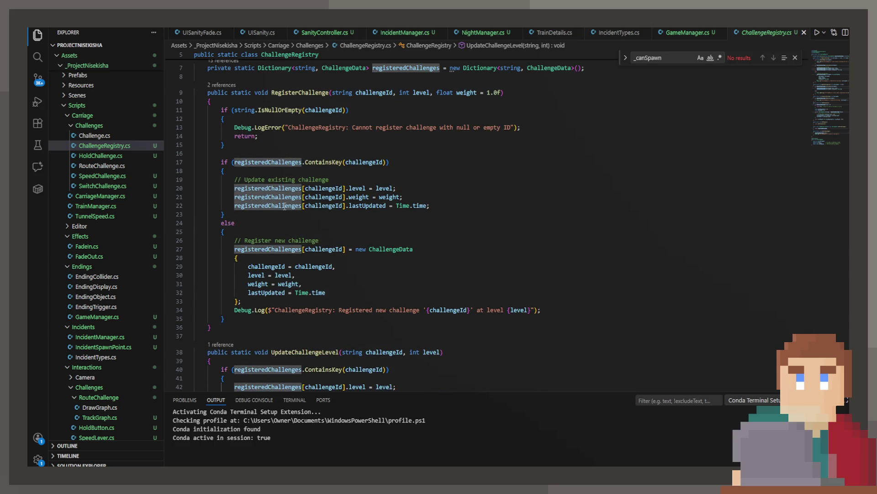
scroll(285, 206, "up", 1)
double_click(325, 212)
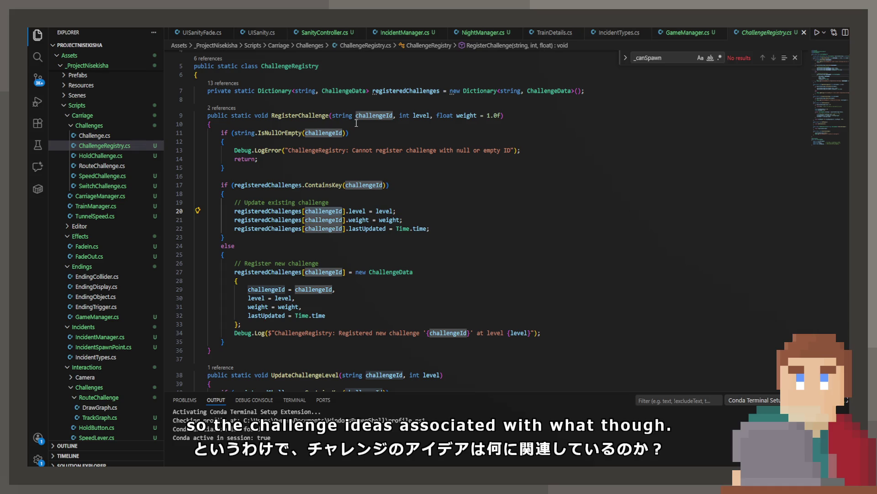
Step: Read the GetProgress, GetFitnessScore call and GetAllChallenges code further down
scroll(354, 125, "down", 6)
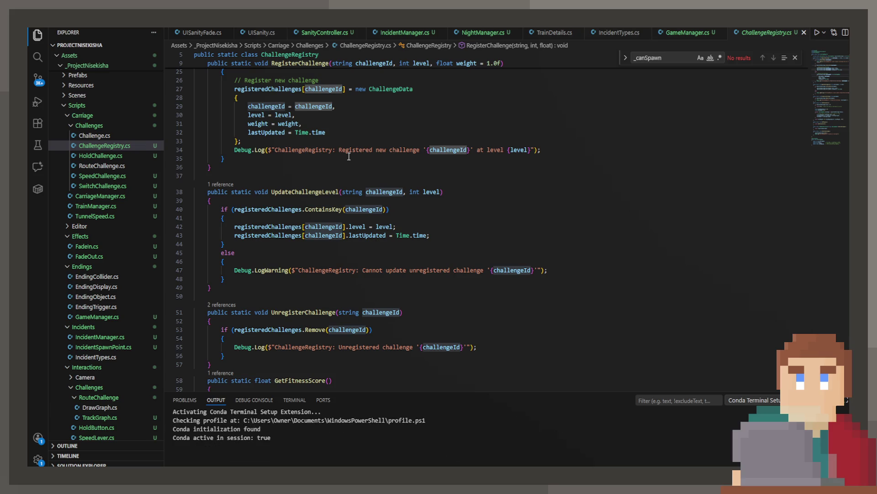
scroll(349, 156, "down", 7)
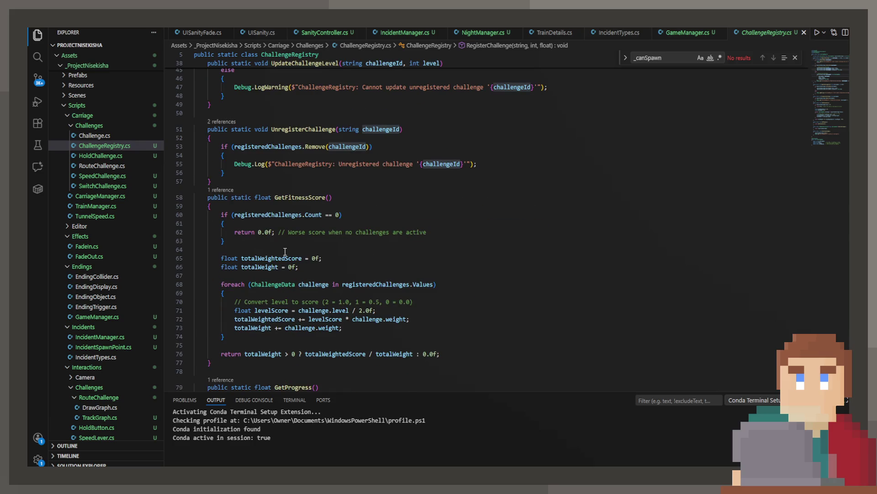
scroll(285, 252, "down", 2)
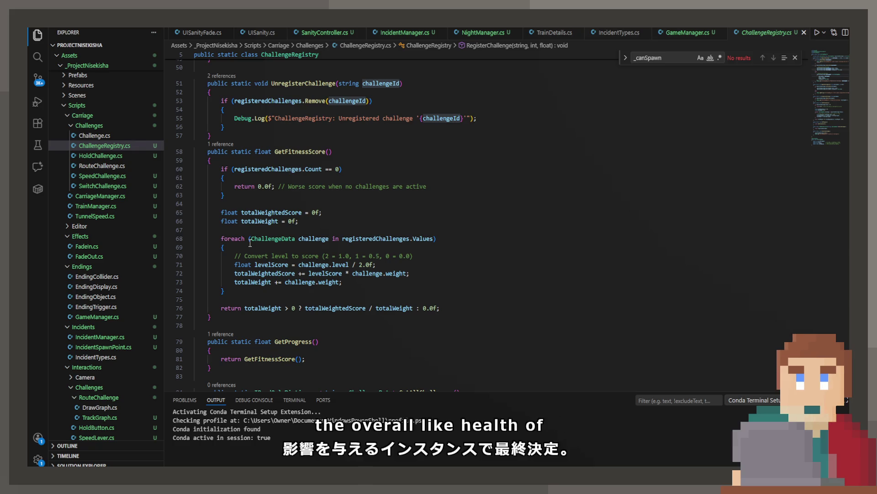
scroll(255, 251, "down", 3)
double_click(287, 273)
left_click(282, 291)
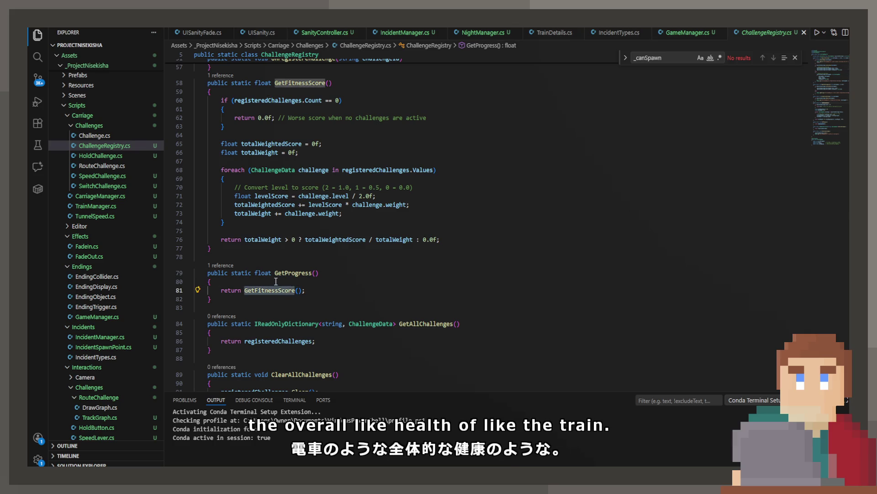
scroll(274, 283, "down", 3)
left_click(262, 273)
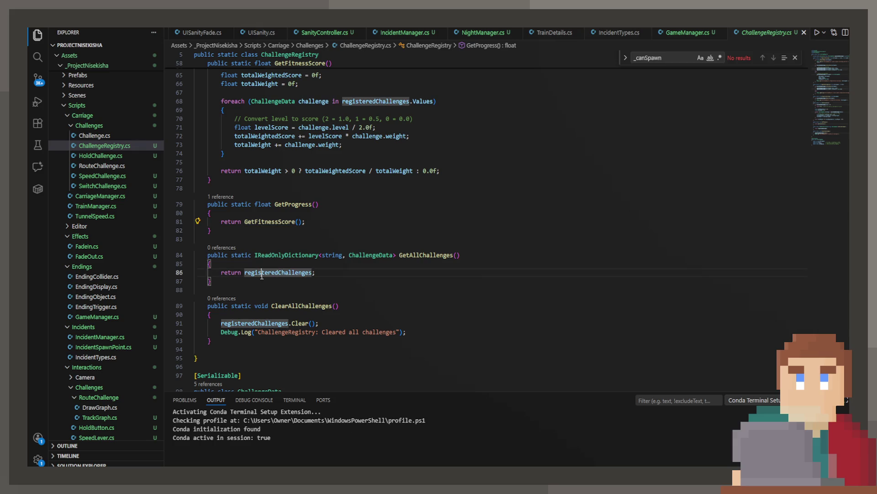
double_click(261, 273)
scroll(263, 278, "up", 13)
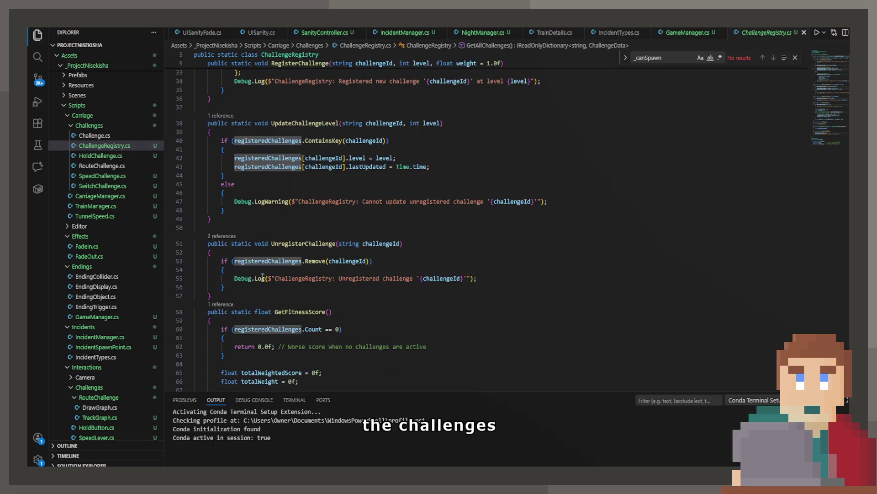
scroll(290, 252, "up", 8)
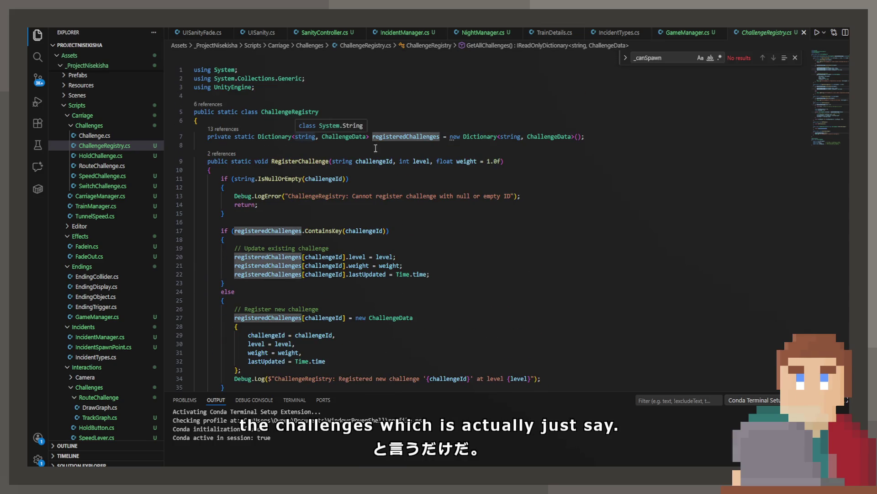
Step: Trace ChallengeData and level field uses, then peek UpdateChallengeLevel's references
left_click(354, 137)
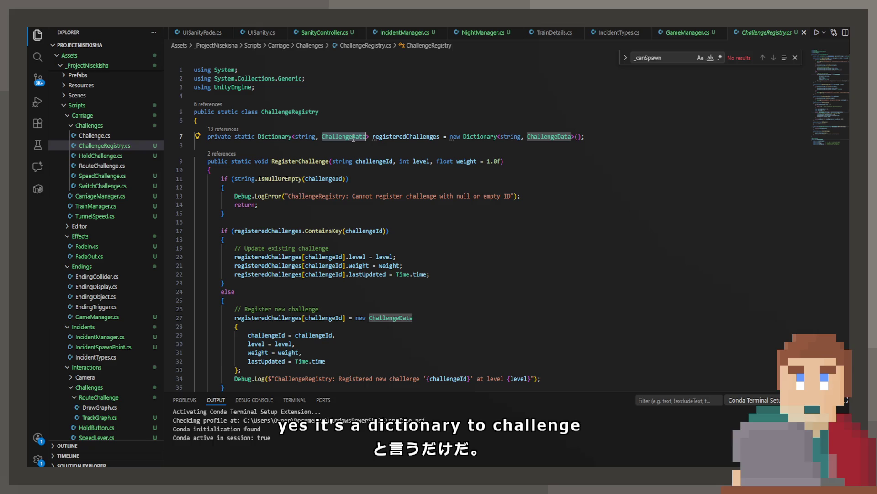
left_click(310, 335)
left_click(292, 345)
left_click(266, 335)
scroll(326, 157, "down", 10)
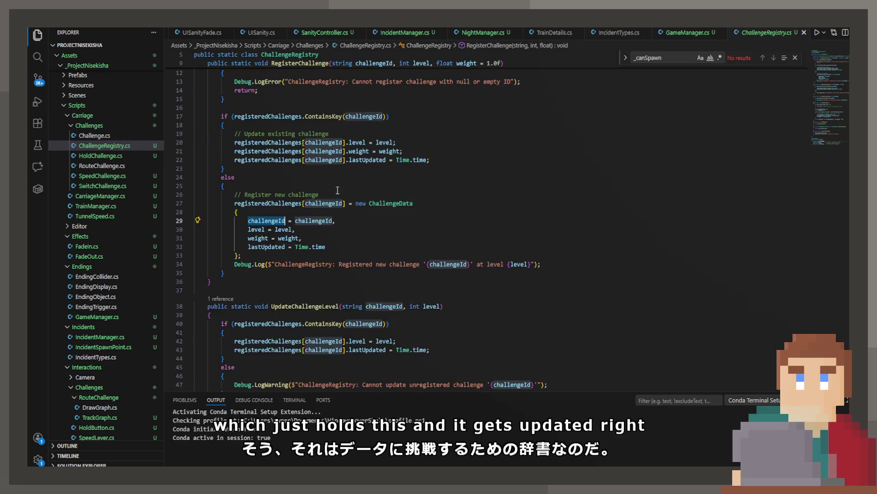
left_click(300, 147)
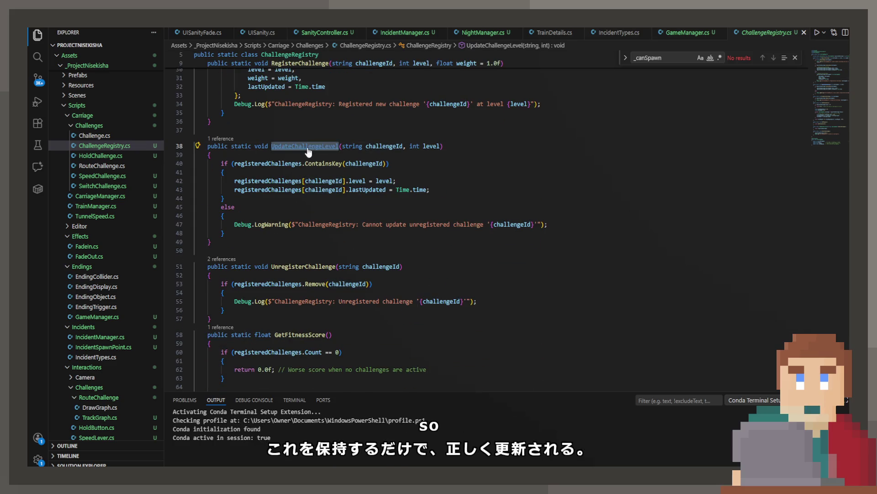
left_click(223, 139)
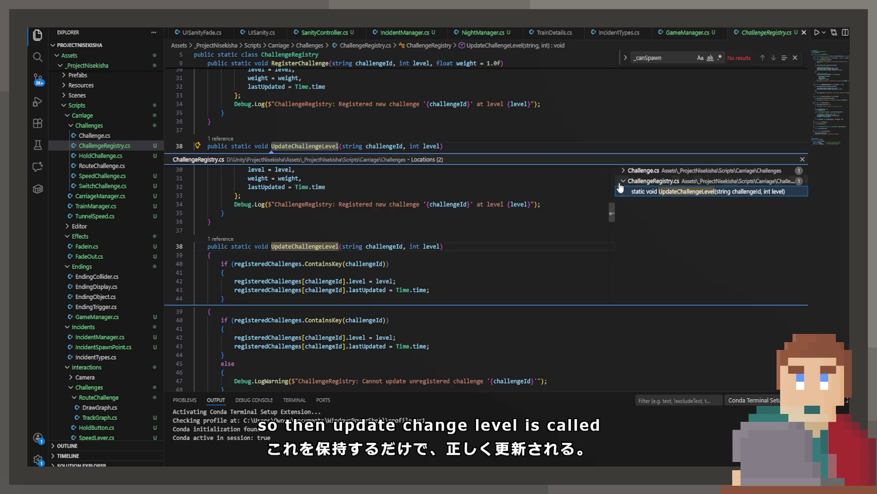
Step: Open Challenge.cs at its UpdateChallengeLevel call on line 153
left_click(644, 170)
left_click(669, 182)
double_click(669, 181)
key("Escape")
Step: List the classes that extend ChallengeBase at the top of Challenge.cs
scroll(400, 143, "up", 15)
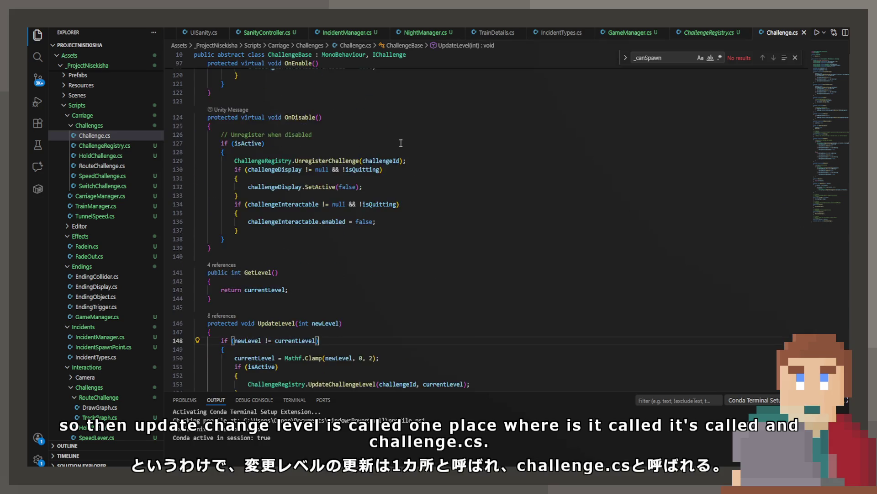
scroll(400, 152, "up", 15)
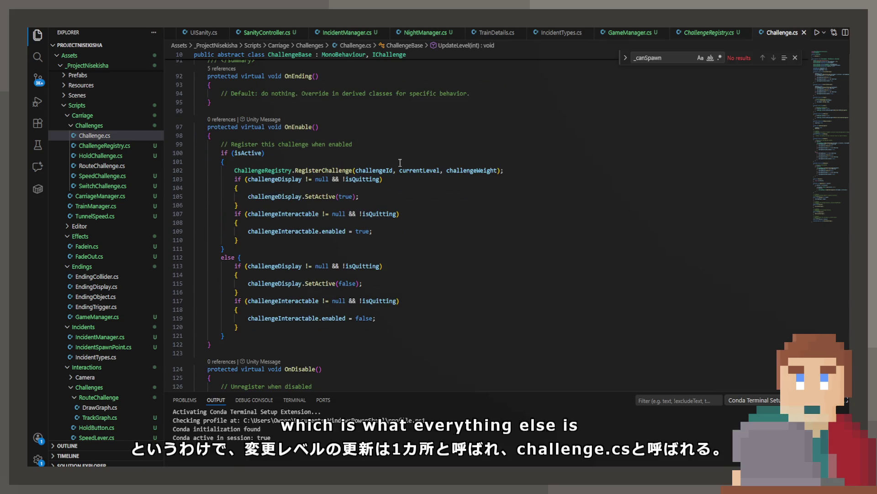
scroll(359, 188, "up", 10)
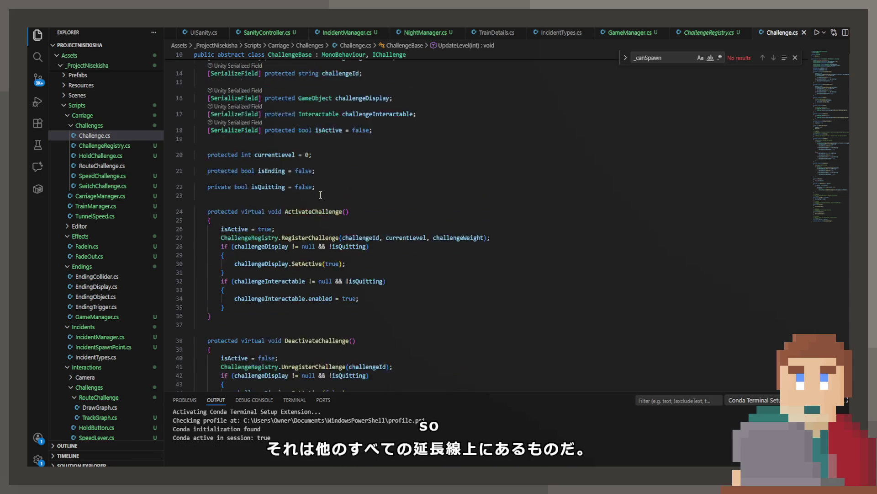
left_click(215, 132)
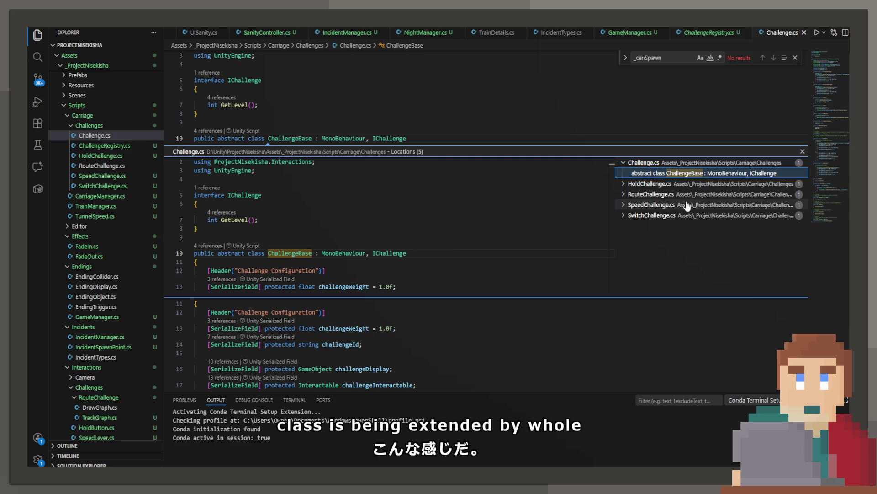
left_click(580, 122)
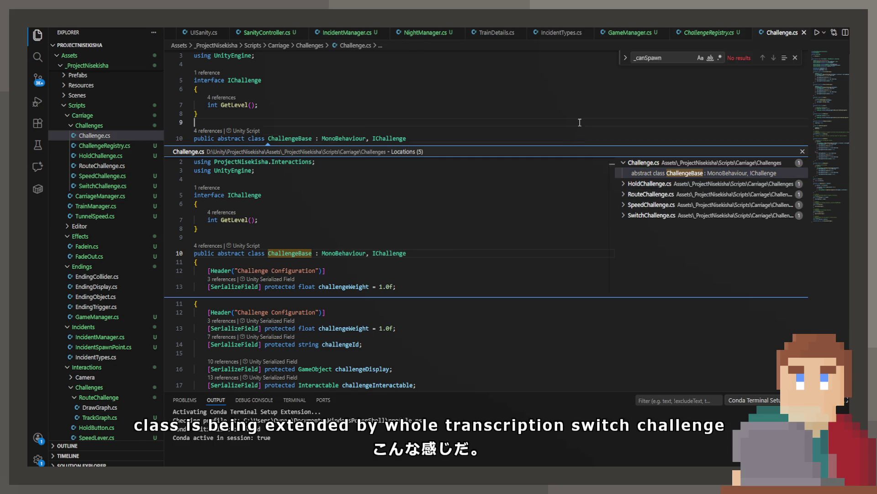
key("Escape")
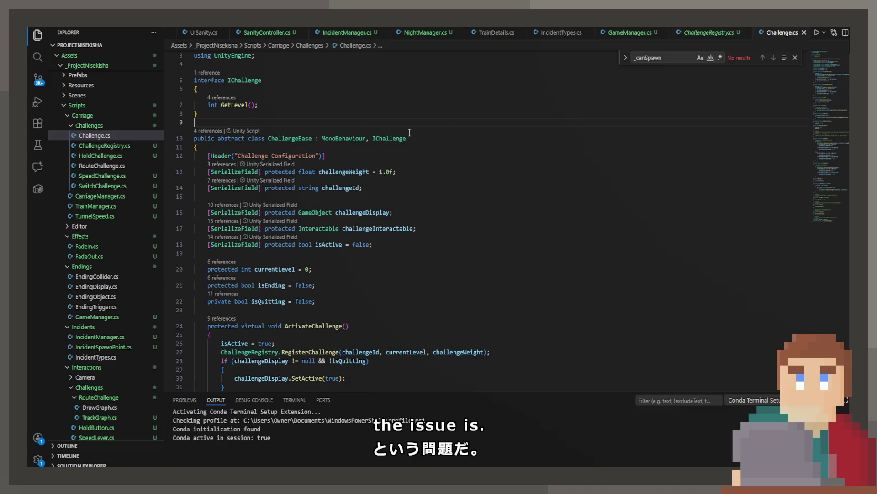
Step: Scroll to ActivateChallenge and close IncidentTypes.cs
scroll(409, 132, "down", 3)
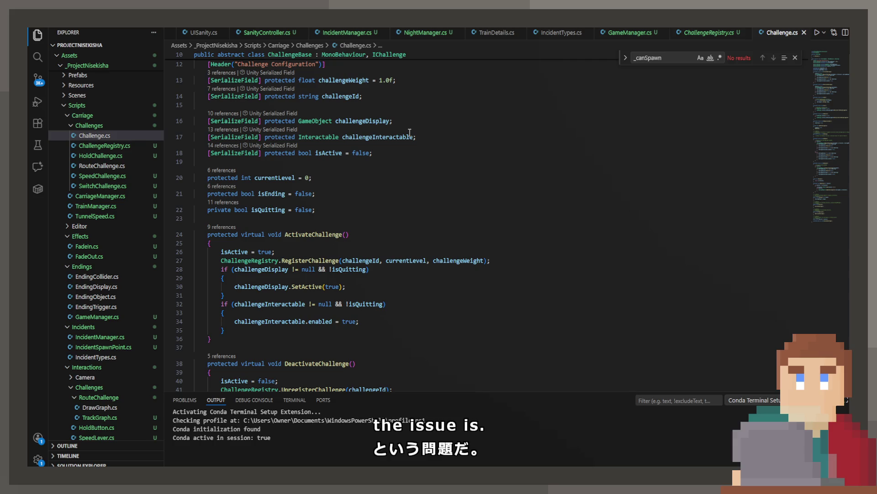
mouse_move(305, 257)
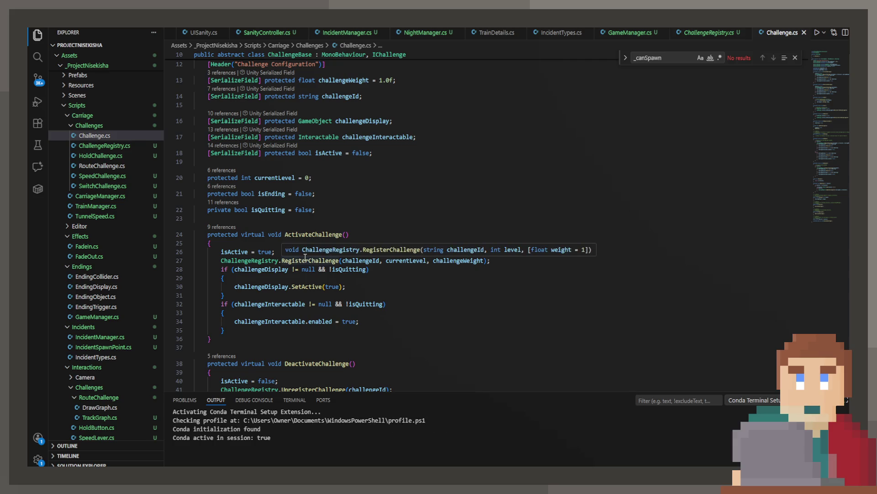
left_click(588, 32)
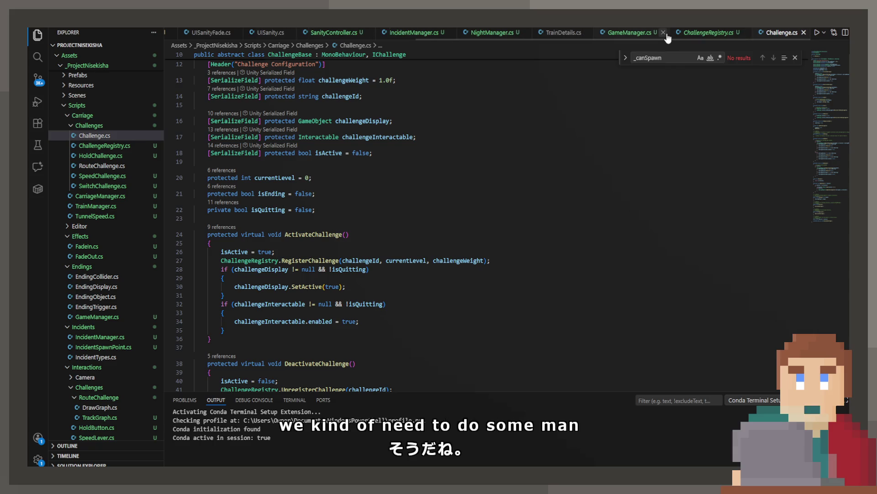
Step: Close ChallengeRegistry, SanityController, UISanityFade, UISanity, PlayerStats, UIRouteComplete, FlashingSprite, DrawGraph, UIRouteChallenge and RouteChallenge tabs
middle_click(723, 35)
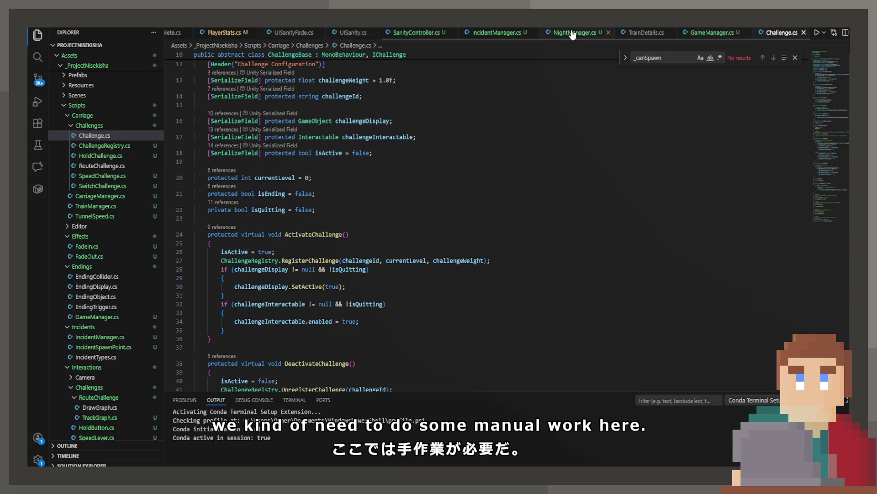
left_click(452, 32)
left_click(397, 33)
left_click(451, 32)
left_click(452, 33)
middle_click(423, 39)
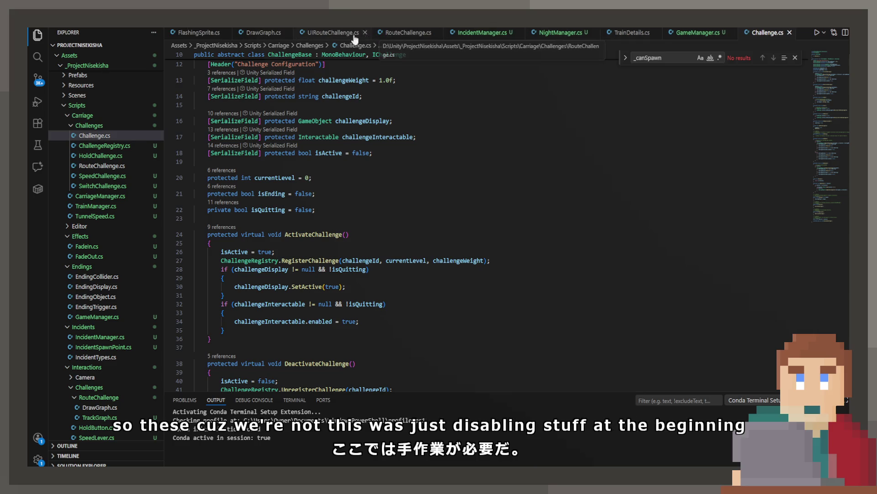
left_click(225, 33)
left_click(219, 33)
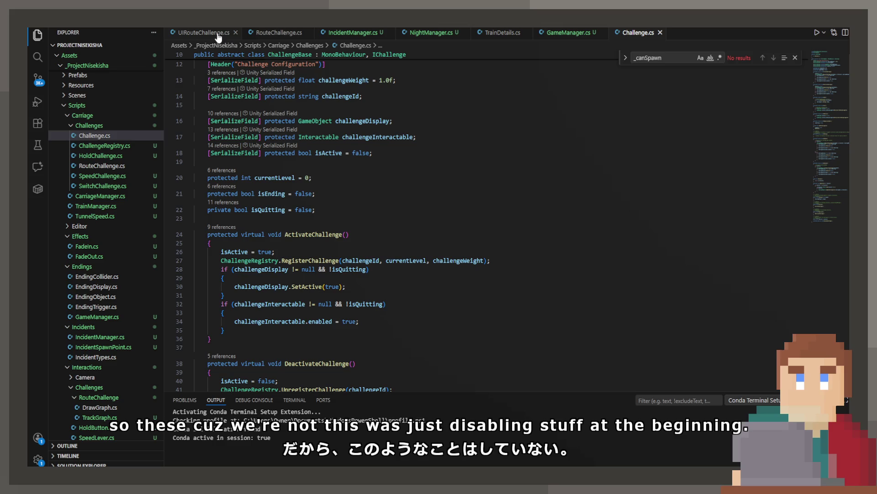
left_click(236, 32)
left_click(233, 32)
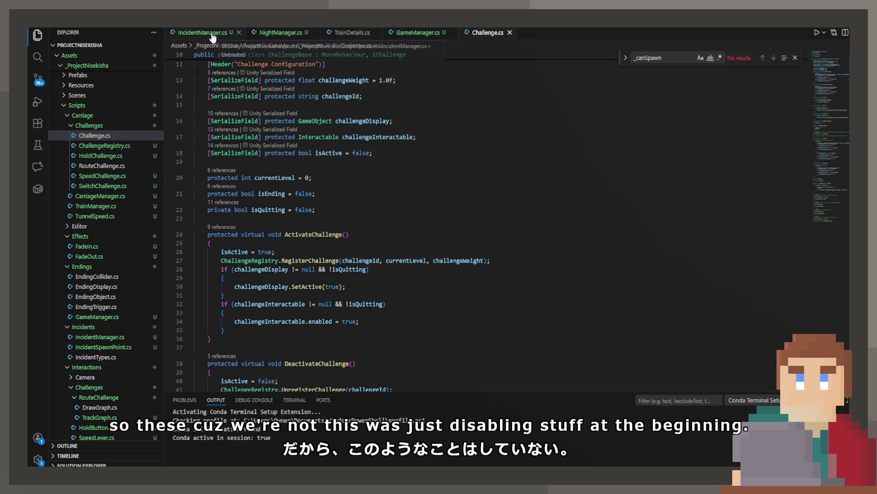
Step: Select the RegisterChallenge call on line 27 of ActivateChallenge and switch to IncidentManager.cs
left_click(315, 269)
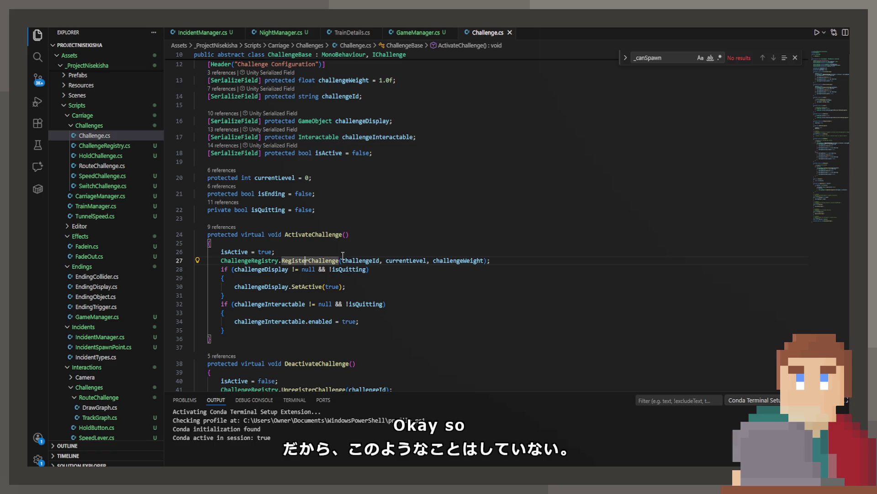
left_click_drag(495, 259, 223, 259)
key("ctrl+c")
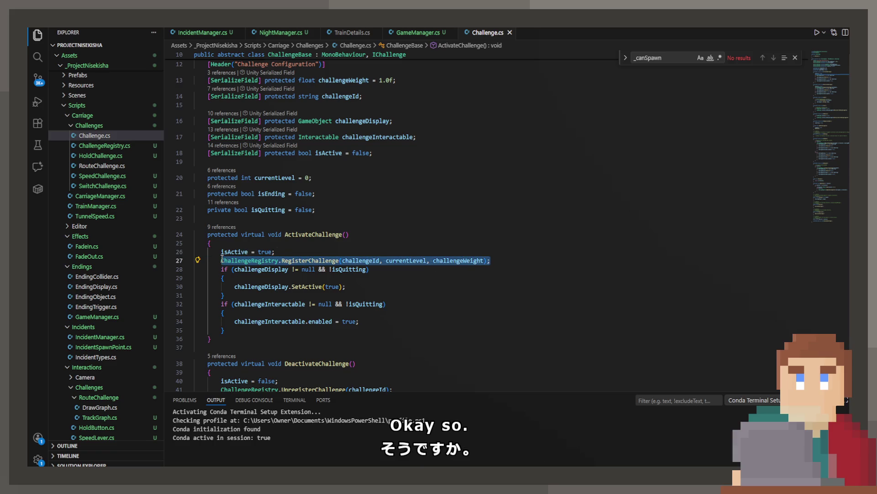
scroll(229, 258, "up", 2)
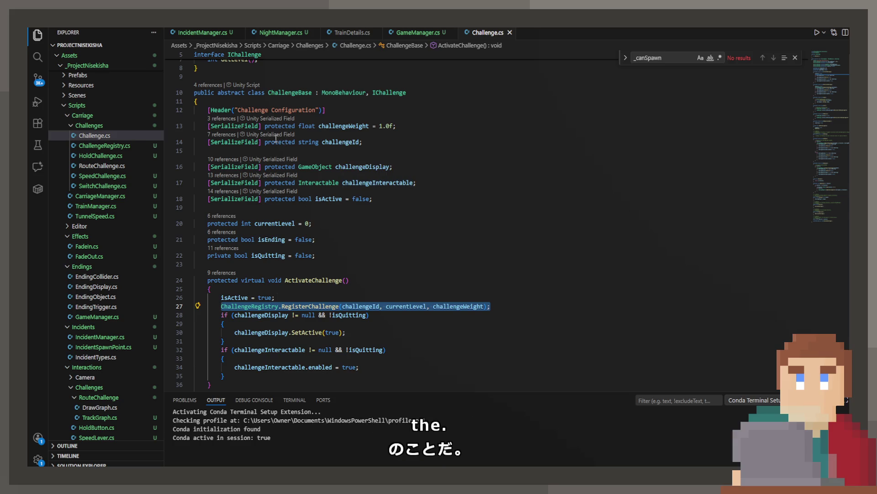
key("ctrl+Tab")
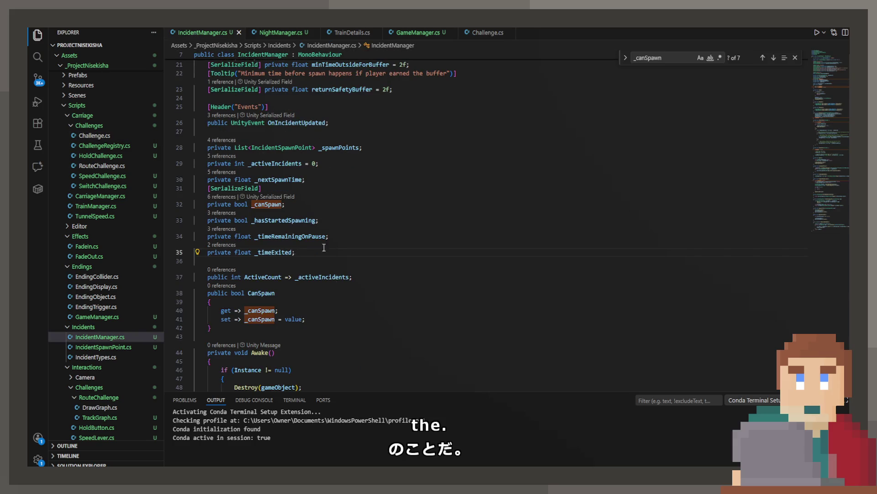
scroll(335, 294, "down", 8)
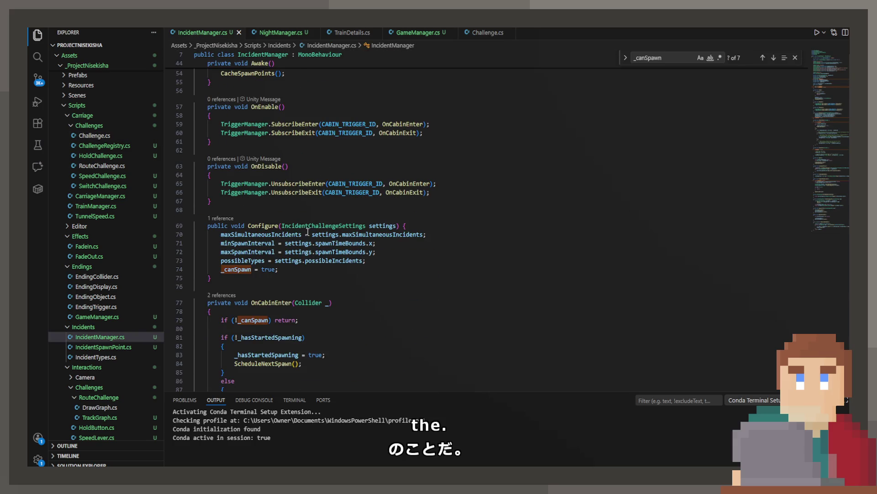
key("ctrl+v")
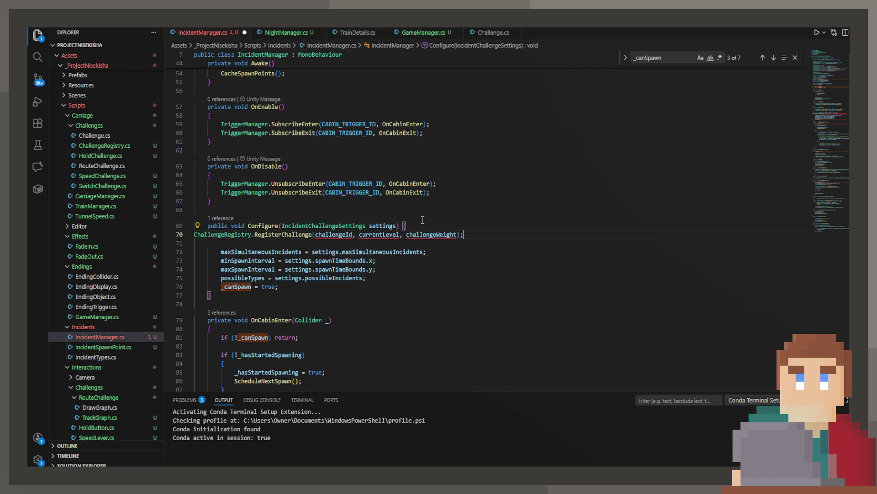
key("ctrl+s")
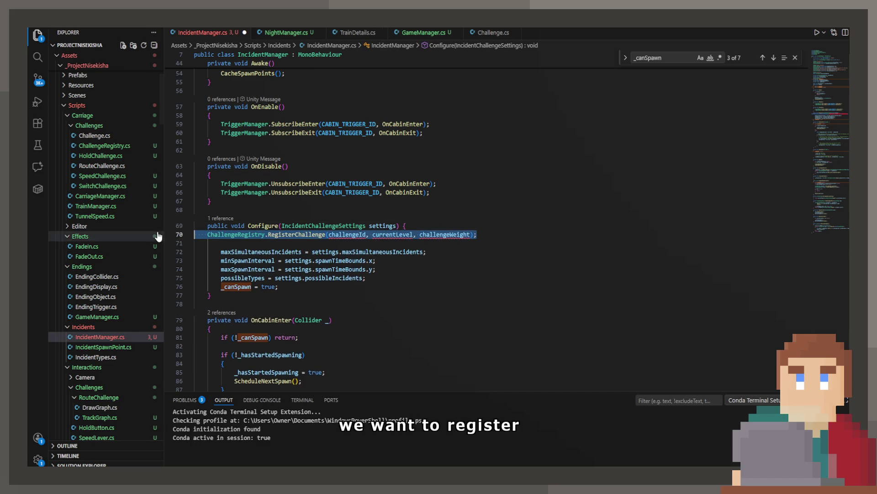
left_click(356, 252)
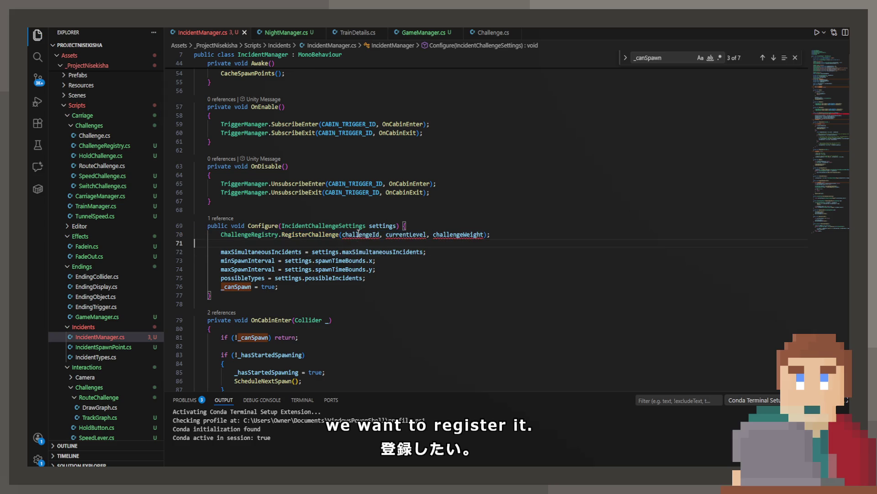
double_click(359, 235)
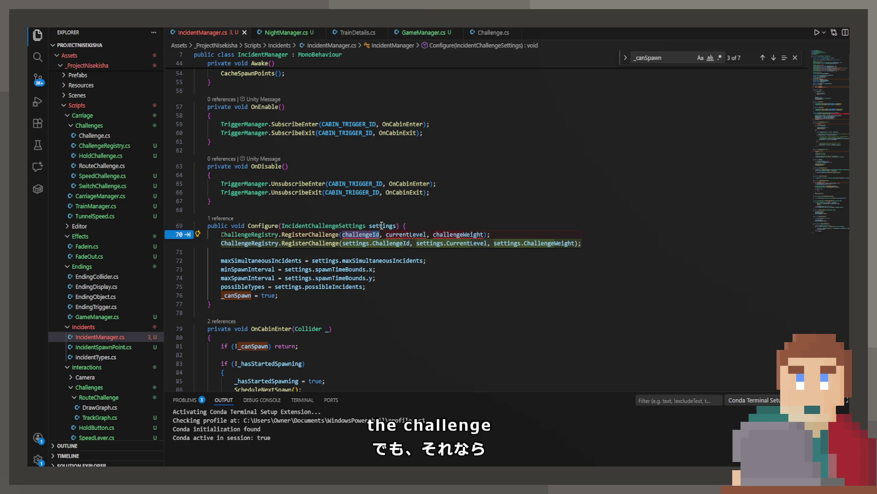
left_click(285, 32)
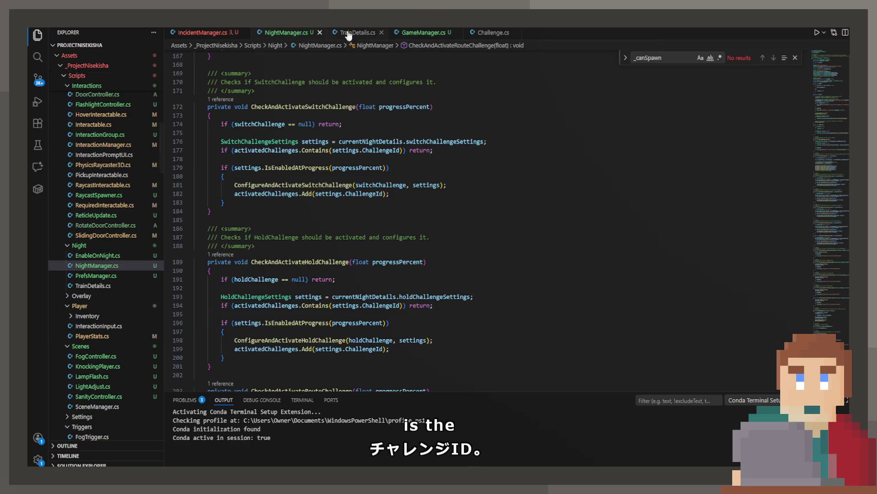
left_click(396, 33)
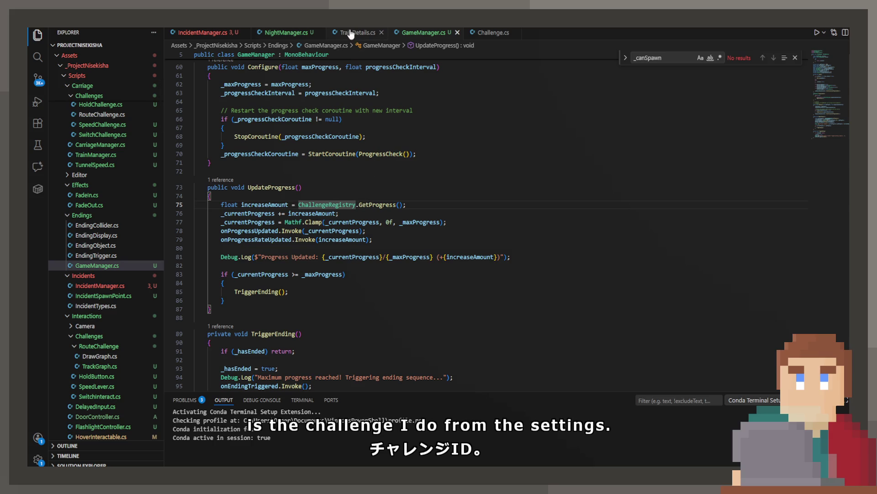
left_click(356, 32)
left_click(480, 34)
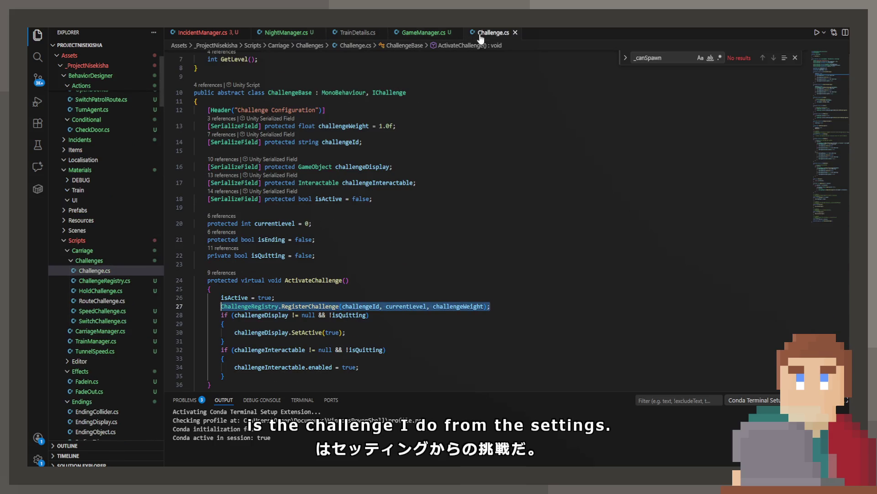
left_click(344, 294)
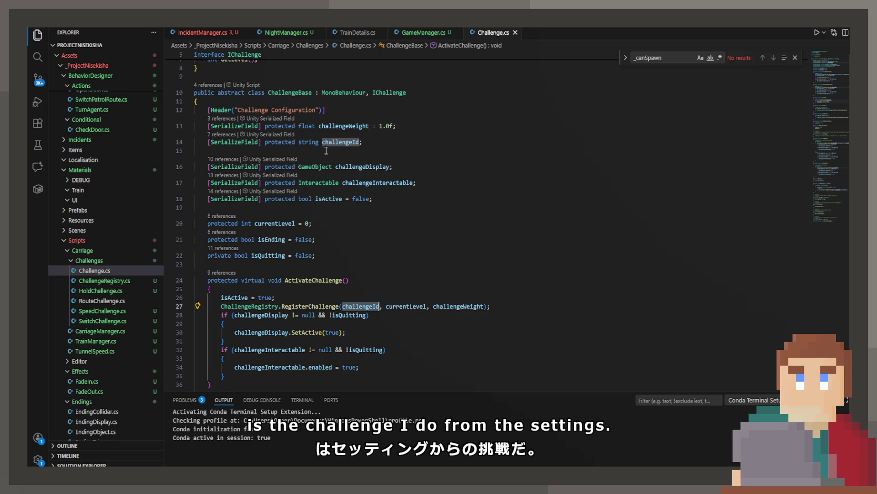
scroll(326, 151, "down", 10)
scroll(313, 240, "down", 15)
scroll(313, 241, "down", 15)
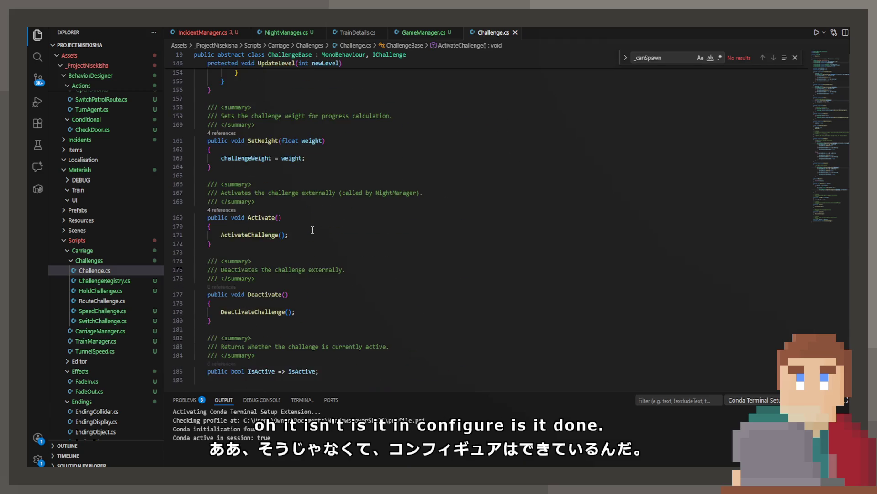
scroll(313, 228, "up", 15)
scroll(313, 228, "up", 14)
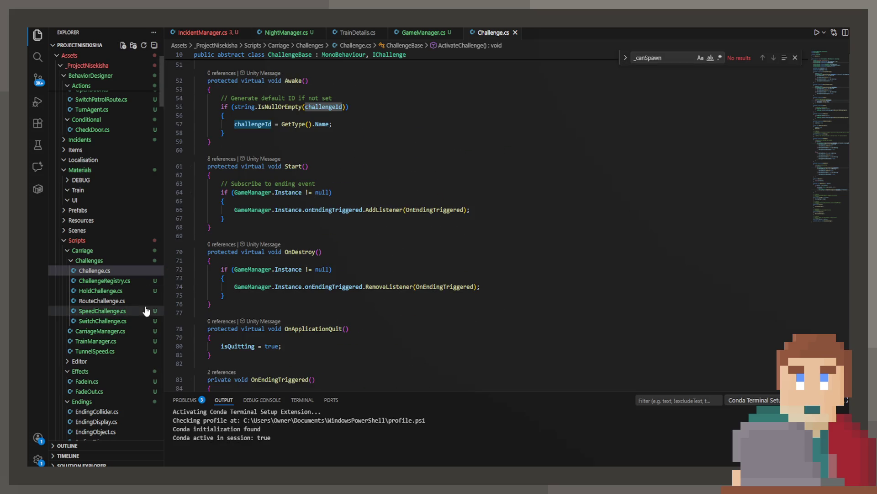
left_click(414, 33)
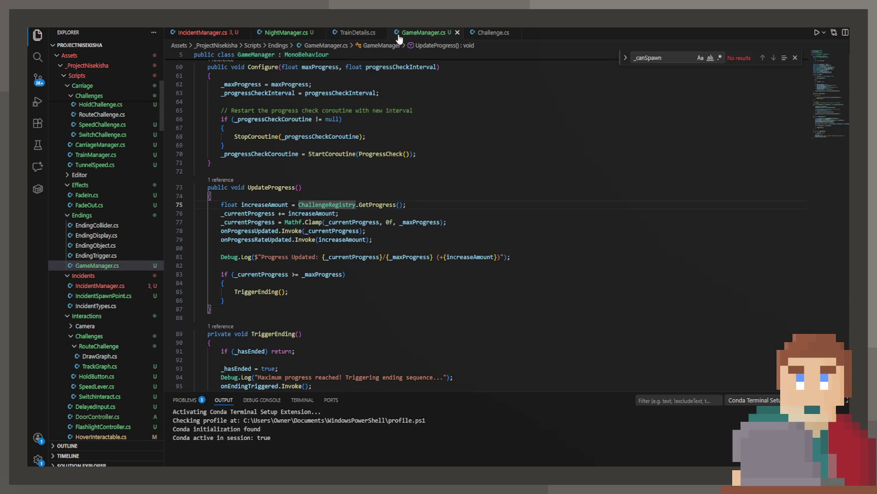
left_click(366, 33)
scroll(396, 285, "down", 17)
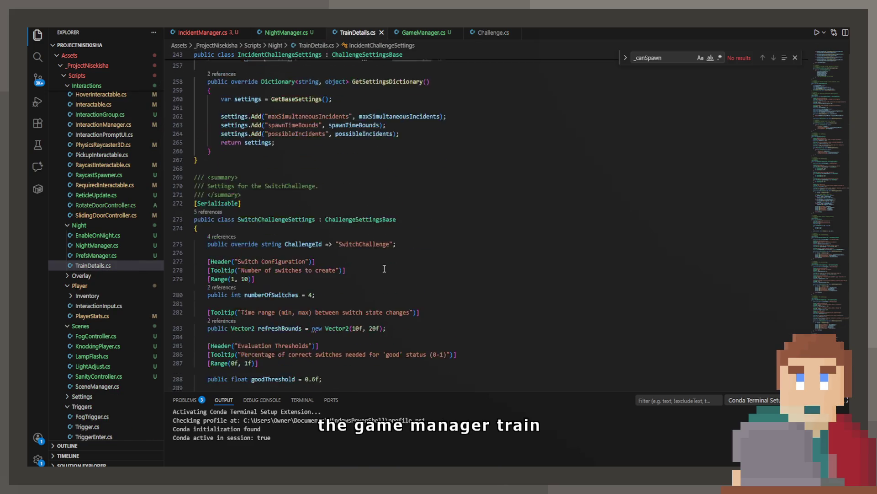
left_click(377, 246)
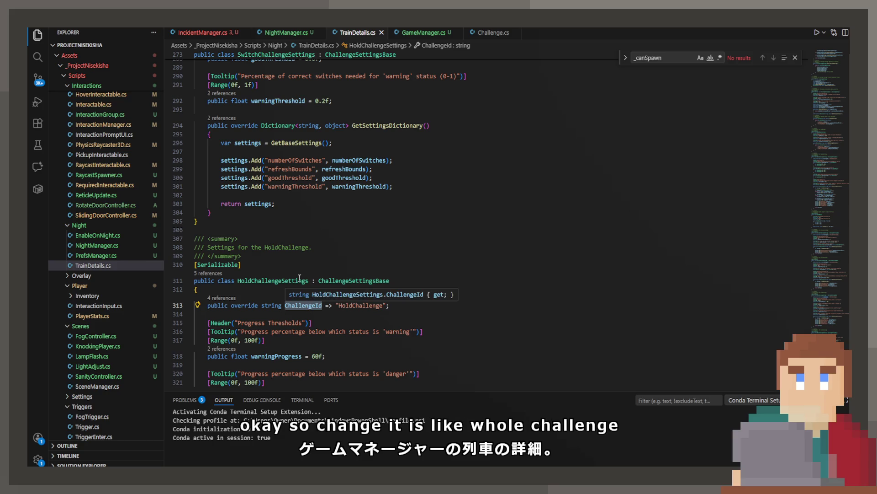
scroll(297, 275, "up", 3)
scroll(297, 275, "up", 5)
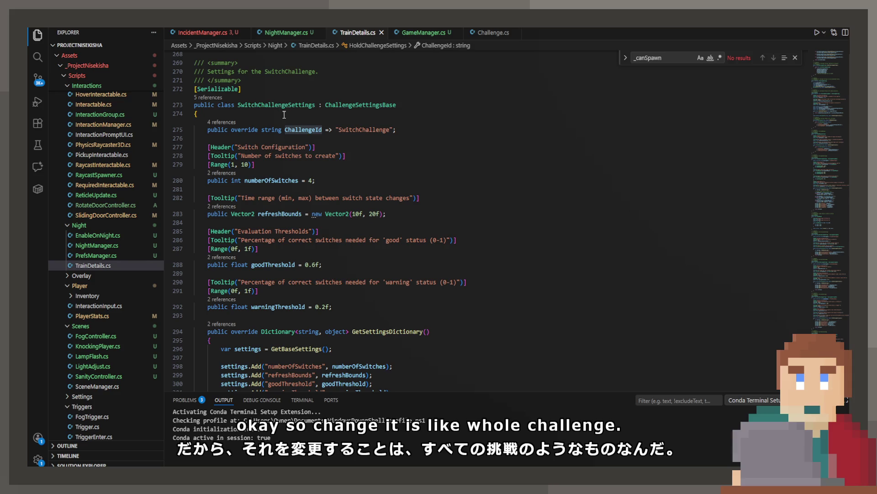
scroll(276, 117, "up", 8)
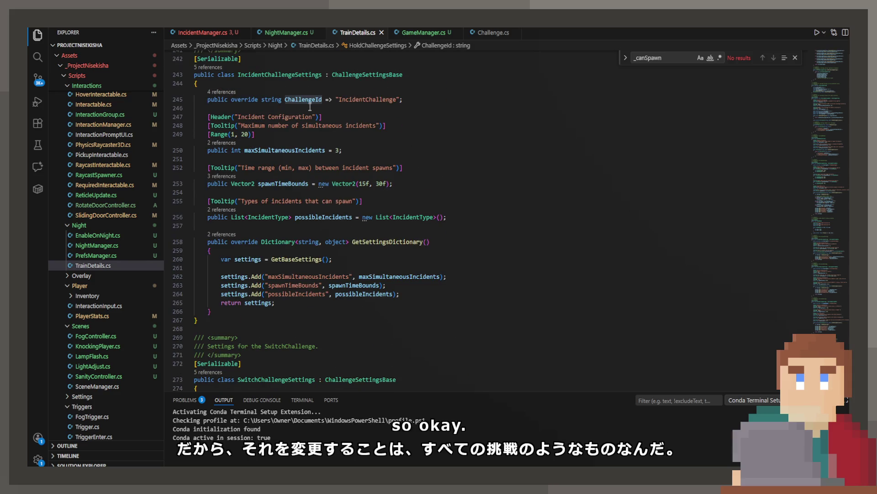
left_click(306, 107)
left_click(281, 31)
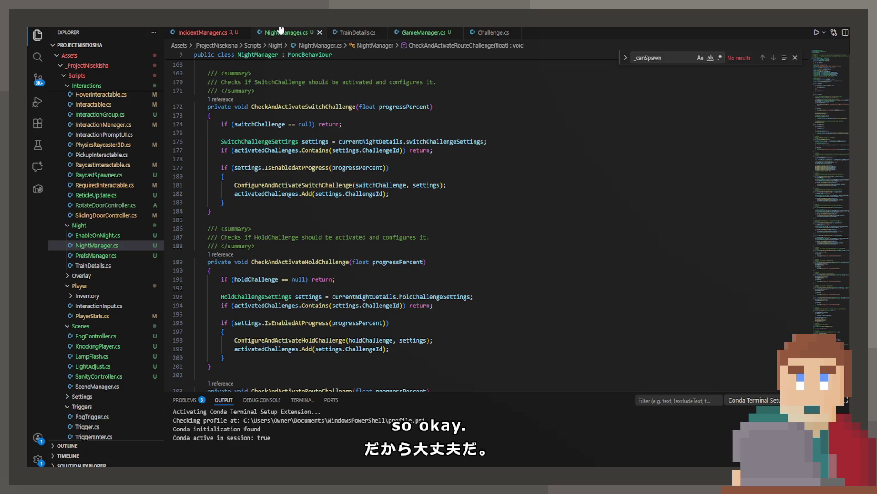
left_click(419, 32)
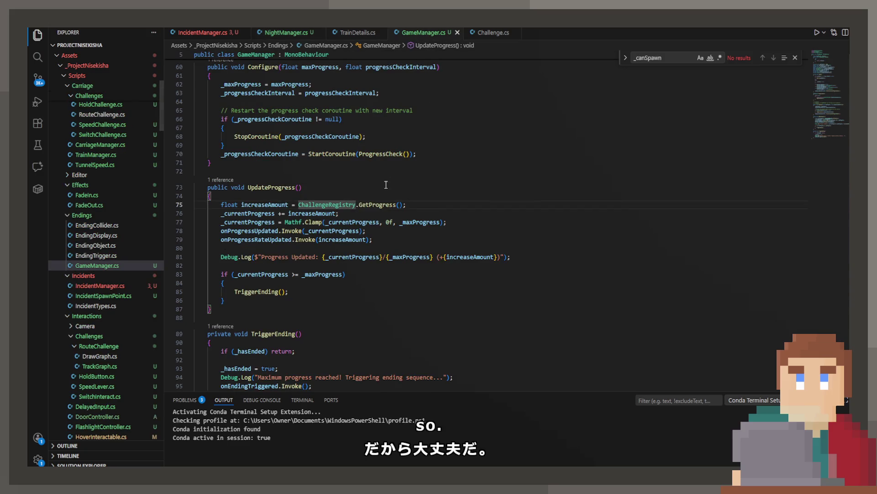
left_click(208, 33)
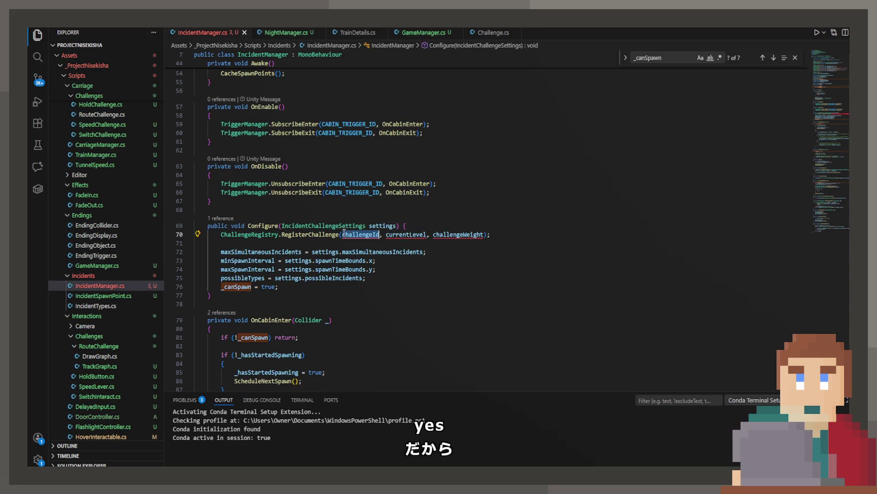
Step: Make RegisterChallenge pass settings.ChallengeId, level 0 and settings.ChallengeWeight, and save IncidentManager.cs
type("settings.")
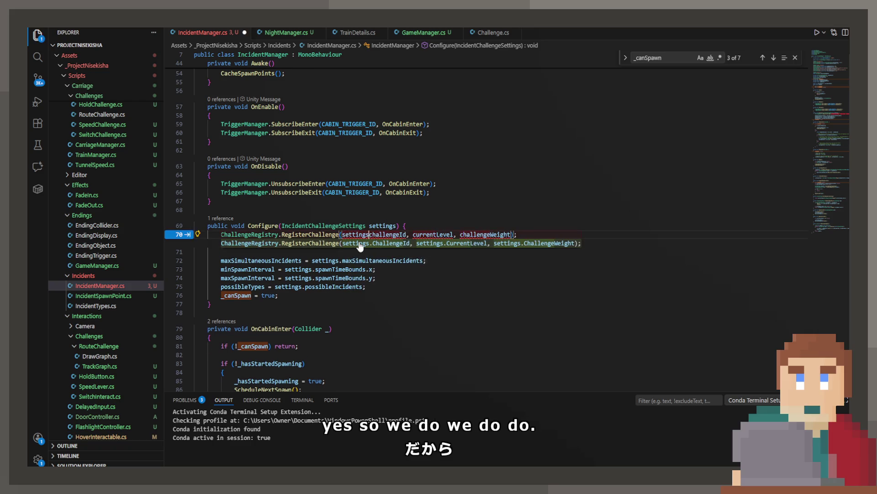
key("Right")
key("Right")
key("Right")
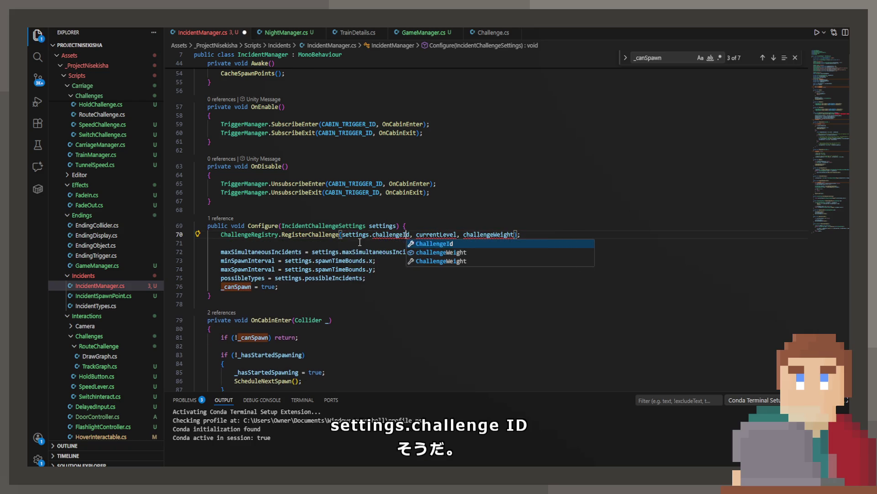
key("Tab")
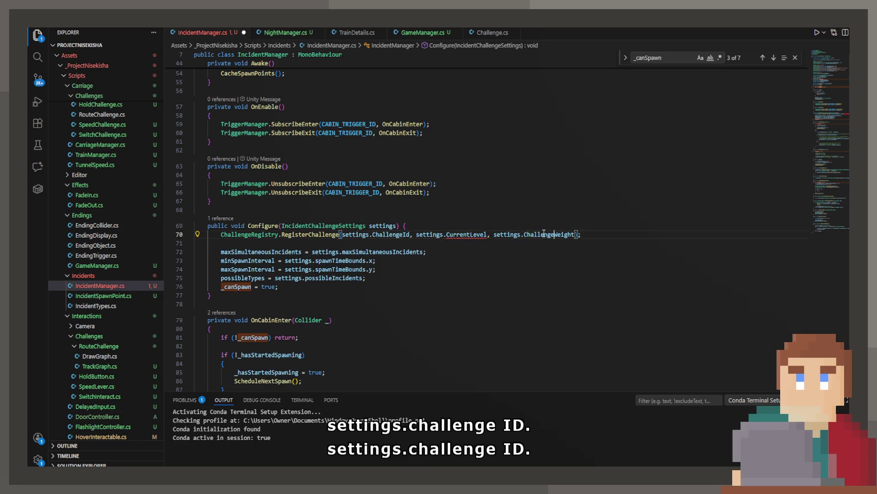
left_click_drag(417, 234, 487, 234)
type("0")
key("ctrl+s")
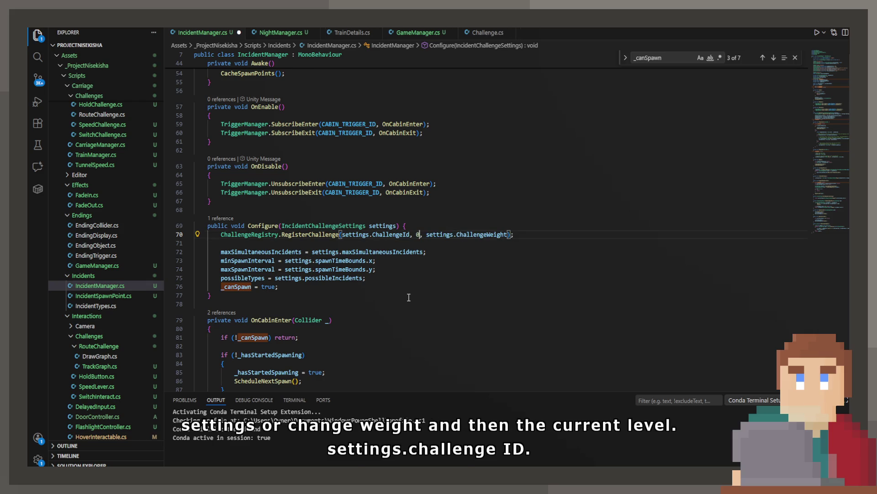
Step: Switch back to GameManager.cs's UpdateProgress method
scroll(409, 297, "up", 1)
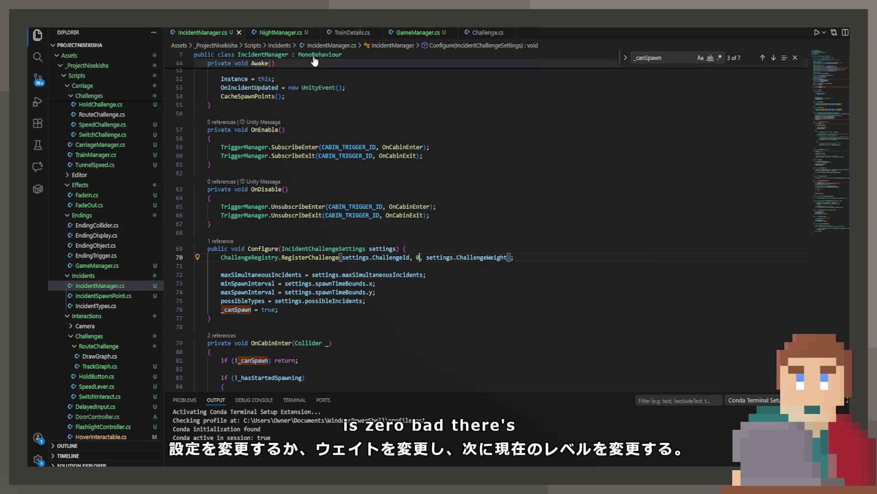
scroll(409, 298, "down", 2)
left_click(367, 32)
left_click(413, 33)
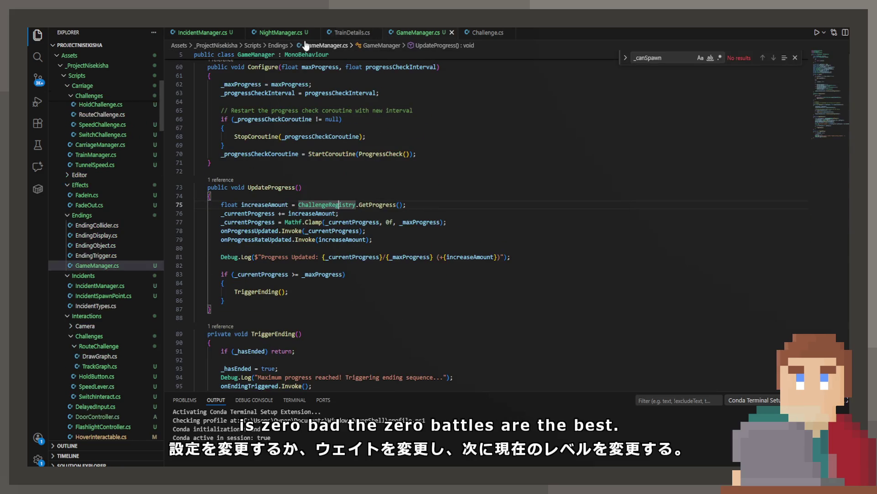
Step: Read ChallengeBase in Challenge.cs, checking currentLevel's default, down to EvaluateChallenge, then view TrainDetails.cs
left_click(476, 37)
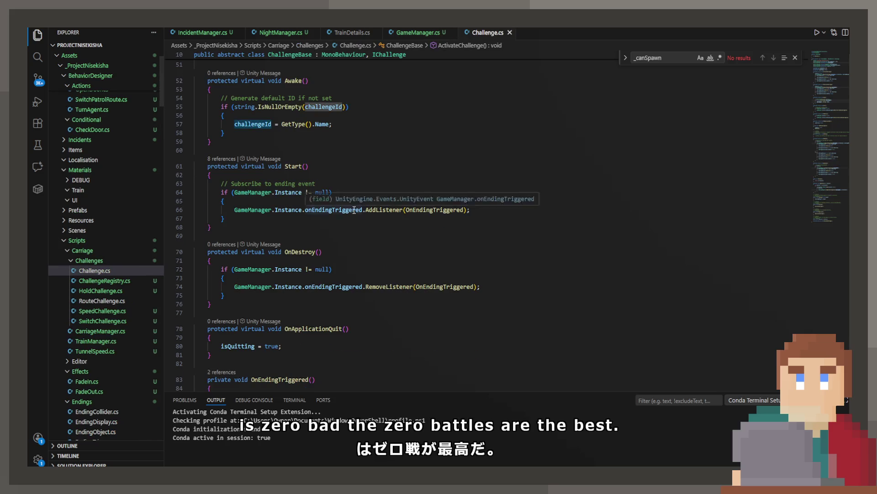
scroll(349, 198, "up", 5)
scroll(349, 198, "up", 7)
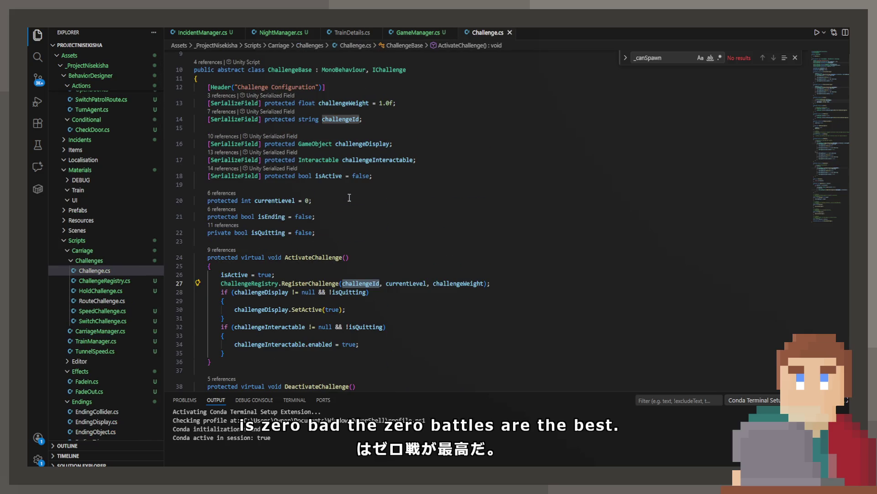
left_click(339, 196)
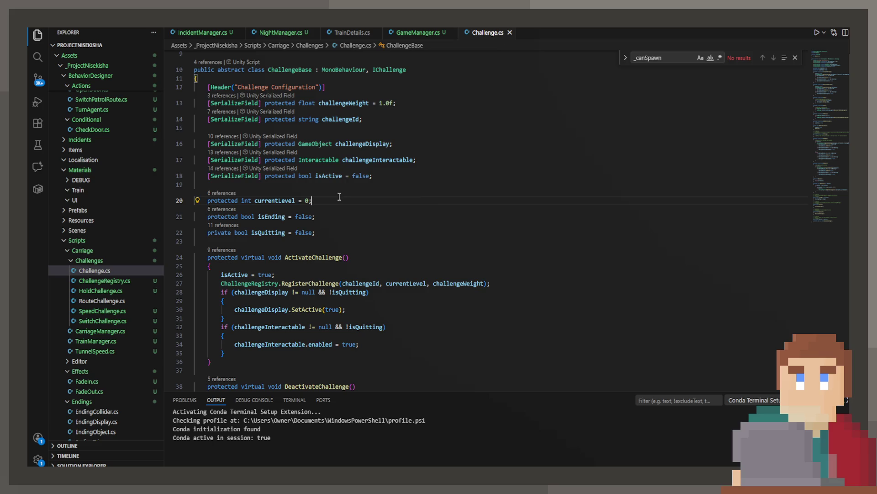
scroll(340, 197, "down", 9)
scroll(346, 205, "up", 5)
scroll(346, 205, "up", 3)
scroll(346, 205, "down", 15)
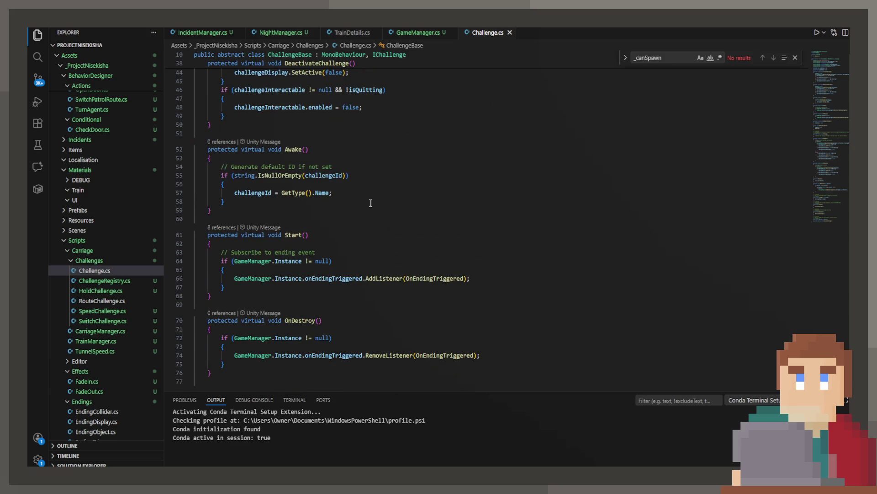
scroll(372, 197, "down", 10)
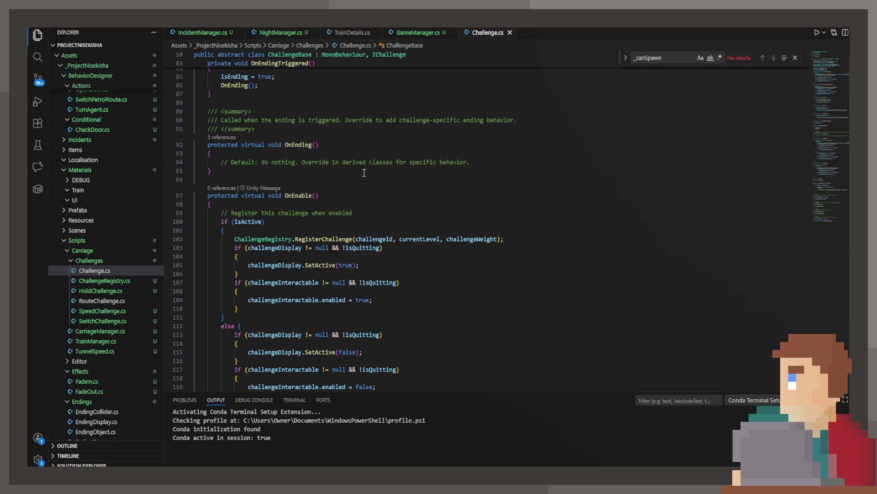
scroll(483, 141, "down", 13)
scroll(427, 140, "down", 3)
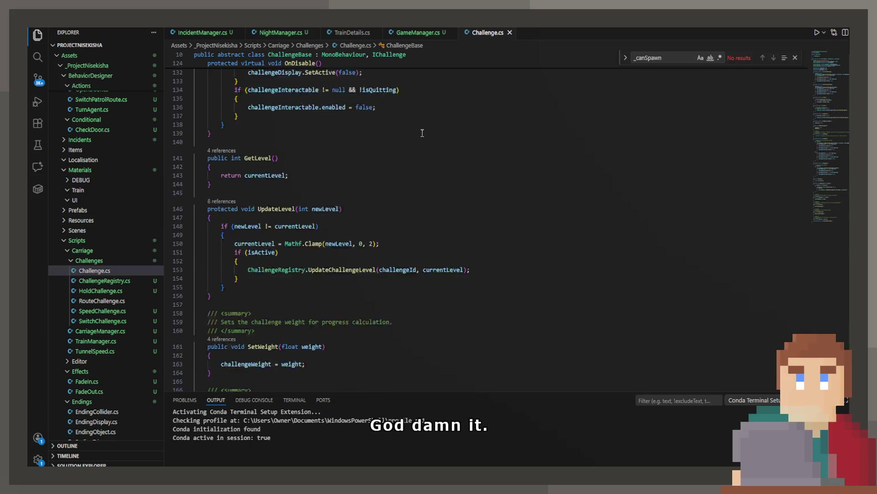
scroll(301, 187, "up", 1)
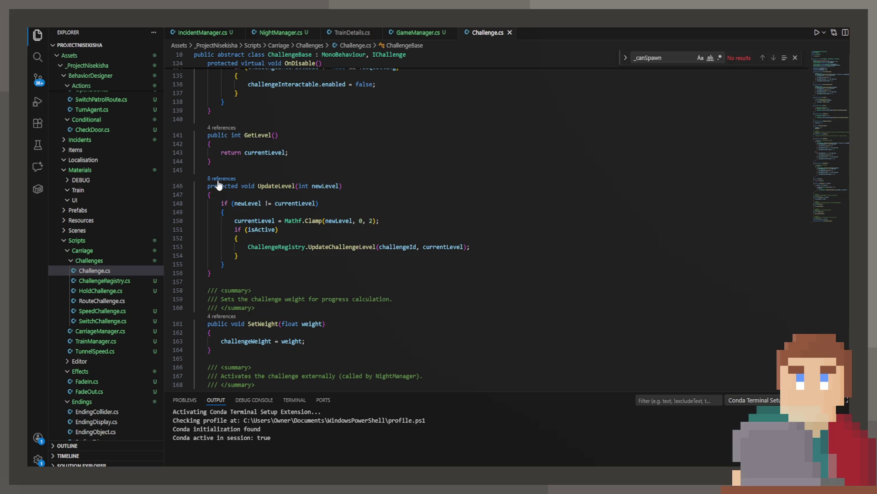
scroll(456, 213, "down", 7)
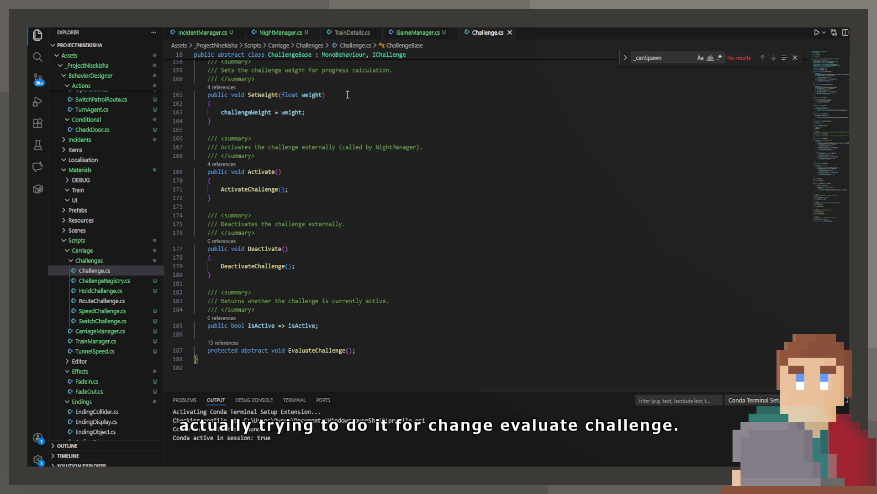
left_click(349, 33)
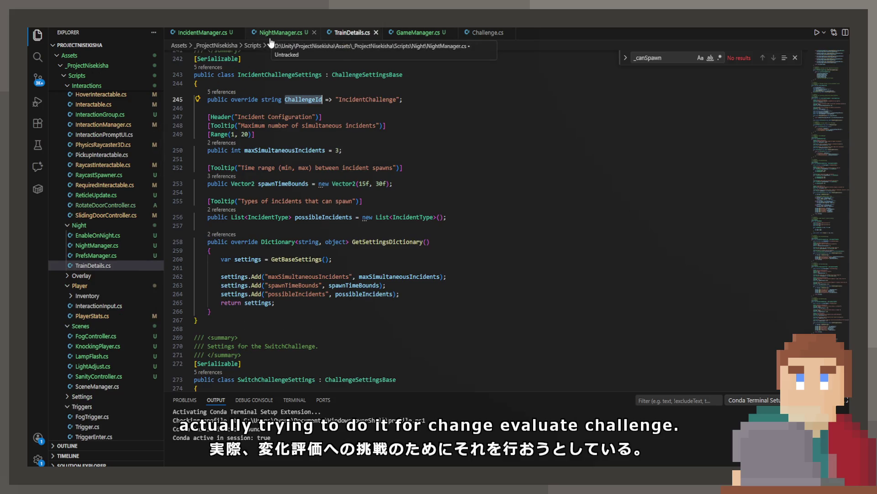
Step: Open HoldButton.cs from the RouteChallenge challenge folder as an example
scroll(108, 299, "up", 4)
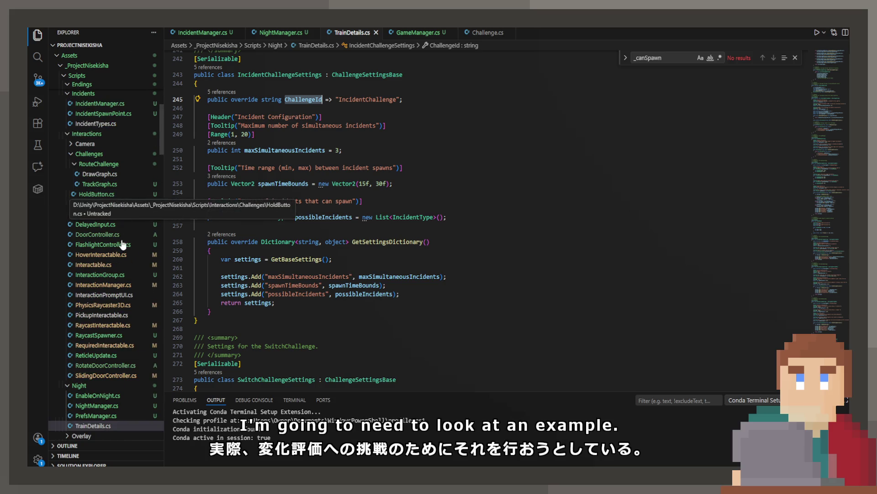
scroll(123, 240, "down", 10)
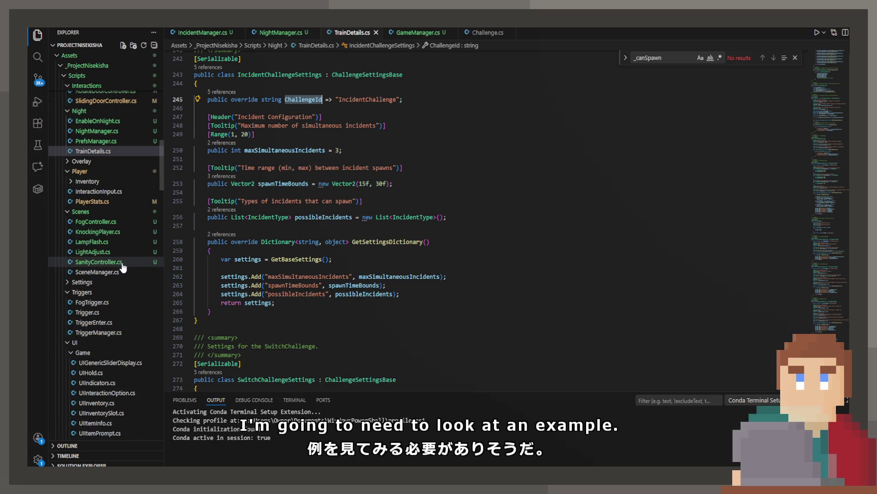
left_click(430, 33)
scroll(113, 361, "down", 2)
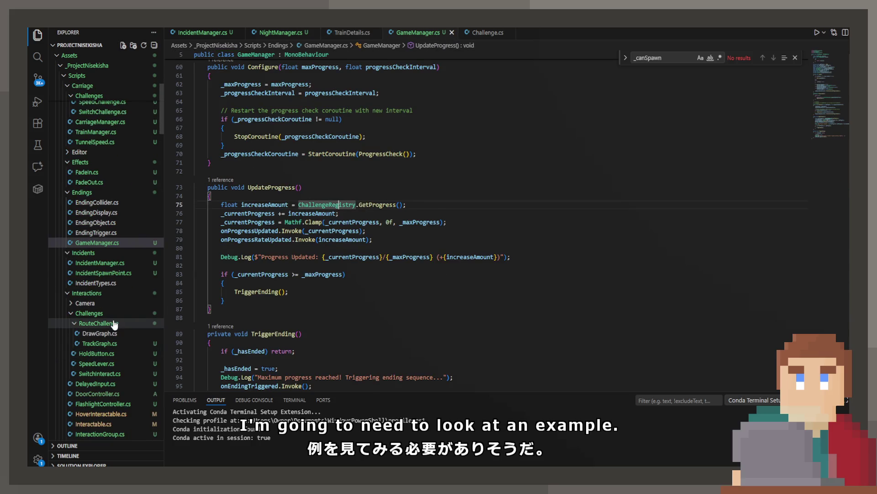
left_click(112, 323)
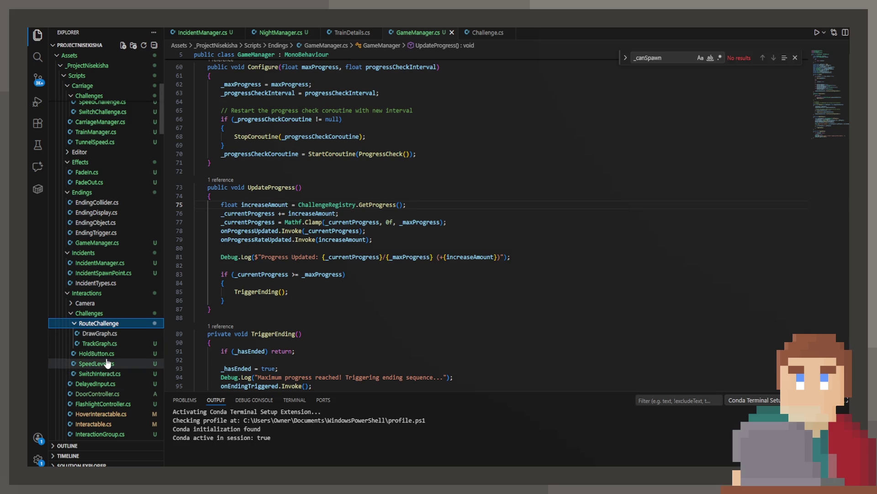
left_click(97, 353)
scroll(267, 289, "up", 5)
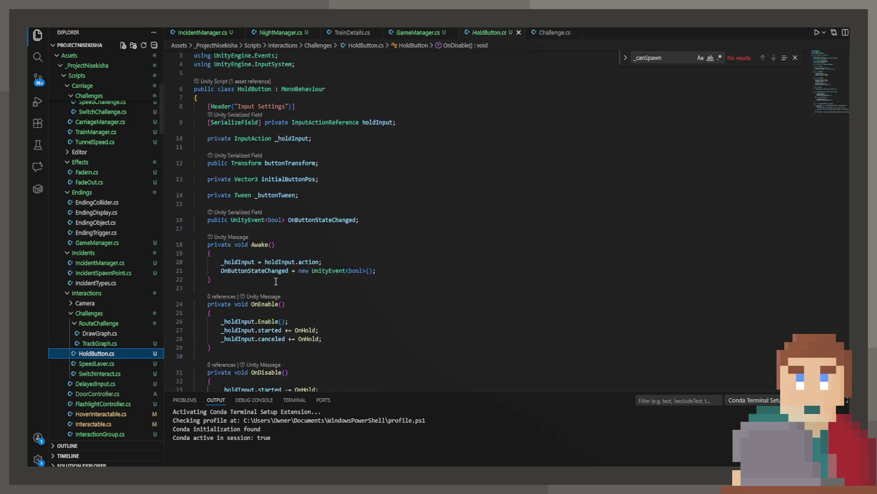
scroll(139, 312, "down", 3)
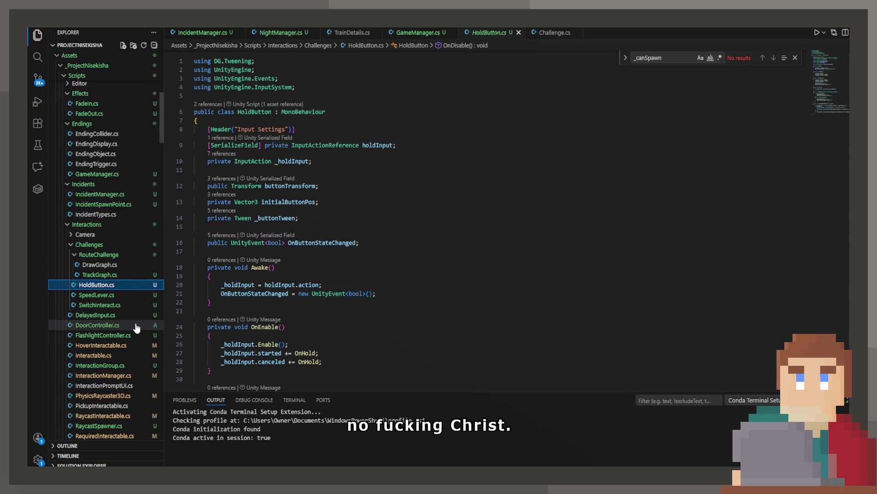
scroll(137, 315, "down", 4)
scroll(130, 334, "up", 10)
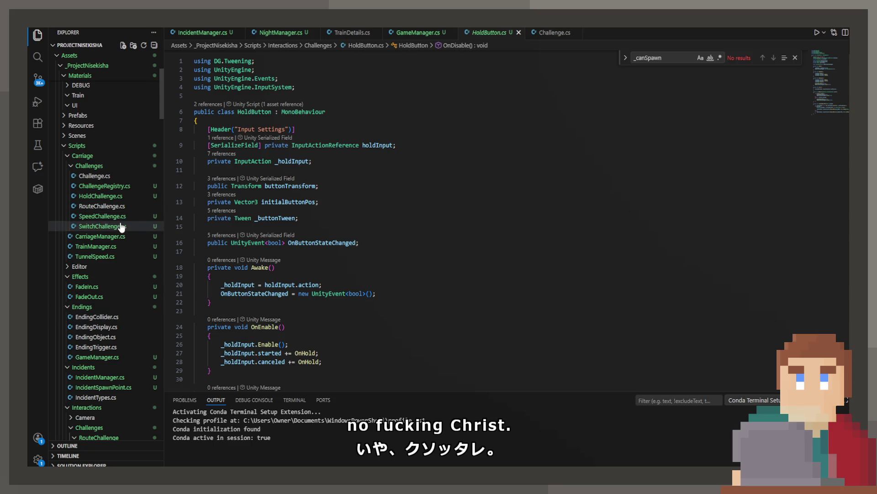
Step: Look through SwitchChallenge.cs as another example challenge
left_click(124, 226)
scroll(310, 227, "down", 3)
scroll(309, 227, "up", 2)
scroll(310, 227, "down", 10)
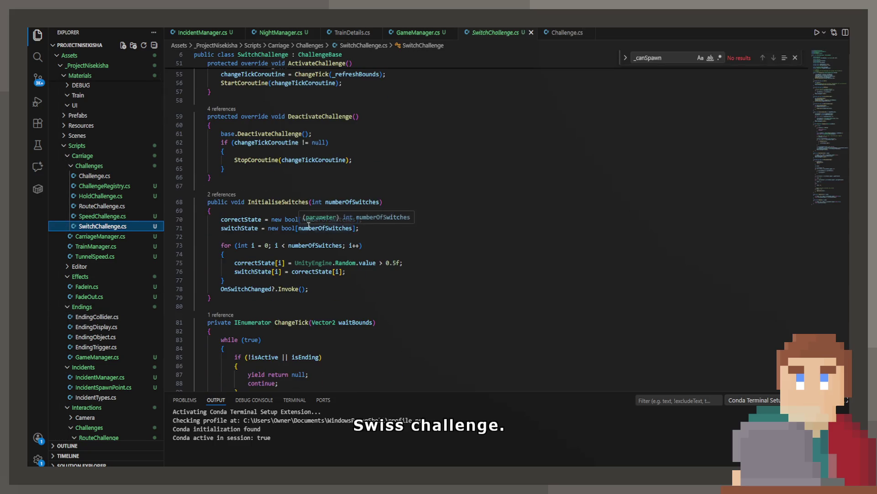
scroll(304, 220, "down", 2)
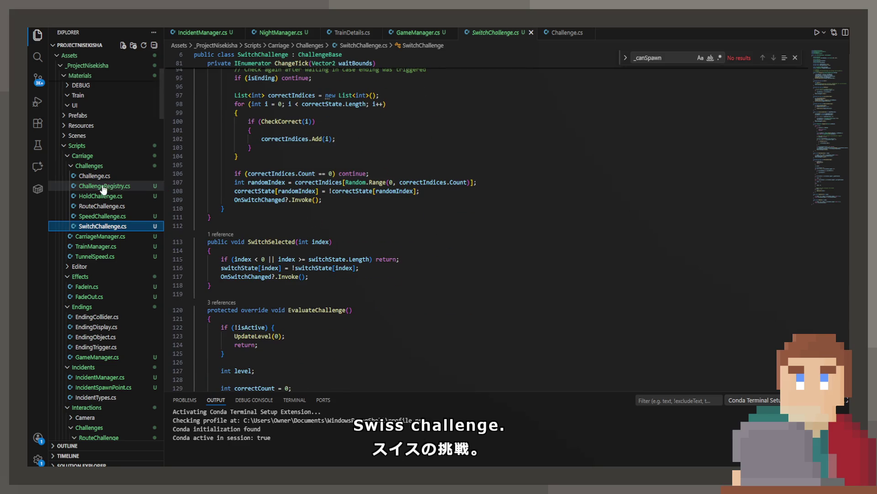
Step: Check HoldChallenge.cs's EvaluateChallenge levels (0 danger, 2 safe), then return to IncidentManager.cs's Configure
left_click(112, 196)
scroll(301, 220, "down", 4)
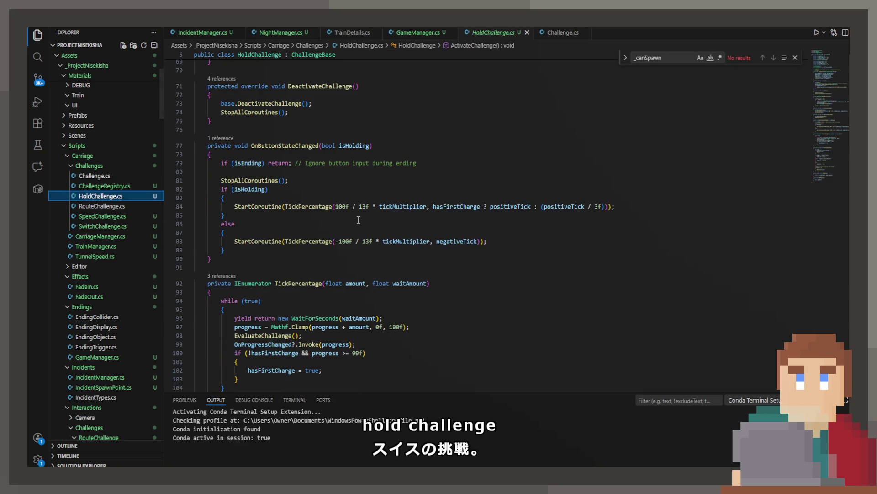
scroll(358, 220, "down", 10)
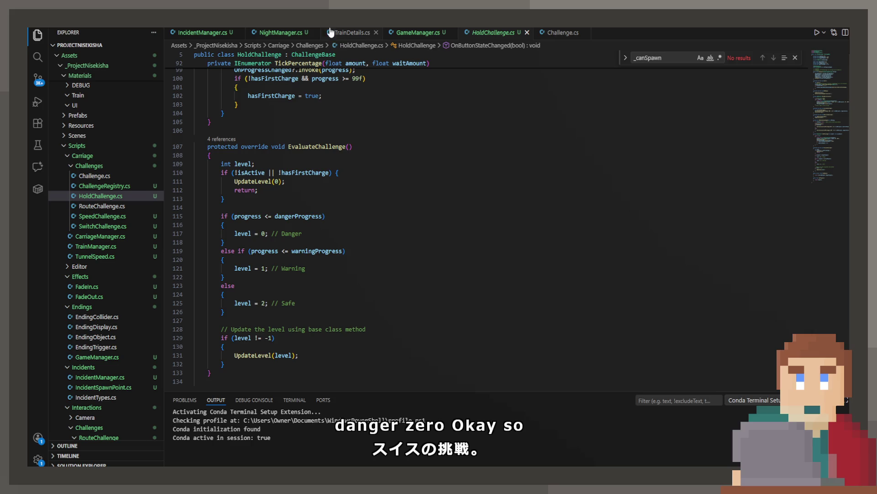
left_click(205, 32)
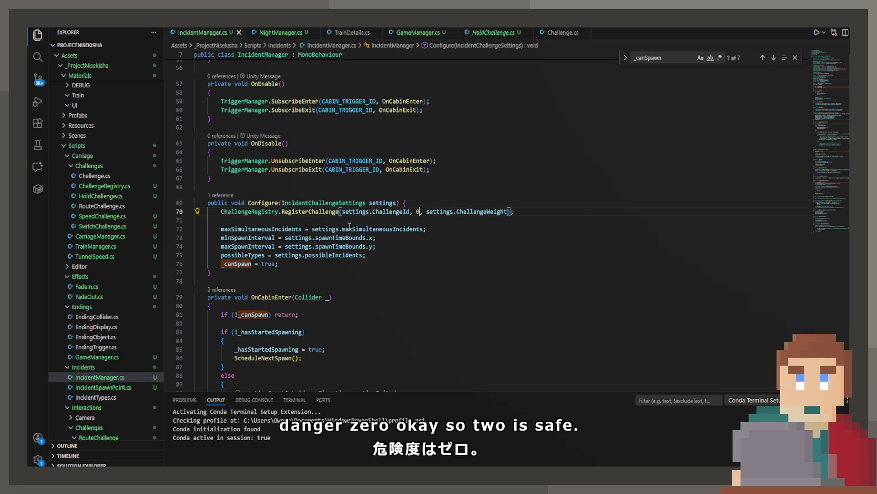
Step: Change the registration level argument to 2 and declare a 'private string _challengeId;' field, then save
type("2")
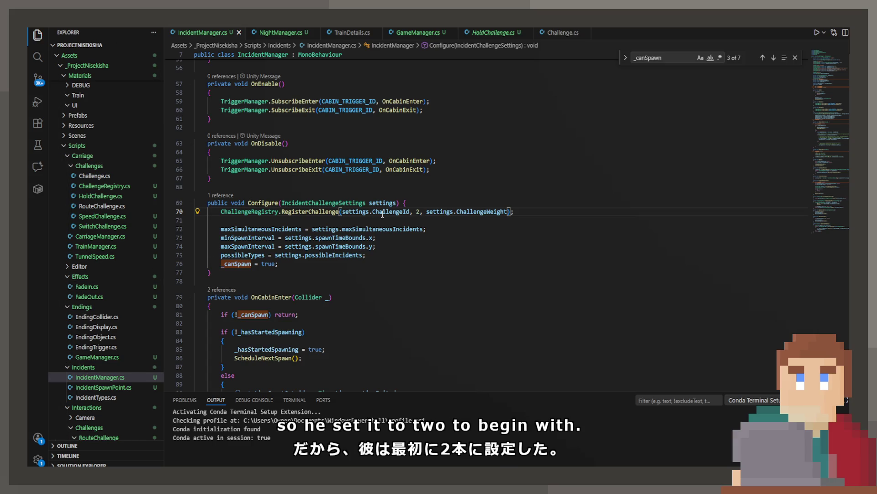
scroll(385, 215, "up", 15)
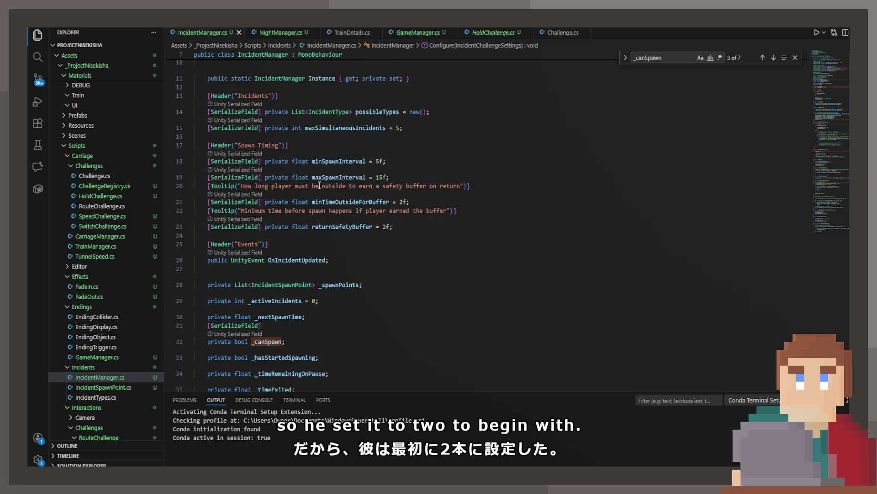
left_click(292, 132)
key("Return")
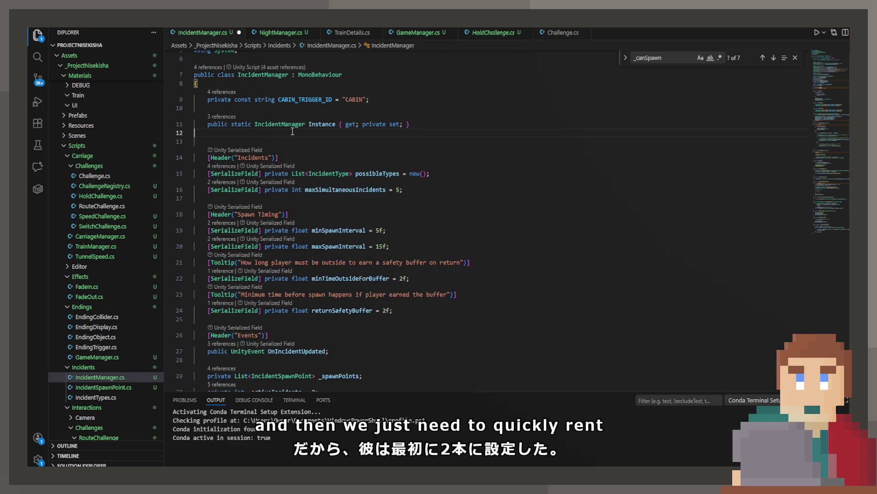
type("s")
key("BackSpace")
type("privat")
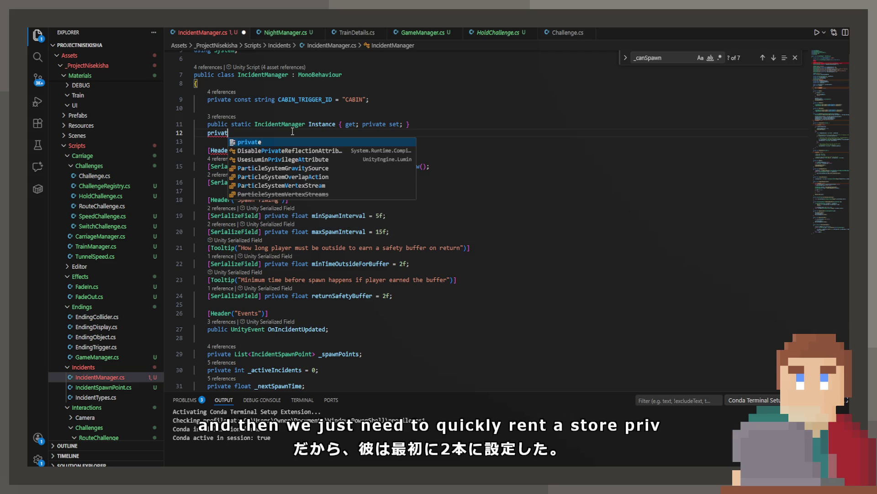
type("e string cha")
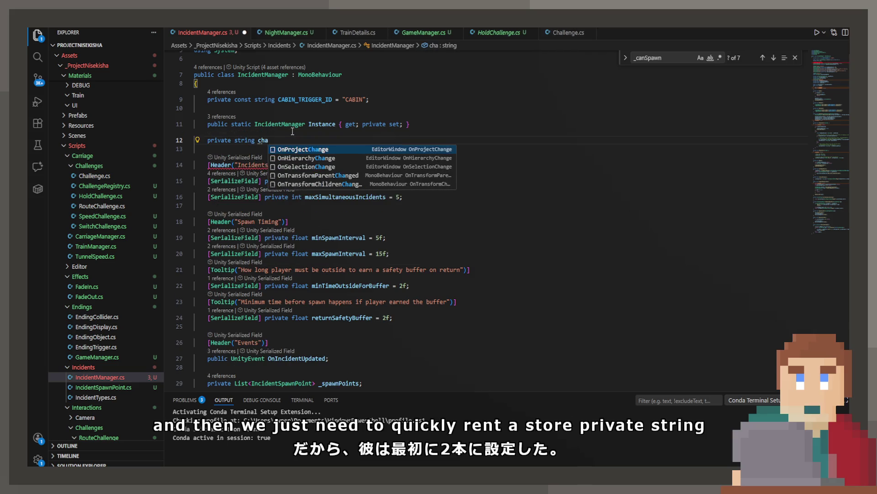
type("_")
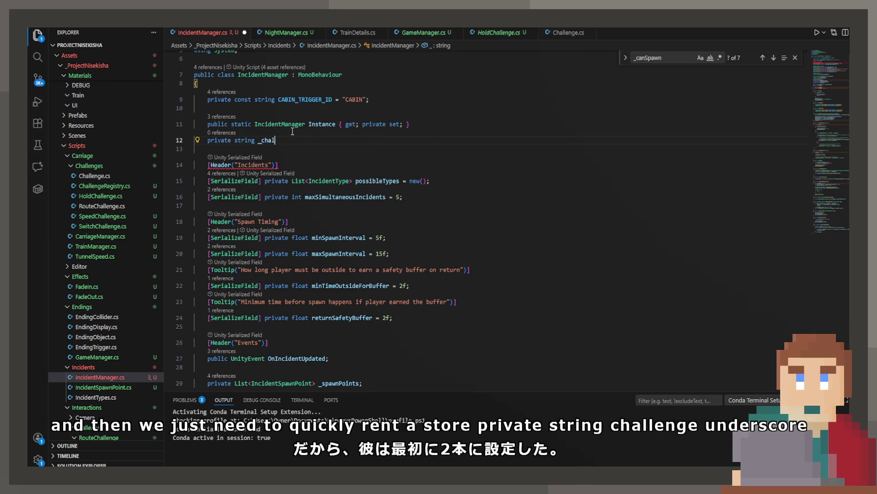
type("llen")
key("Tab")
key("ctrl+s")
Step: In Configure, assign settings.ChallengeId to _challengeId
scroll(355, 253, "down", 10)
scroll(354, 254, "down", 5)
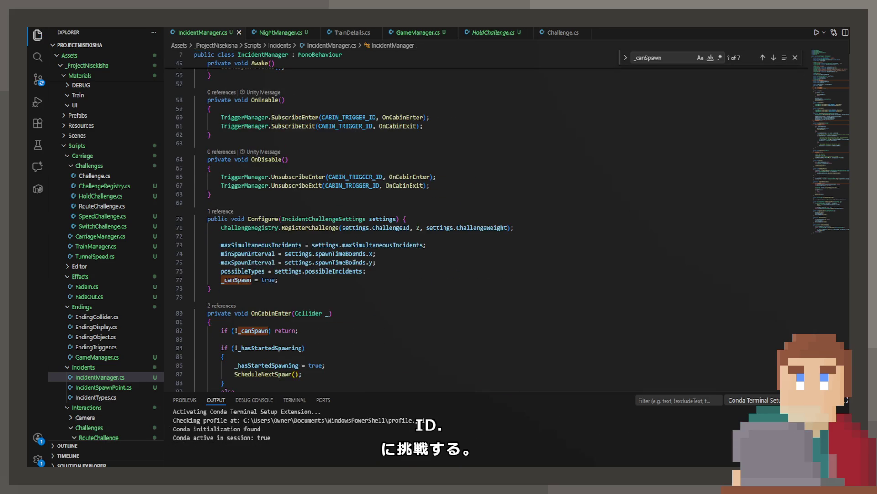
left_click(424, 221)
key("Return")
type("_ch")
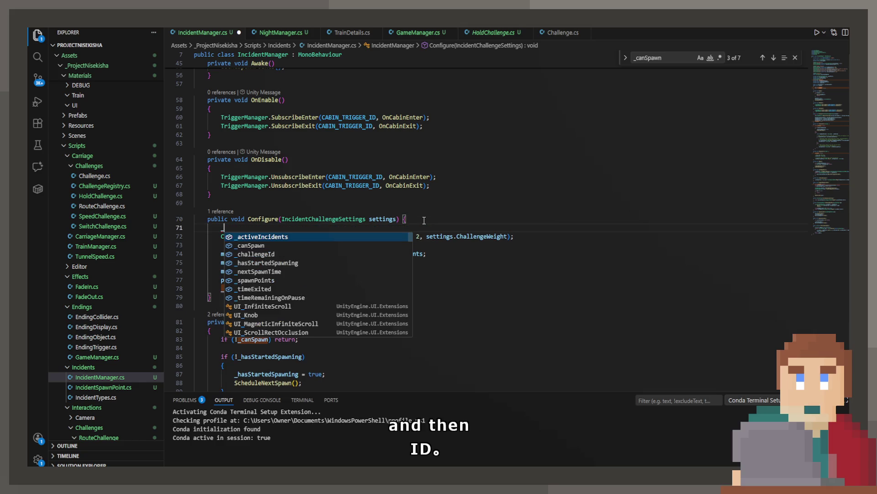
key("Tab")
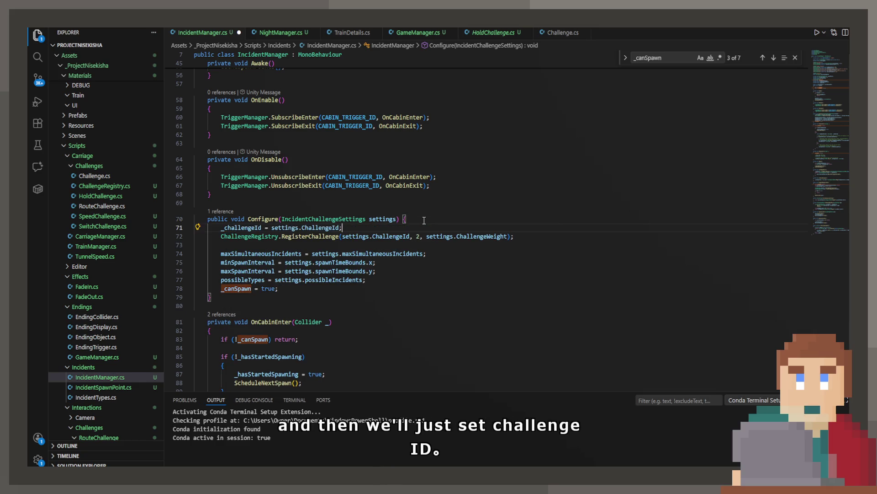
Step: Pass _challengeId instead of settings.ChallengeId to RegisterChallenge and save IncidentManager.cs
double_click(262, 228)
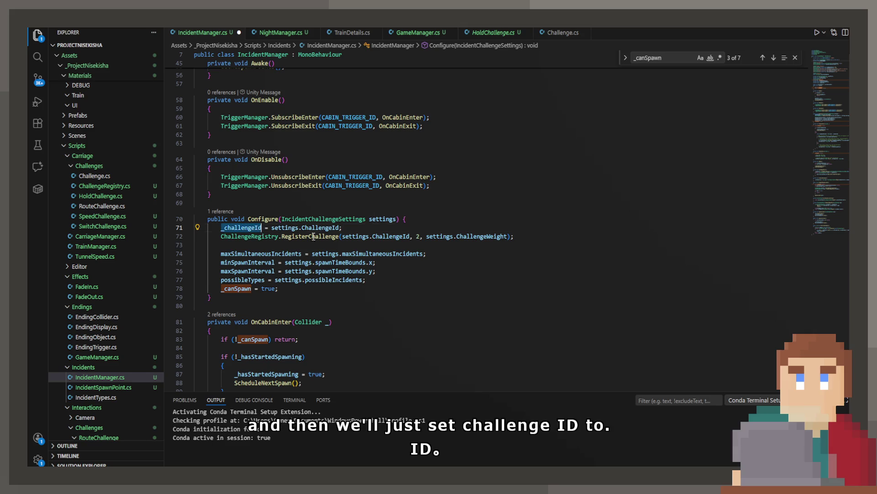
mouse_move(360, 236)
left_mouse_down()
mouse_move(311, 236)
mouse_move(410, 237)
left_mouse_up()
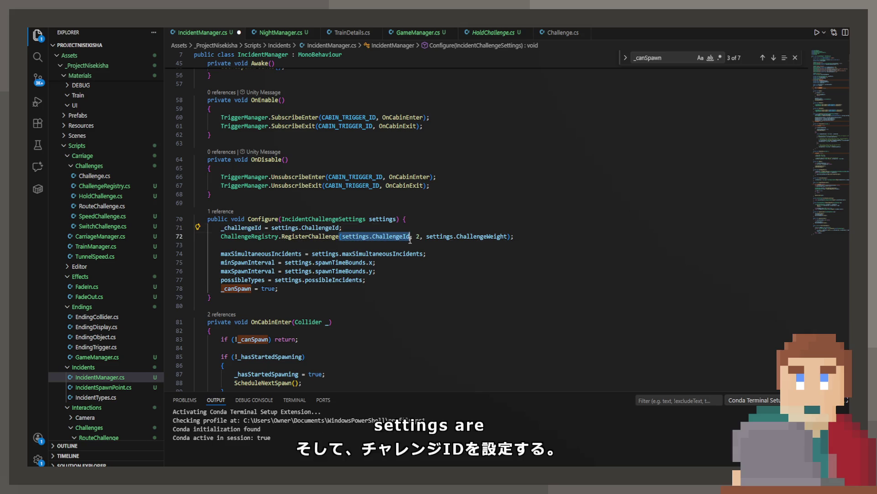
type("_")
key("Tab")
key("ctrl+s")
left_click(457, 275)
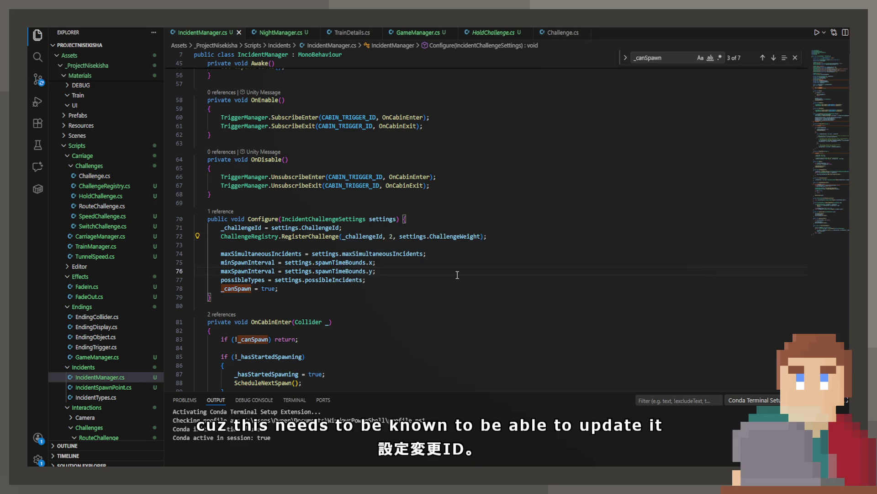
left_click(496, 32)
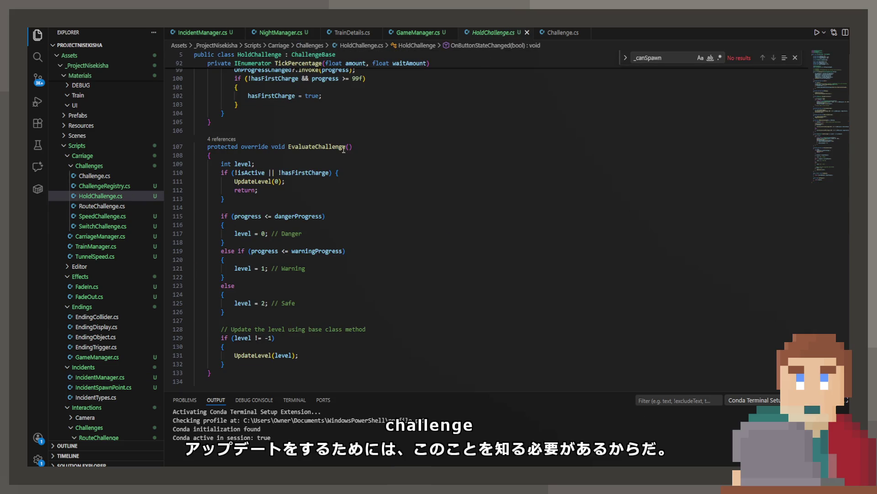
left_click(401, 36)
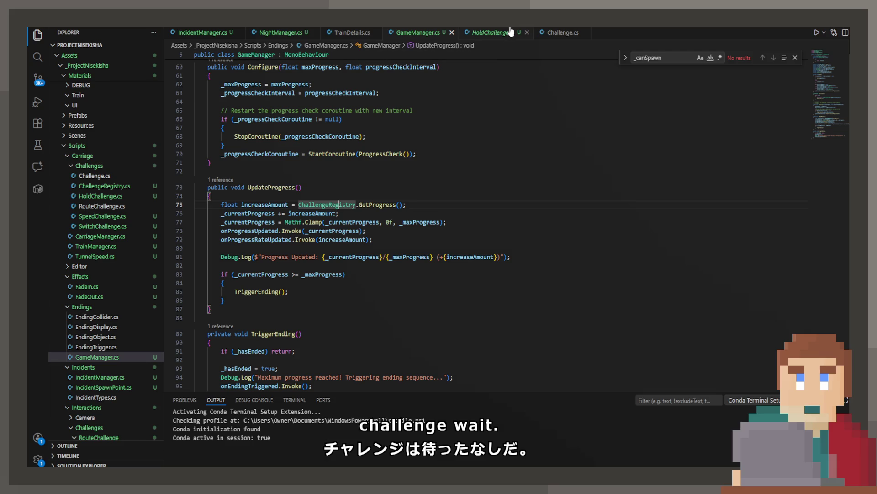
left_click(561, 32)
scroll(362, 191, "down", 5)
scroll(362, 190, "up", 20)
scroll(360, 189, "up", 6)
scroll(327, 210, "up", 2)
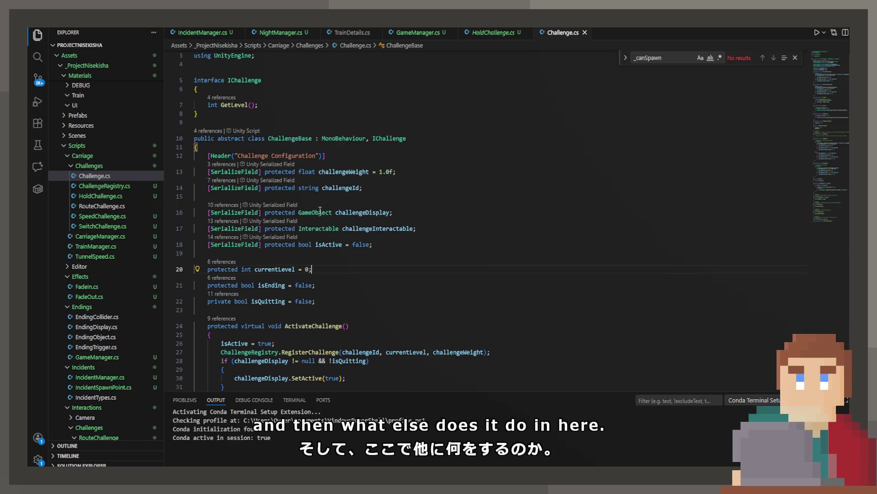
scroll(304, 213, "down", 5)
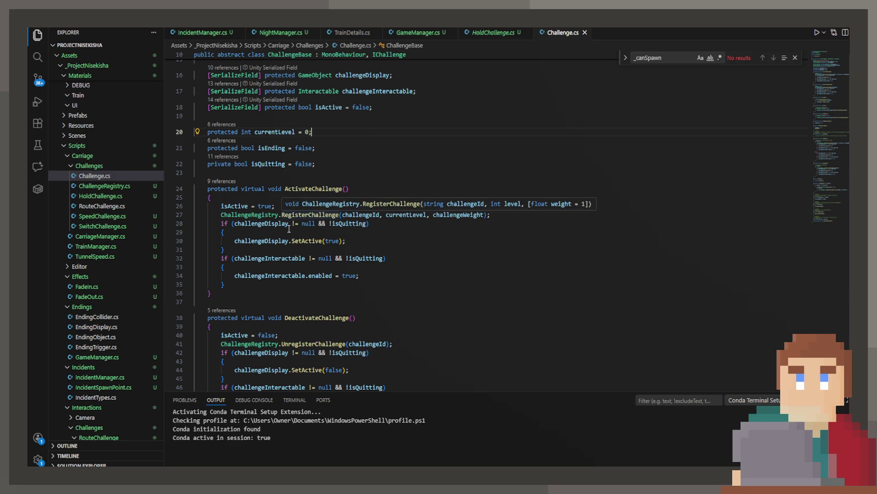
left_click(272, 243)
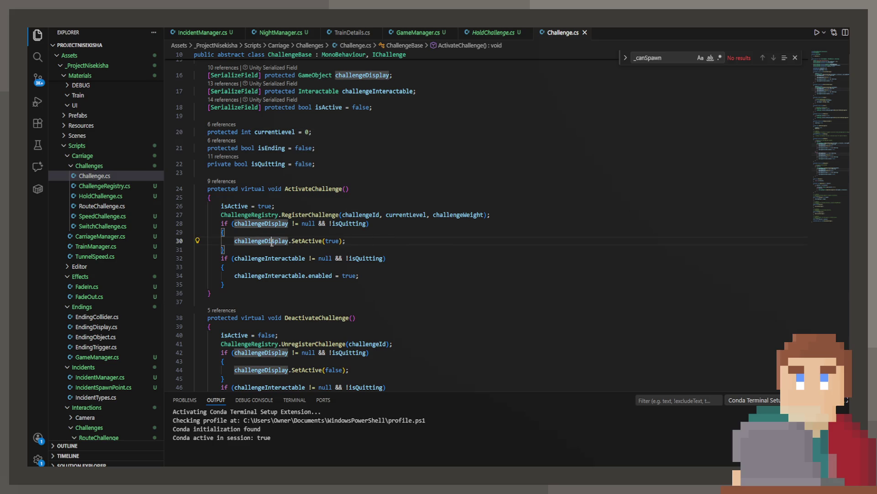
left_click(299, 275)
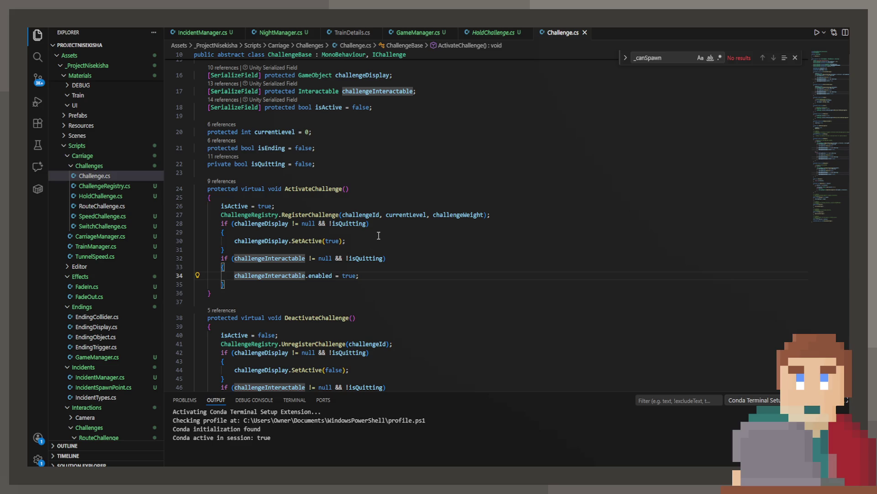
scroll(374, 237, "down", 2)
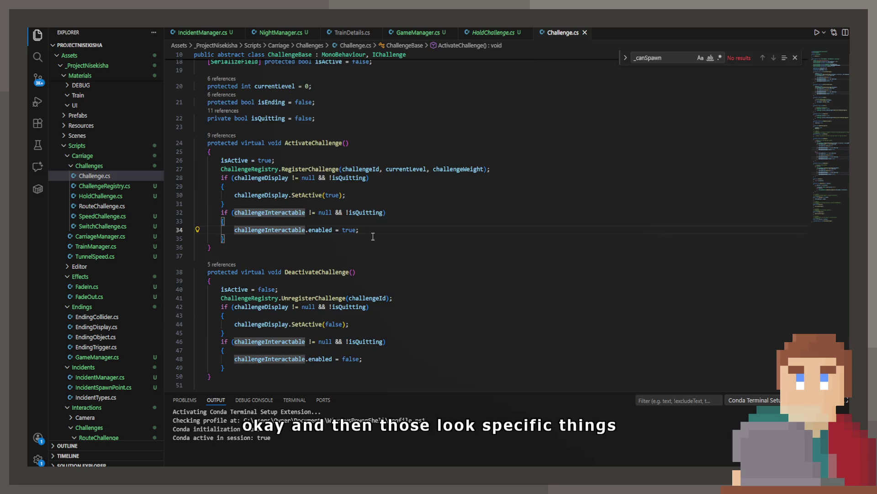
left_click(481, 35)
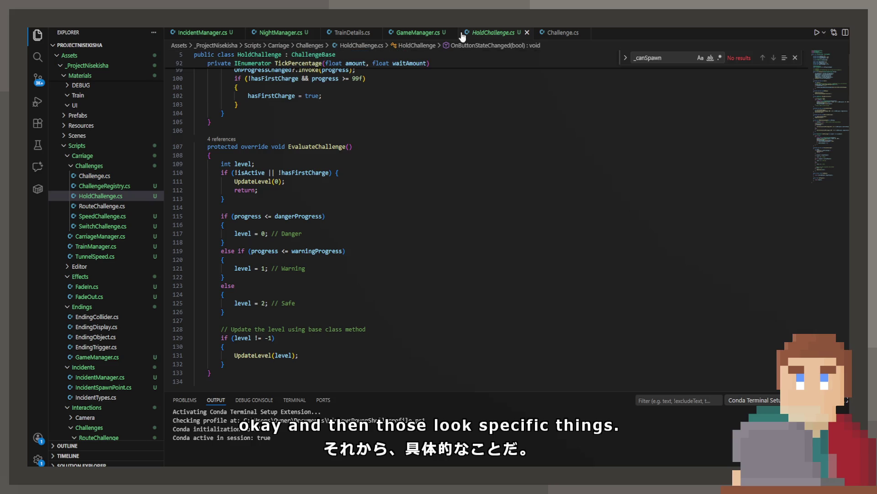